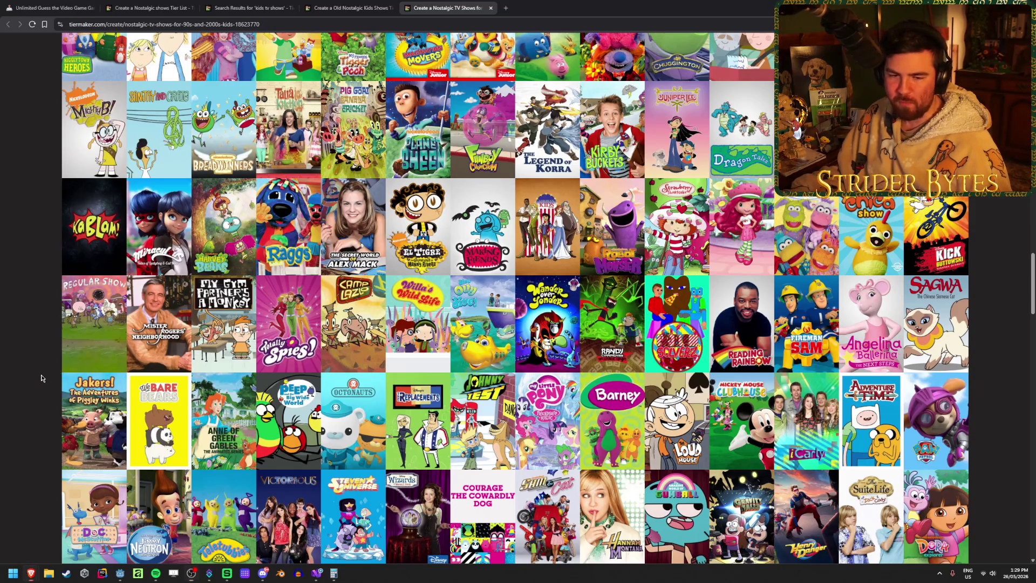
- Place the Jimmy Neutron tile in tier S
mouse_move(151, 521)
mouse_down()
mouse_move(172, 335)
mouse_move(378, 60)
mouse_move(512, 140)
mouse_move(541, 172)
mouse_move(381, 187)
mouse_up()
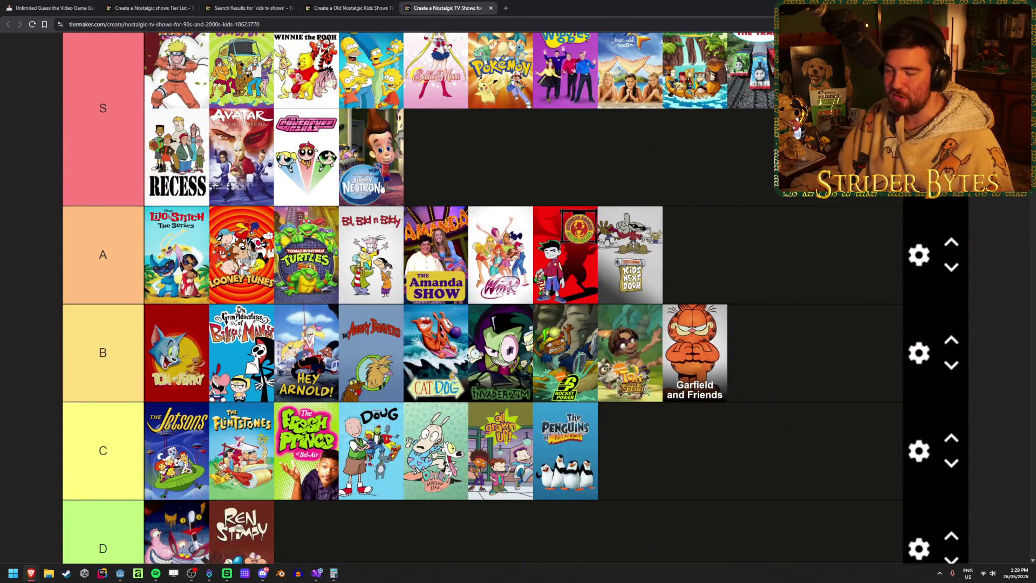
scroll(405, 161, down, 15)
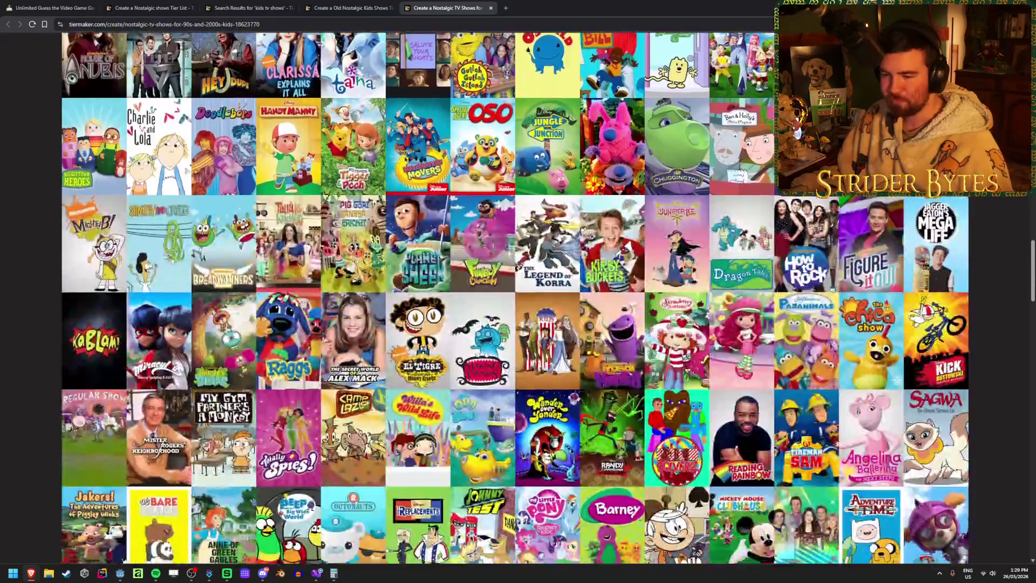
scroll(405, 161, down, 1)
scroll(405, 160, up, 1)
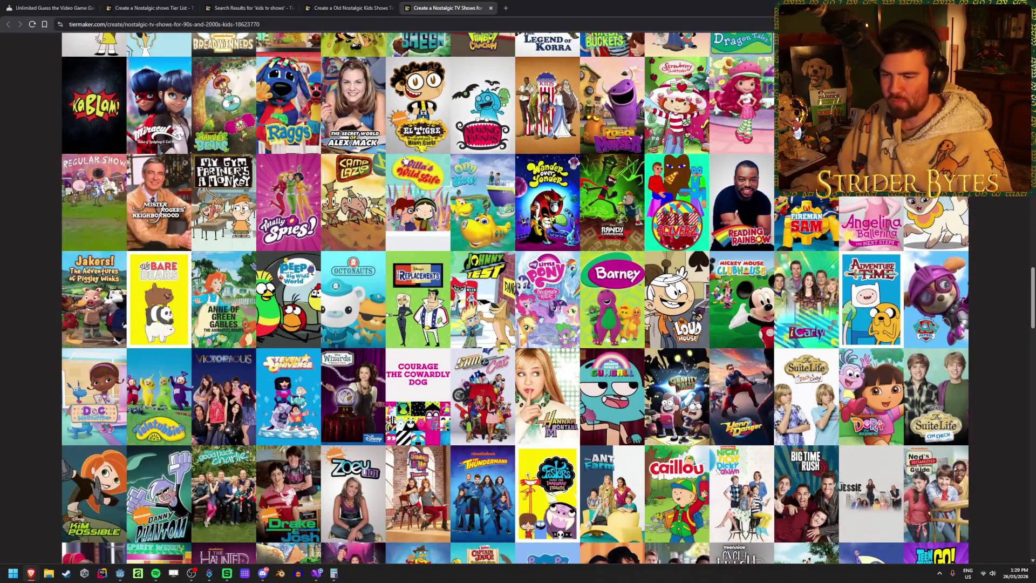
scroll(293, 280, up, 2)
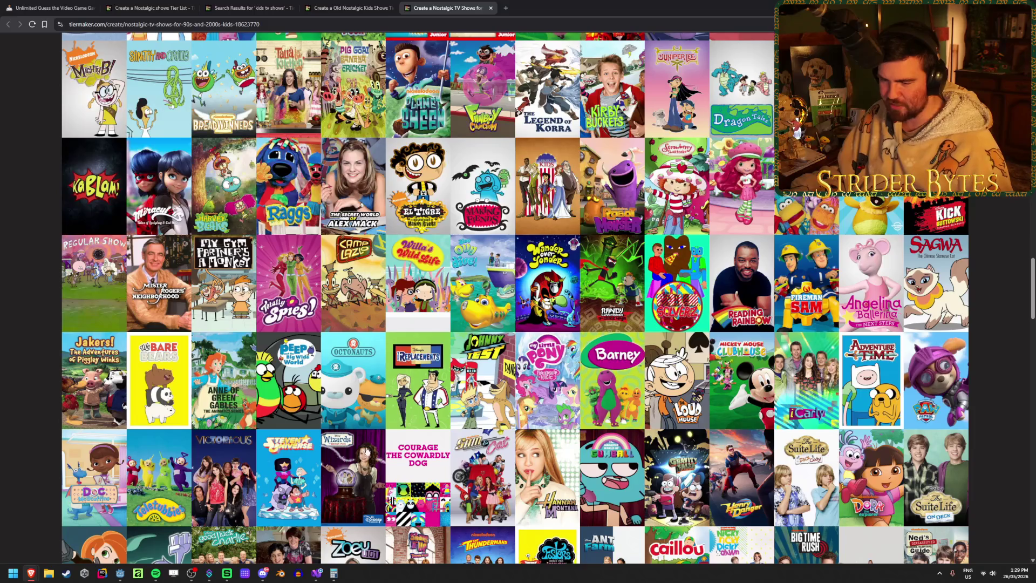
- Add Wizards of Waverly Place to the end of tier C
mouse_move(353, 465)
mouse_down()
mouse_move(351, 474)
mouse_move(787, 273)
mouse_move(647, 322)
mouse_up()
scroll(350, 467, up, 7)
scroll(350, 467, up, 15)
scroll(467, 377, down, 1)
scroll(467, 377, up, 1)
scroll(467, 377, down, 12)
scroll(464, 374, down, 6)
scroll(464, 373, down, 4)
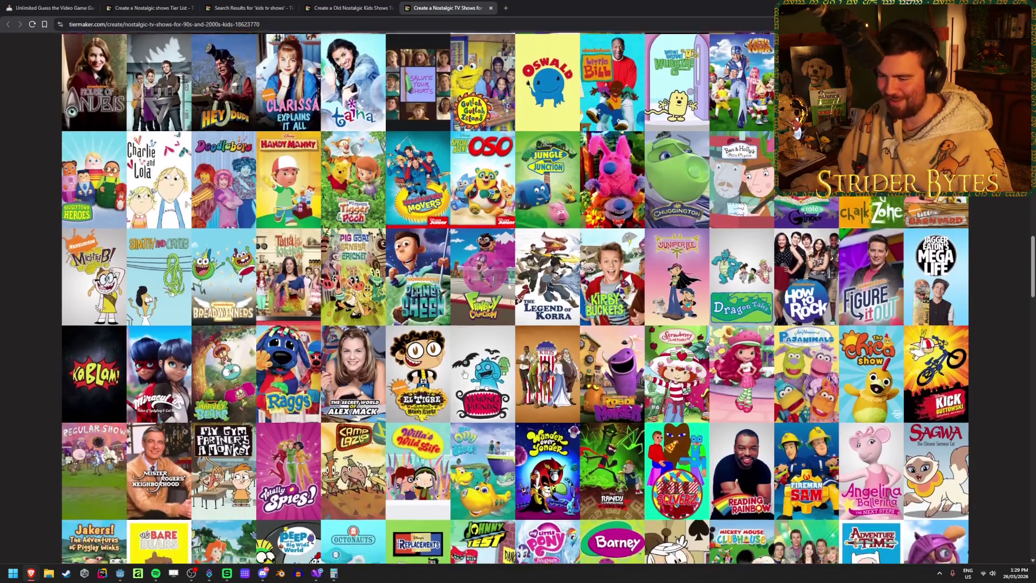
scroll(464, 373, up, 2)
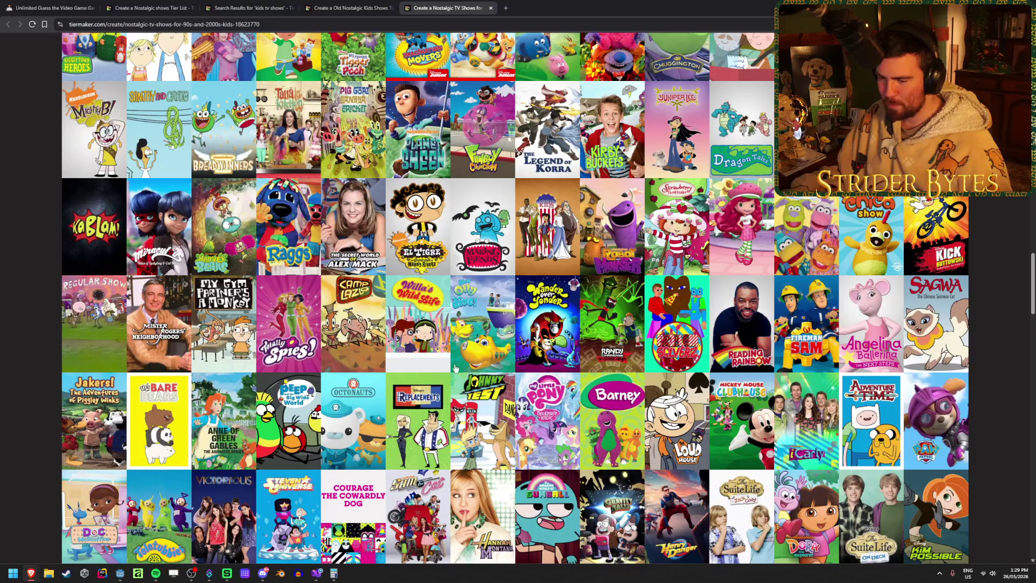
- Put Courage the Cowardly Dog in tier D and Hannah Montana at the end of tier B
mouse_move(354, 512)
mouse_down()
mouse_move(816, 362)
mouse_move(483, 396)
mouse_up()
scroll(372, 510, up, 15)
scroll(809, 361, down, 3)
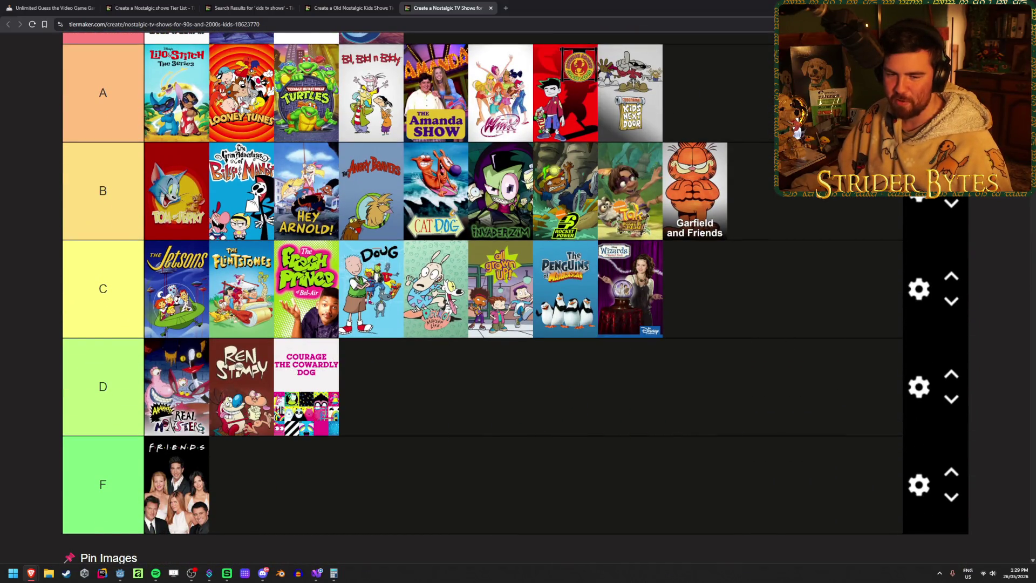
scroll(422, 406, down, 20)
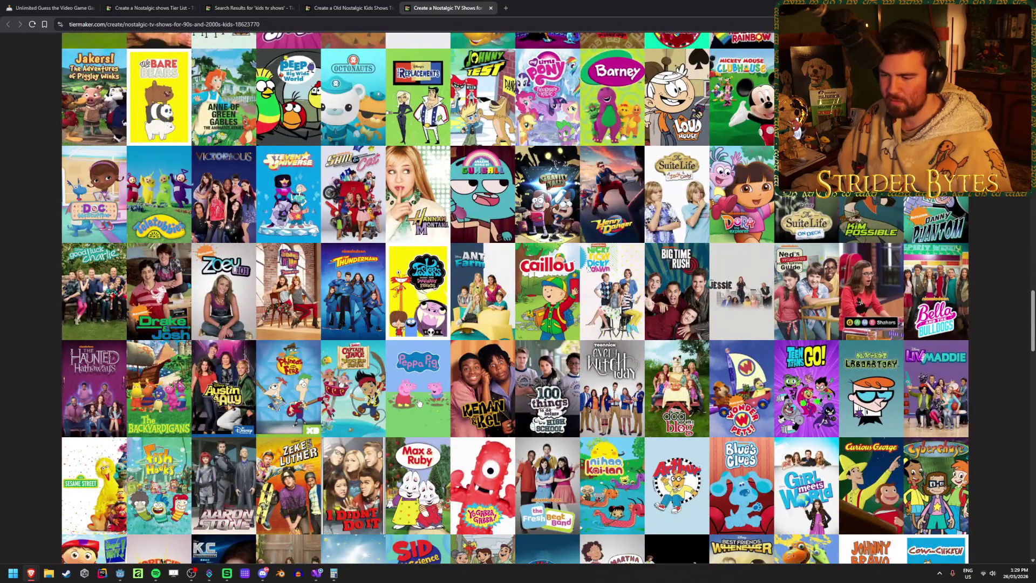
scroll(418, 402, up, 2)
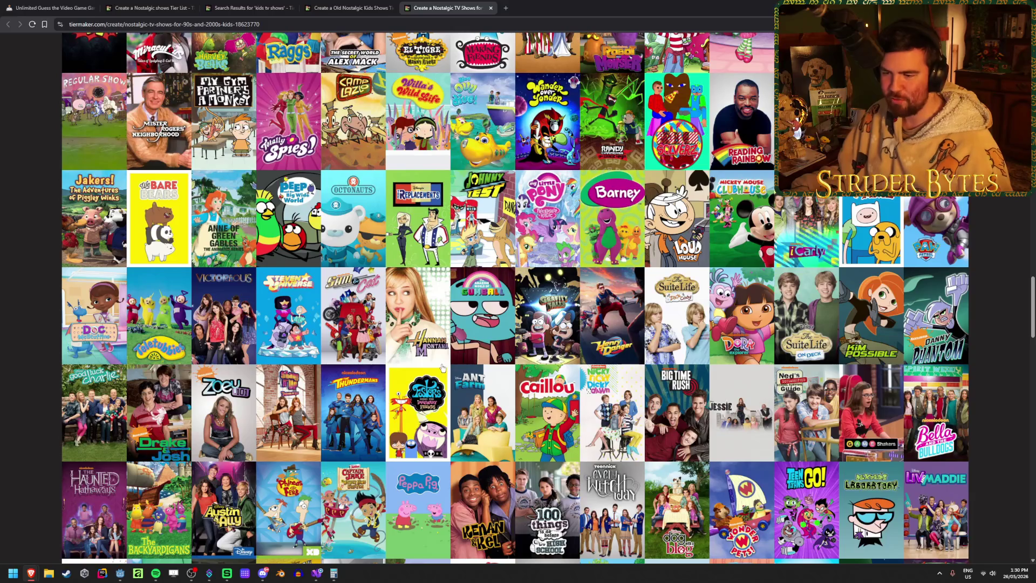
scroll(442, 368, up, 3)
scroll(424, 483, up, 10)
mouse_move(419, 473)
mouse_down()
mouse_move(426, 487)
mouse_move(755, 512)
mouse_move(814, 498)
mouse_move(877, 164)
mouse_move(870, 250)
mouse_move(859, 260)
mouse_move(861, 178)
mouse_move(839, 254)
mouse_move(838, 202)
mouse_move(816, 262)
mouse_up()
- Move The Suite Life on Deck from the pool to the end of tier B
scroll(426, 487, up, 8)
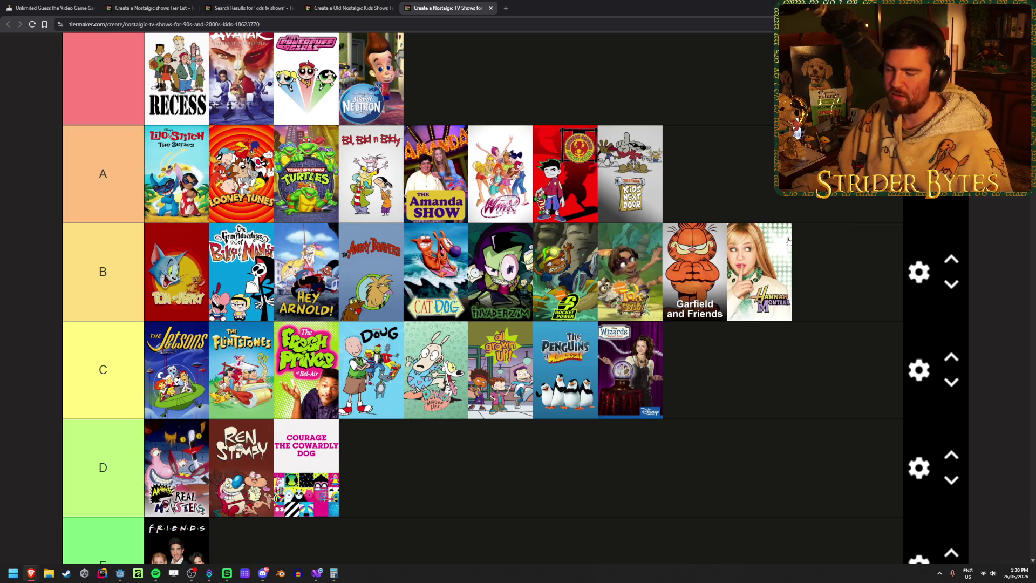
scroll(733, 360, down, 10)
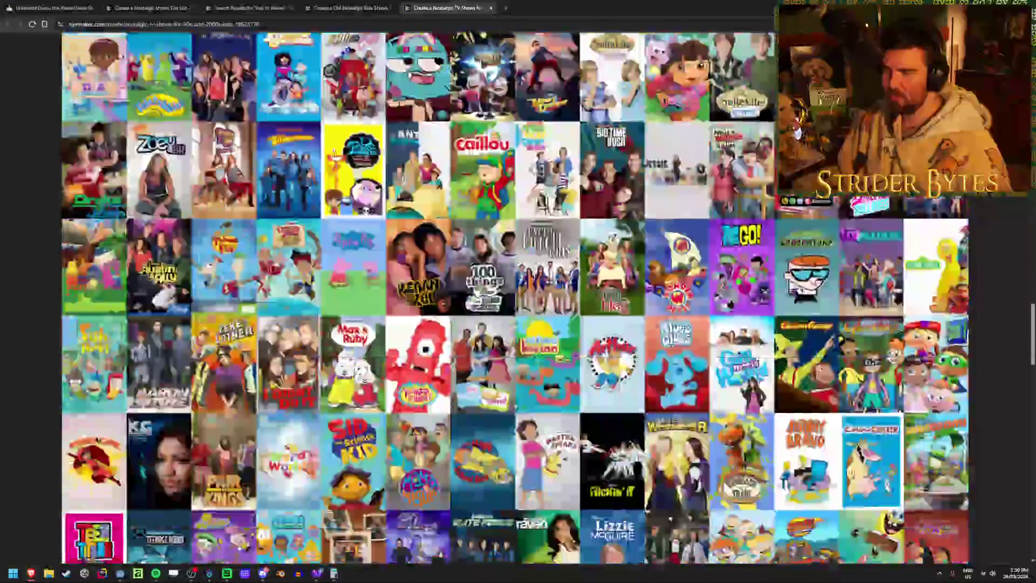
scroll(738, 353, up, 3)
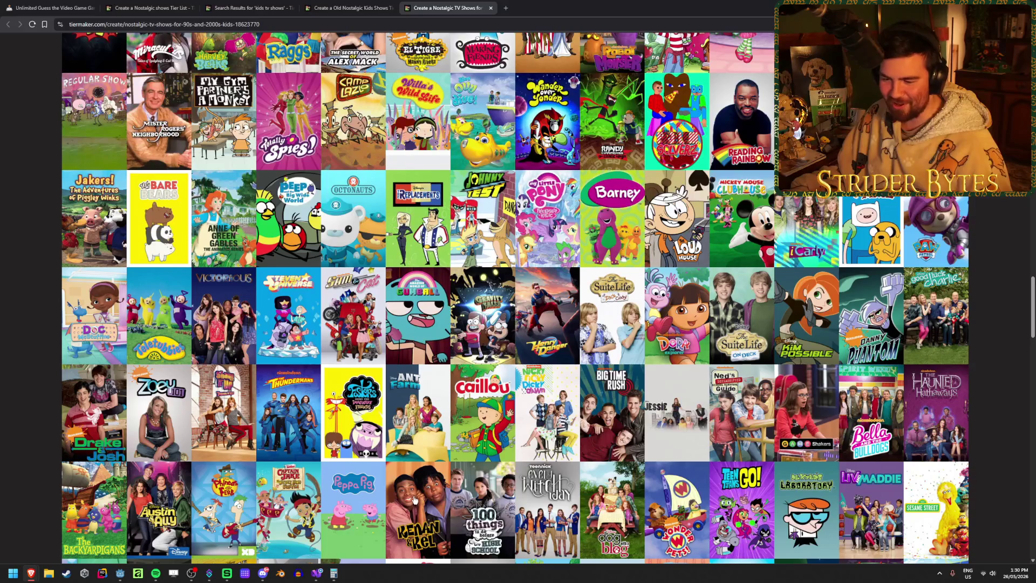
scroll(388, 414, up, 2)
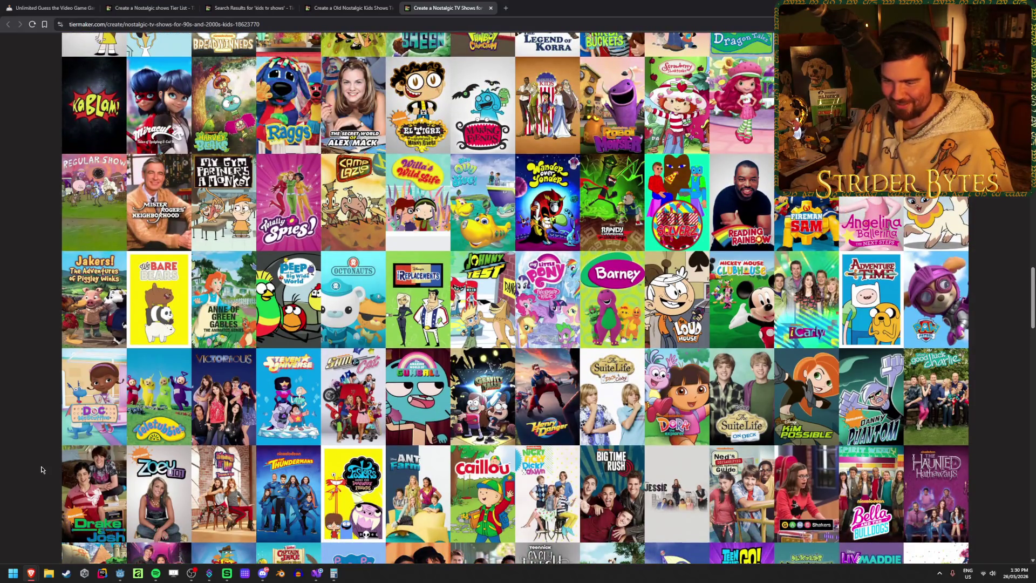
scroll(42, 469, up, 2)
scroll(782, 432, up, 2)
scroll(620, 438, down, 1)
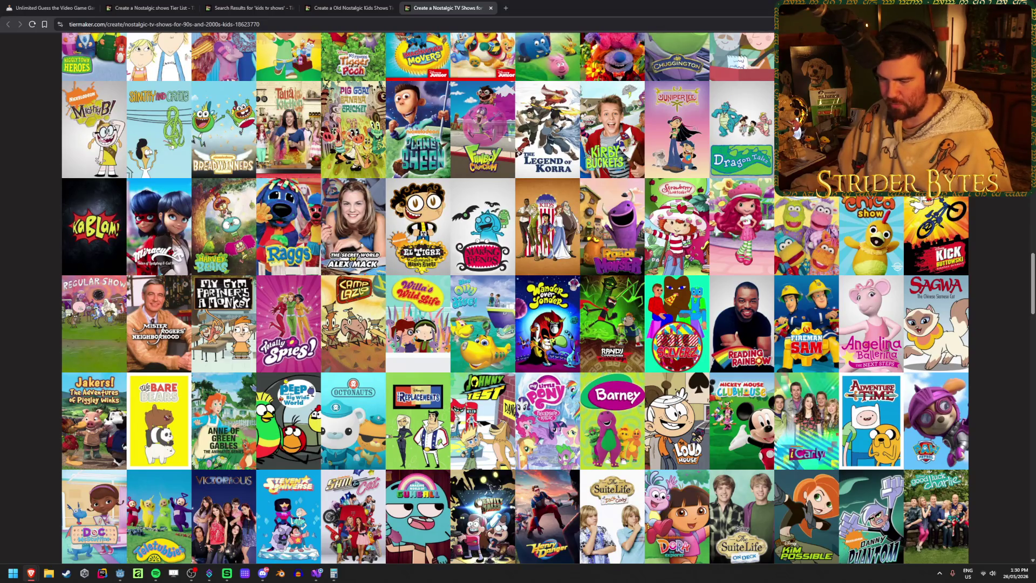
drag(731, 511, 679, 510)
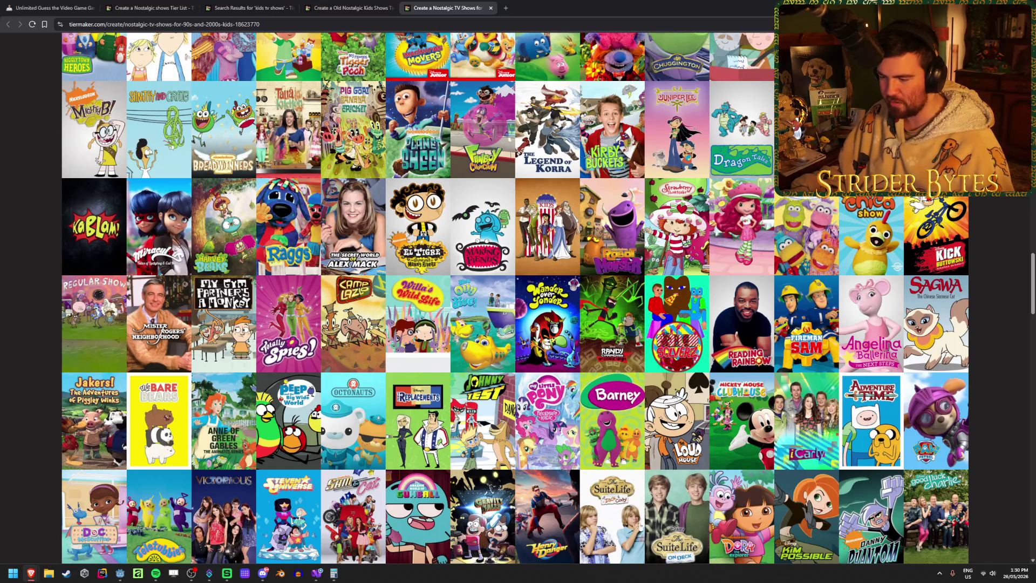
mouse_move(640, 521)
mouse_down()
mouse_move(598, 543)
mouse_move(712, 431)
mouse_move(695, 313)
mouse_move(662, 316)
mouse_move(626, 427)
mouse_move(609, 424)
mouse_move(696, 318)
mouse_move(733, 341)
mouse_up()
- Drag another show tile from the image pool into the tier rows
scroll(598, 542, up, 10)
scroll(712, 432, down, 15)
scroll(662, 316, down, 15)
scroll(610, 423, up, 15)
scroll(609, 424, up, 2)
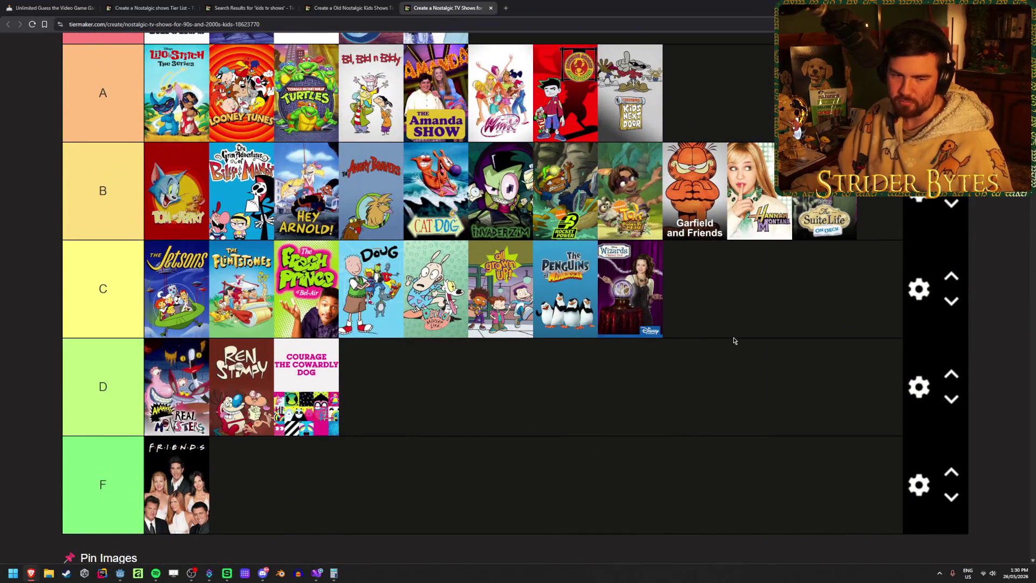
scroll(734, 341, down, 15)
scroll(733, 338, down, 6)
scroll(733, 338, up, 1)
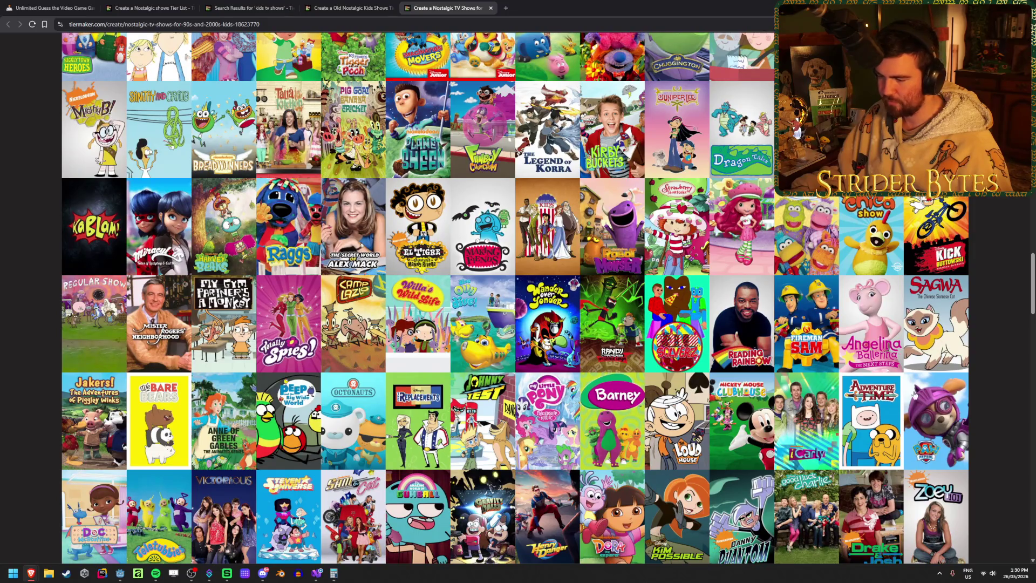
scroll(647, 459, up, 20)
mouse_move(623, 522)
mouse_down()
mouse_move(665, 405)
mouse_move(701, 389)
mouse_up()
- Add Dora and Kim Possible to tier S
scroll(665, 405, down, 5)
scroll(745, 409, down, 20)
scroll(745, 410, down, 2)
scroll(745, 410, up, 2)
scroll(745, 409, up, 4)
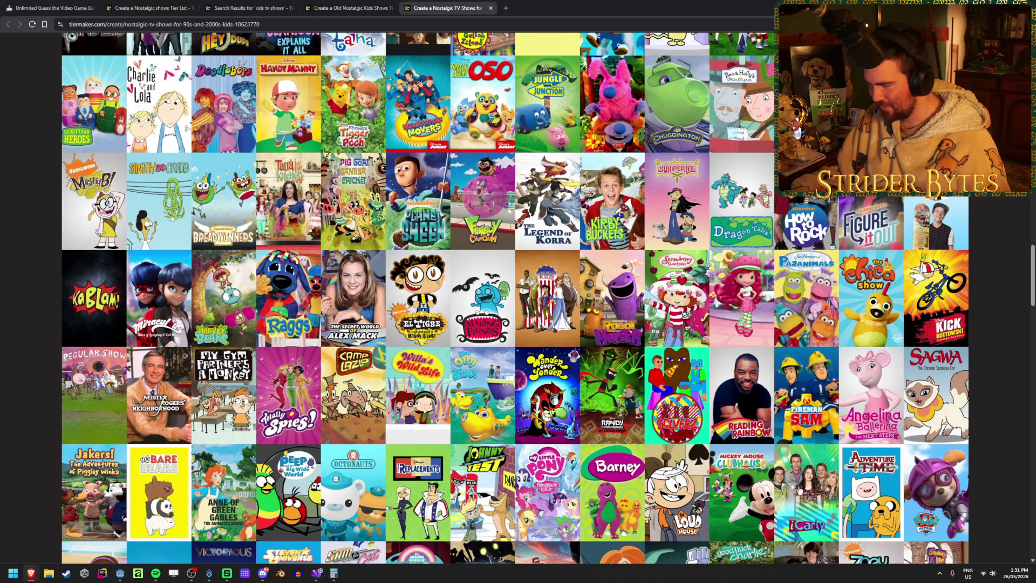
scroll(801, 504, up, 3)
scroll(801, 499, up, 10)
drag(801, 503, 789, 324)
scroll(726, 396, down, 15)
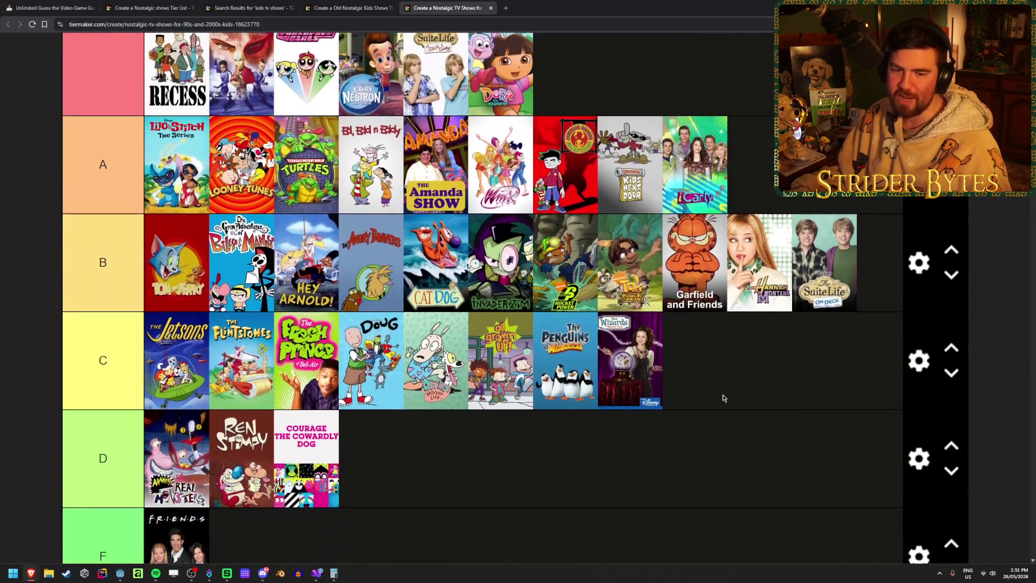
scroll(717, 401, down, 9)
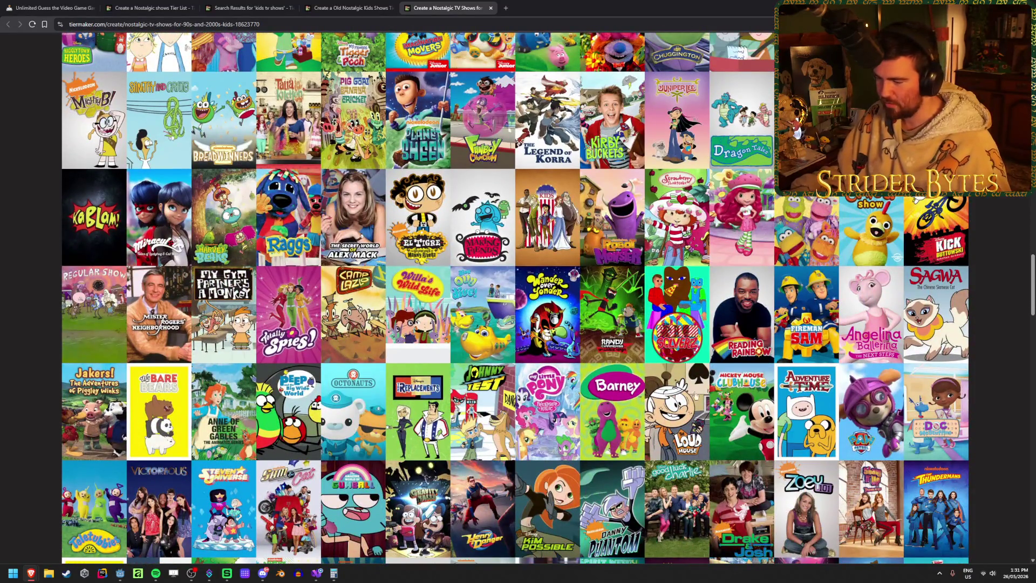
drag(522, 497, 697, 404)
- Add iCarly and Danny Phantom to tier A, then drop Danny Phantom into tier B
scroll(540, 486, up, 20)
scroll(594, 458, down, 3)
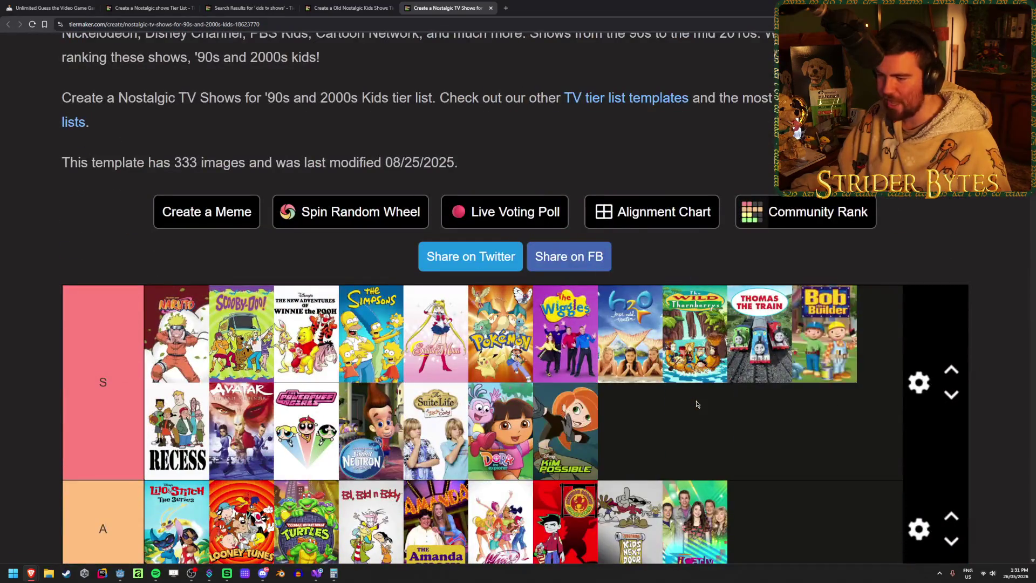
scroll(697, 404, down, 20)
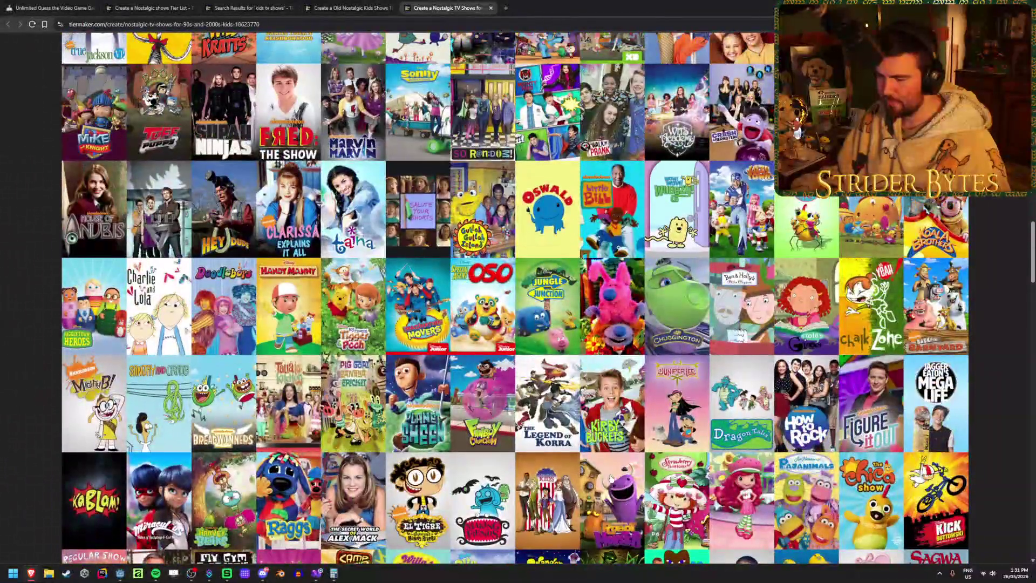
scroll(612, 478, down, 1)
scroll(626, 431, down, 3)
scroll(628, 429, down, 2)
scroll(556, 378, up, 20)
mouse_move(553, 491)
mouse_down()
mouse_move(556, 378)
mouse_move(647, 324)
mouse_move(858, 334)
mouse_move(785, 270)
mouse_move(779, 334)
mouse_move(827, 335)
mouse_up()
scroll(842, 332, down, 1)
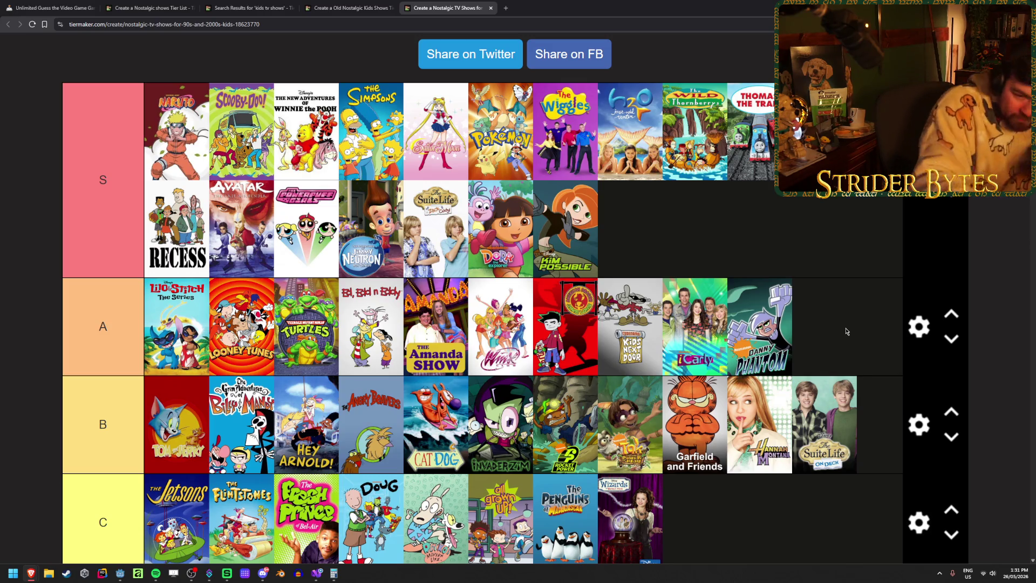
mouse_move(776, 330)
mouse_down()
mouse_move(930, 461)
mouse_move(784, 467)
mouse_move(752, 507)
mouse_move(744, 479)
mouse_up()
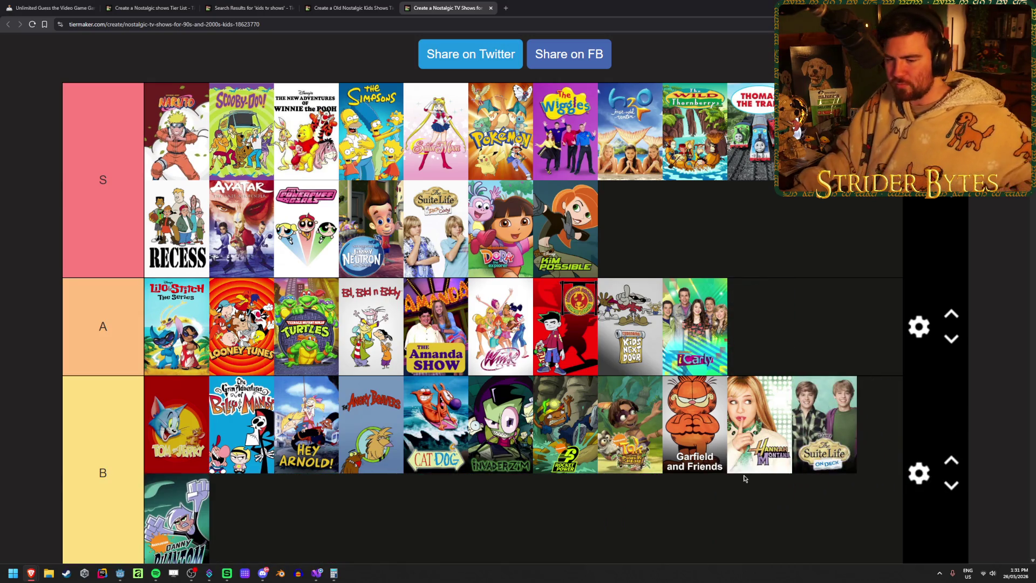
- Return Danny Phantom to the end of tier A after iCarly, and put Teletubbies in tier S
scroll(745, 478, down, 1)
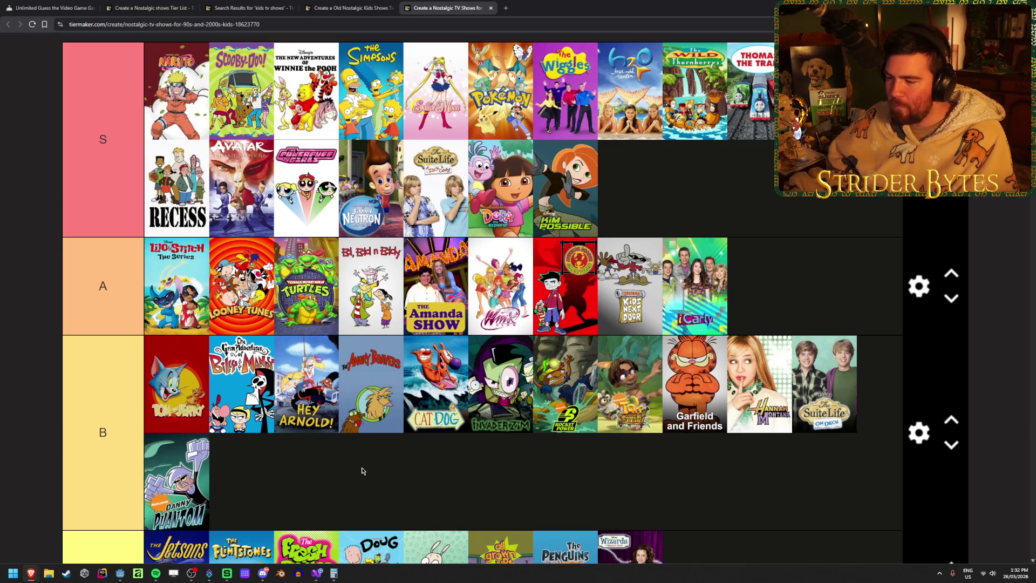
mouse_move(820, 216)
mouse_down()
mouse_move(839, 273)
mouse_move(761, 286)
mouse_up()
scroll(760, 286, down, 15)
scroll(792, 312, down, 2)
scroll(787, 310, up, 1)
scroll(785, 307, up, 1)
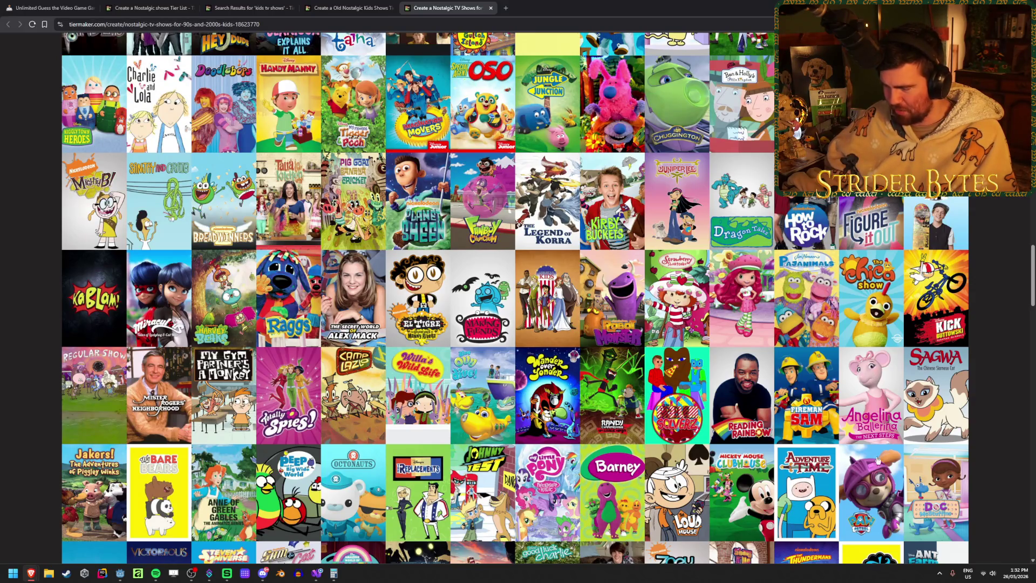
scroll(378, 486, down, 1)
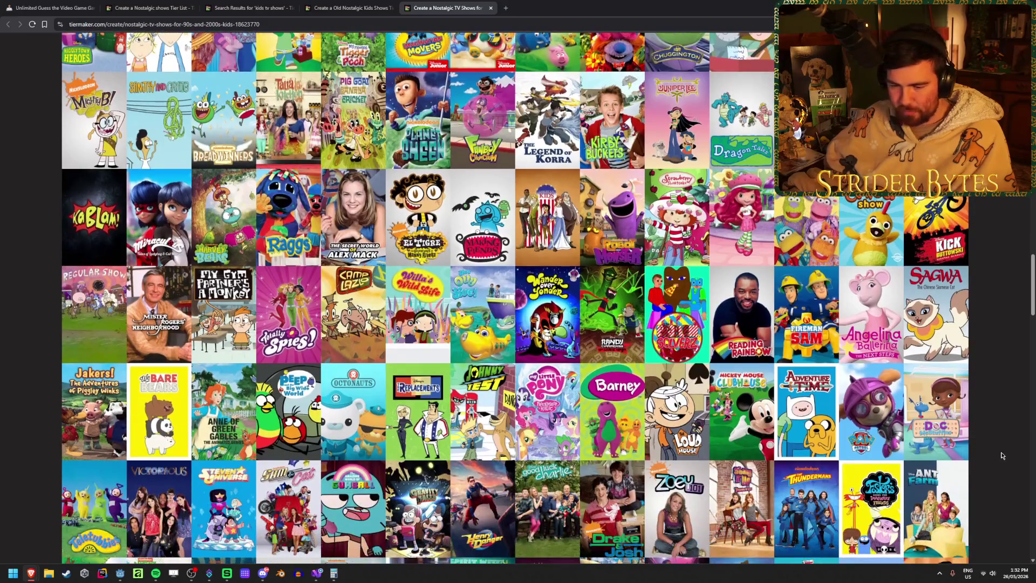
drag(78, 496, 756, 358)
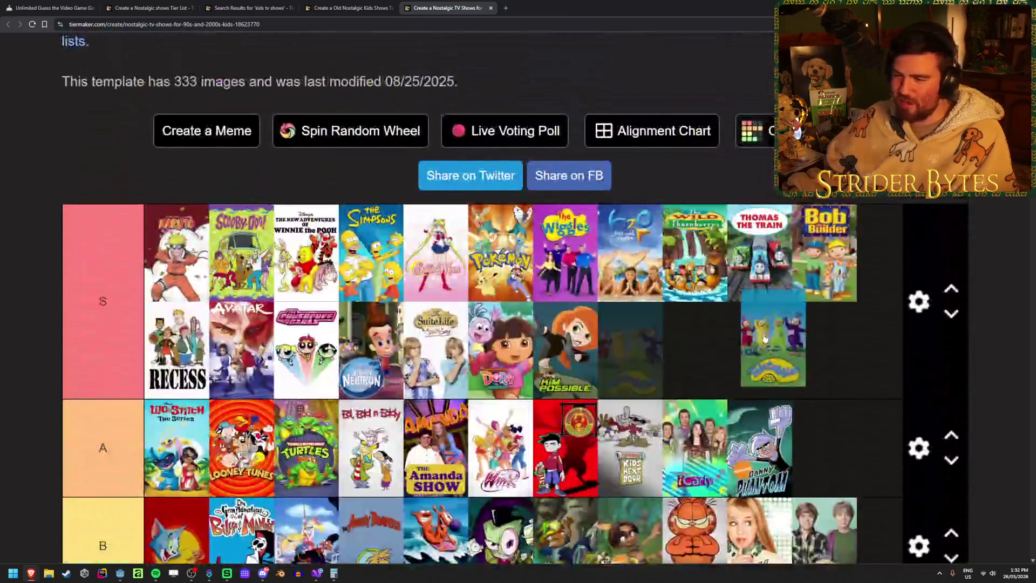
- Rank Drake & Josh in the S tier
scroll(756, 358, down, 15)
scroll(640, 341, down, 3)
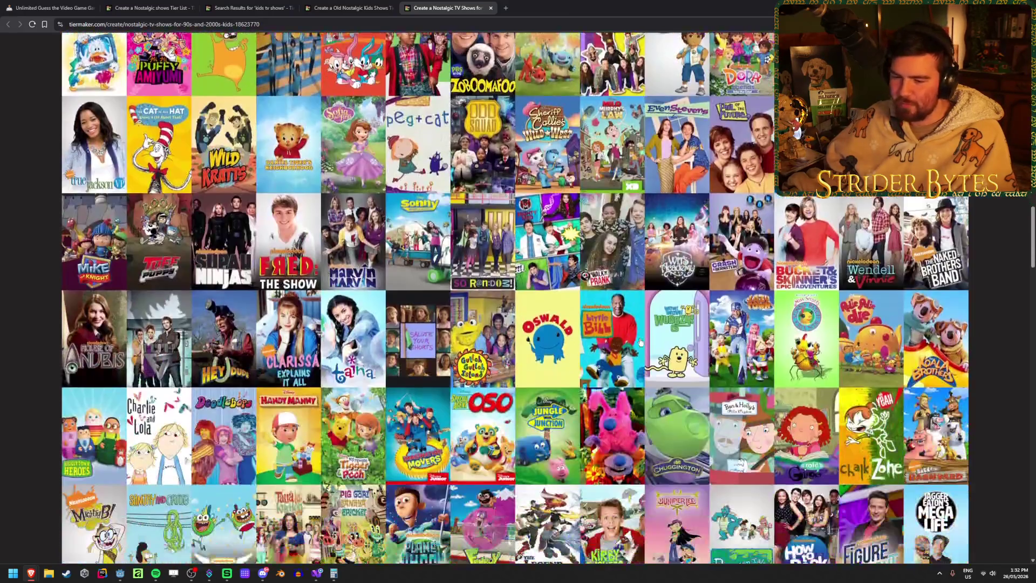
scroll(640, 341, up, 1)
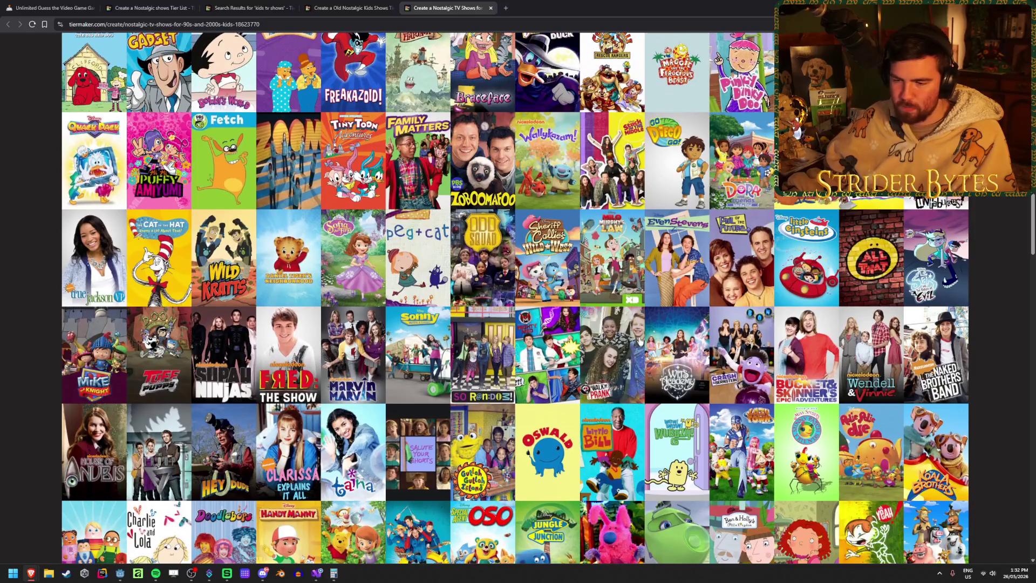
scroll(997, 391, down, 5)
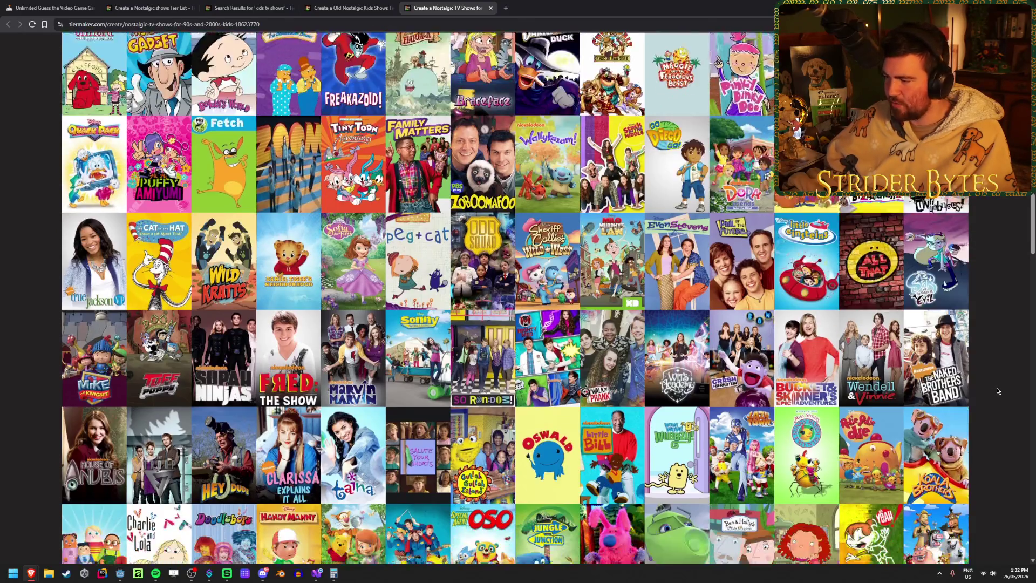
scroll(998, 390, down, 2)
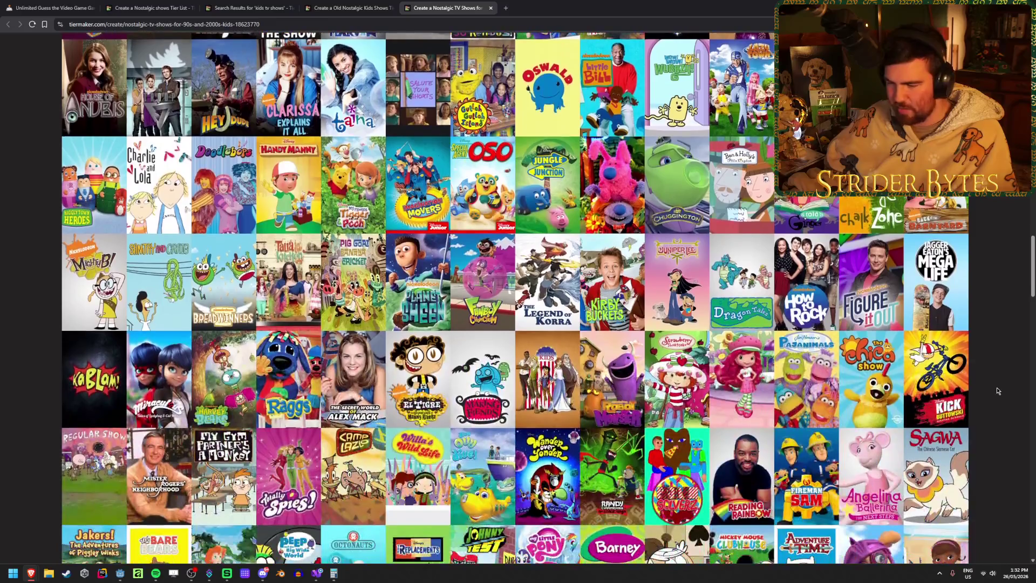
scroll(997, 390, down, 3)
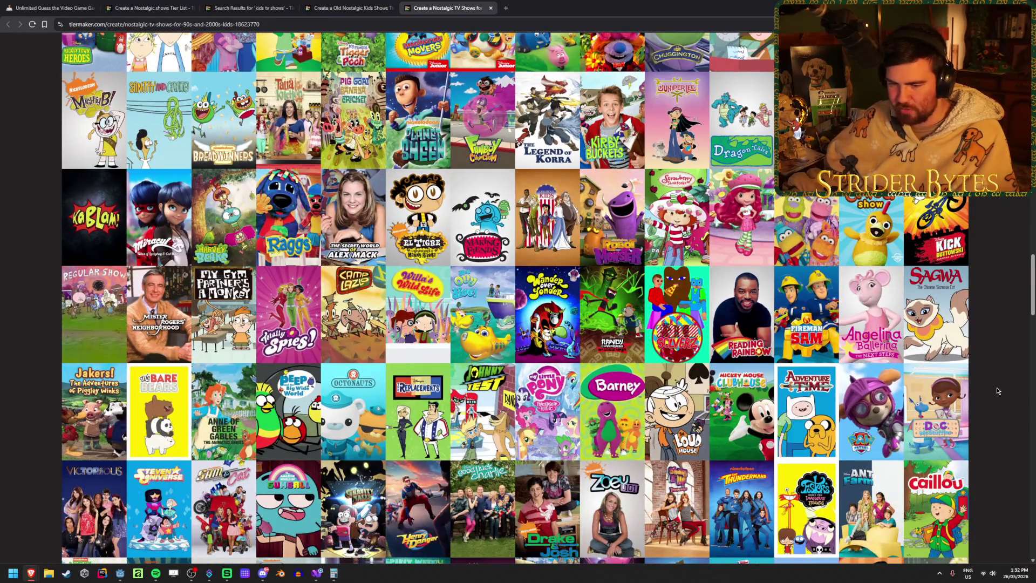
mouse_move(545, 495)
mouse_down()
mouse_move(701, 324)
mouse_move(873, 360)
mouse_move(871, 318)
mouse_move(871, 354)
mouse_move(863, 321)
mouse_move(851, 311)
mouse_move(858, 353)
mouse_move(852, 313)
mouse_move(847, 321)
mouse_up()
- Add Foster's Home and Ned's Declassified to tier A
scroll(871, 324, down, 1)
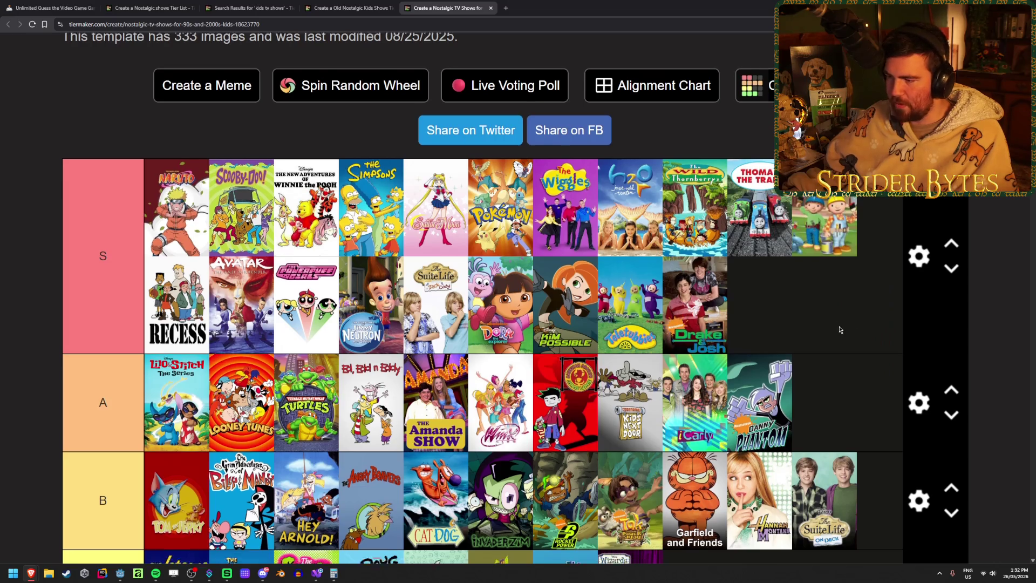
scroll(839, 330, down, 10)
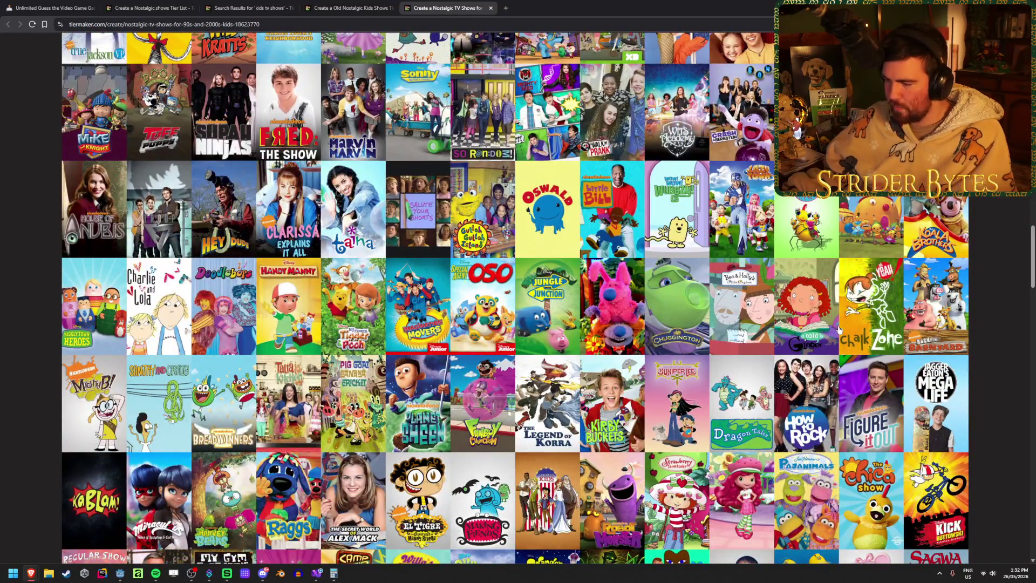
scroll(840, 329, down, 2)
scroll(836, 326, down, 3)
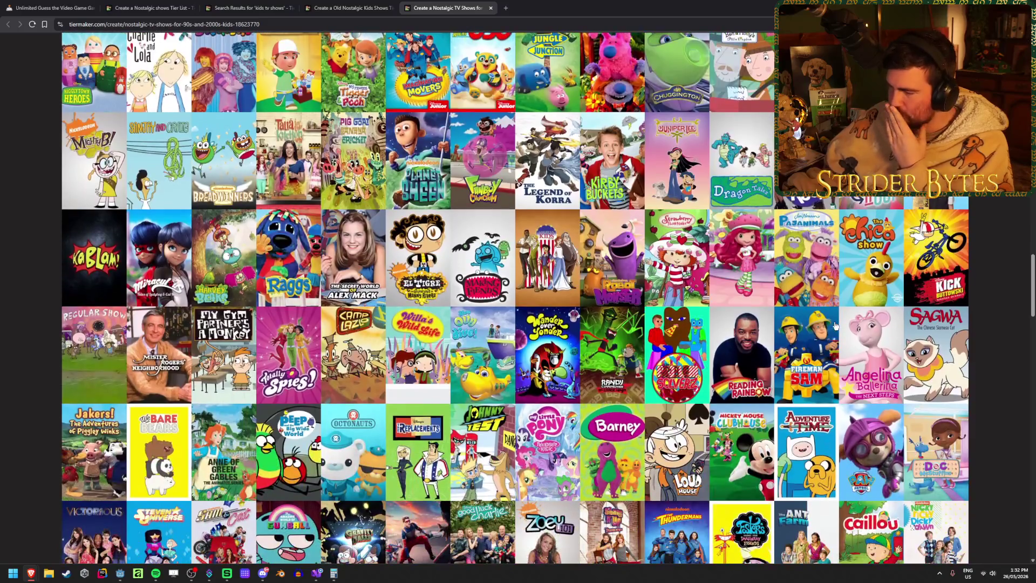
scroll(835, 326, down, 1)
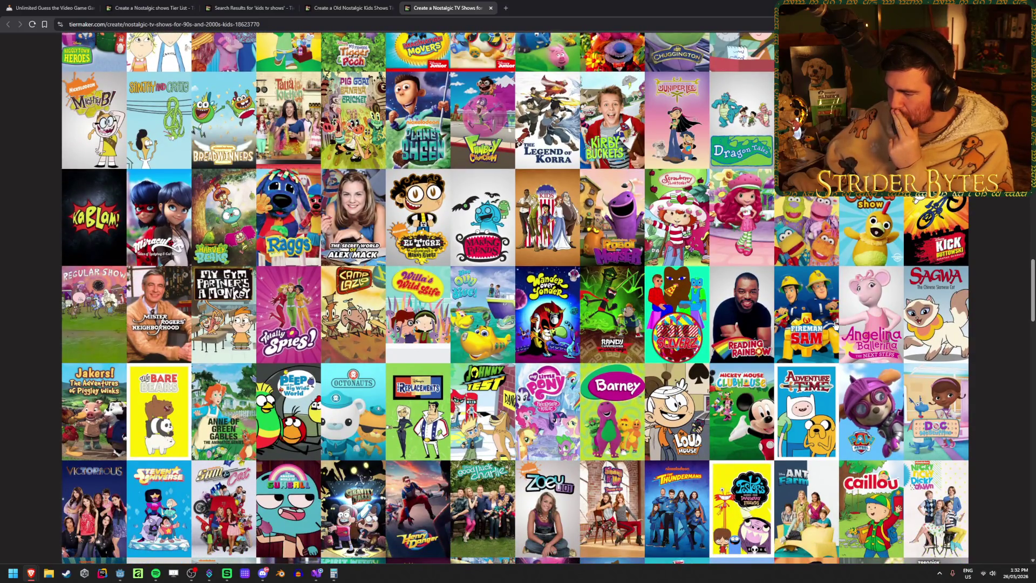
mouse_move(742, 505)
mouse_down()
mouse_move(850, 351)
mouse_move(869, 366)
mouse_move(853, 379)
mouse_up()
scroll(744, 501, up, 10)
scroll(850, 351, down, 1)
scroll(836, 360, down, 15)
scroll(835, 360, down, 4)
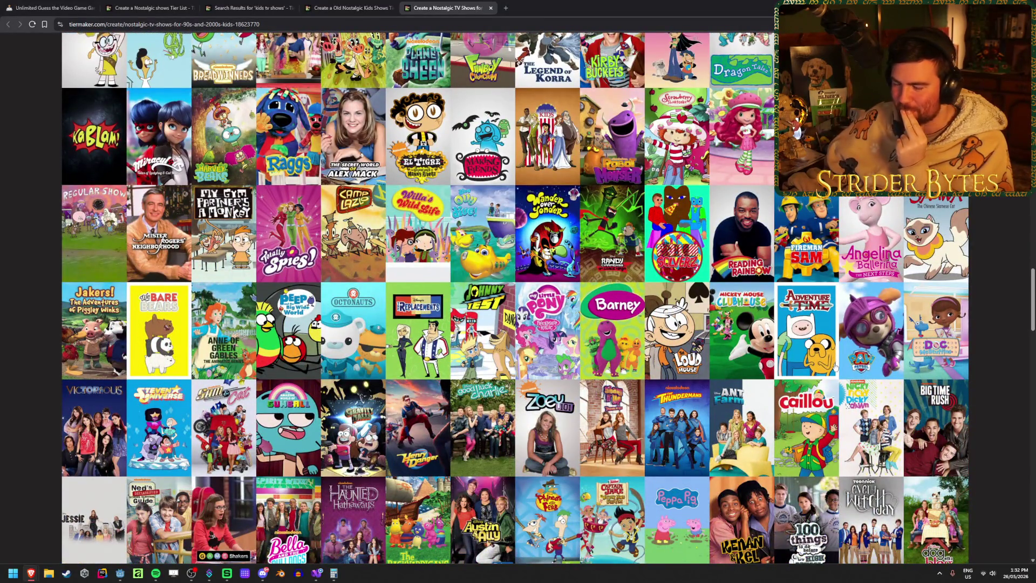
scroll(990, 399, down, 3)
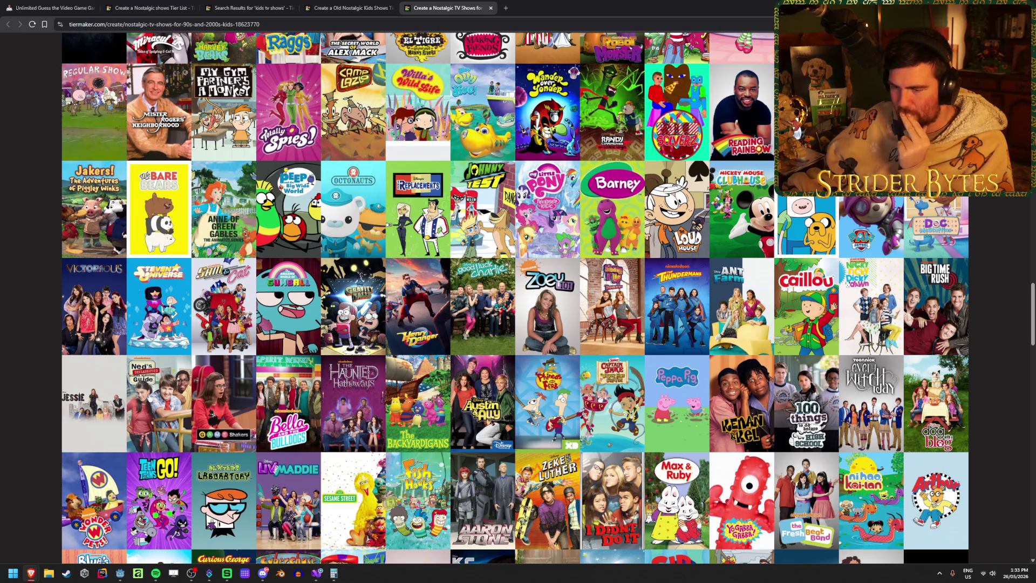
mouse_move(150, 420)
mouse_down()
mouse_move(162, 381)
mouse_move(740, 462)
mouse_move(910, 303)
mouse_move(876, 272)
mouse_move(595, 350)
mouse_move(204, 361)
mouse_up()
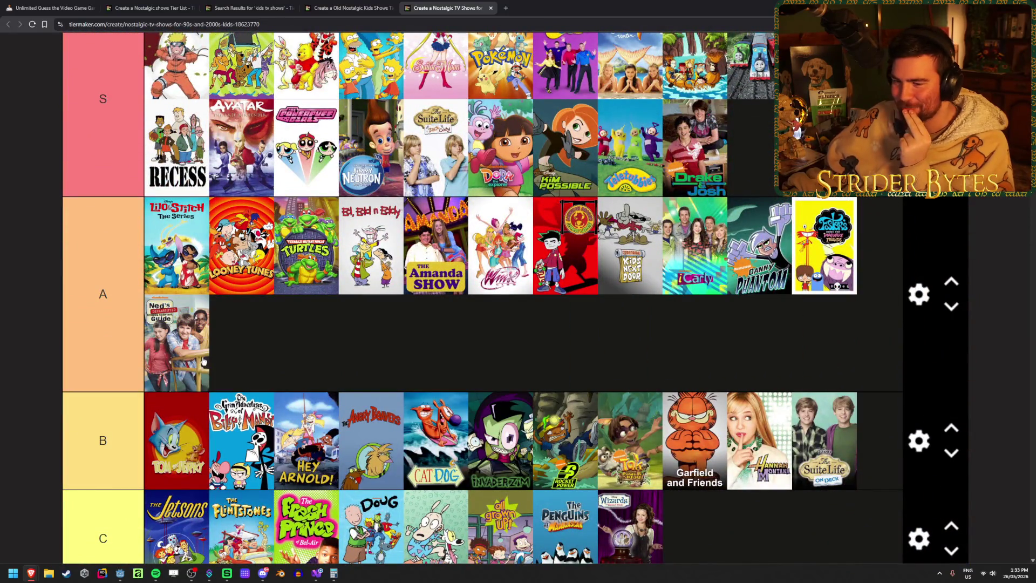
- Add Kenan & Kel and Phineas and Ferb to tier A
scroll(359, 360, down, 20)
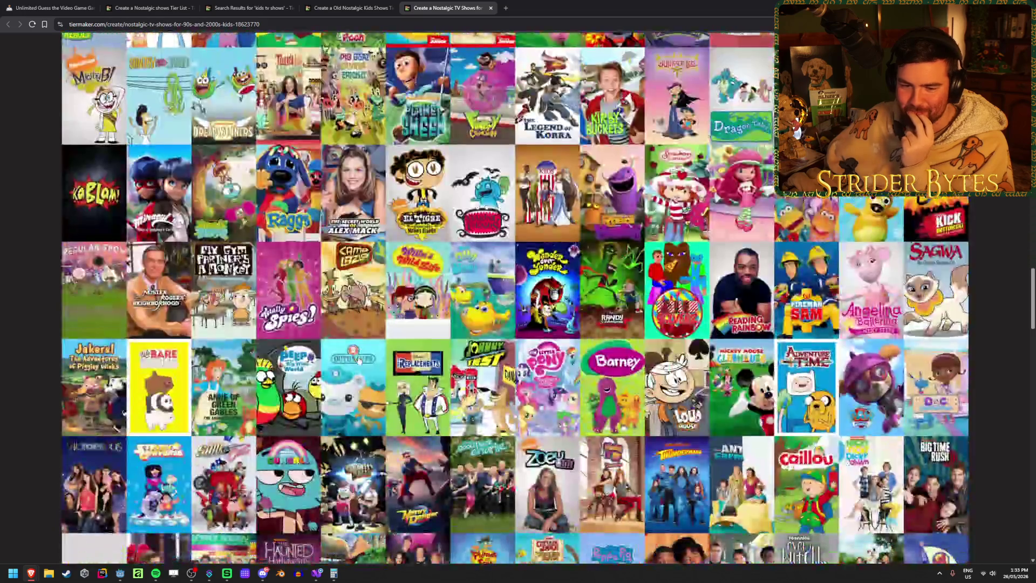
scroll(358, 361, down, 5)
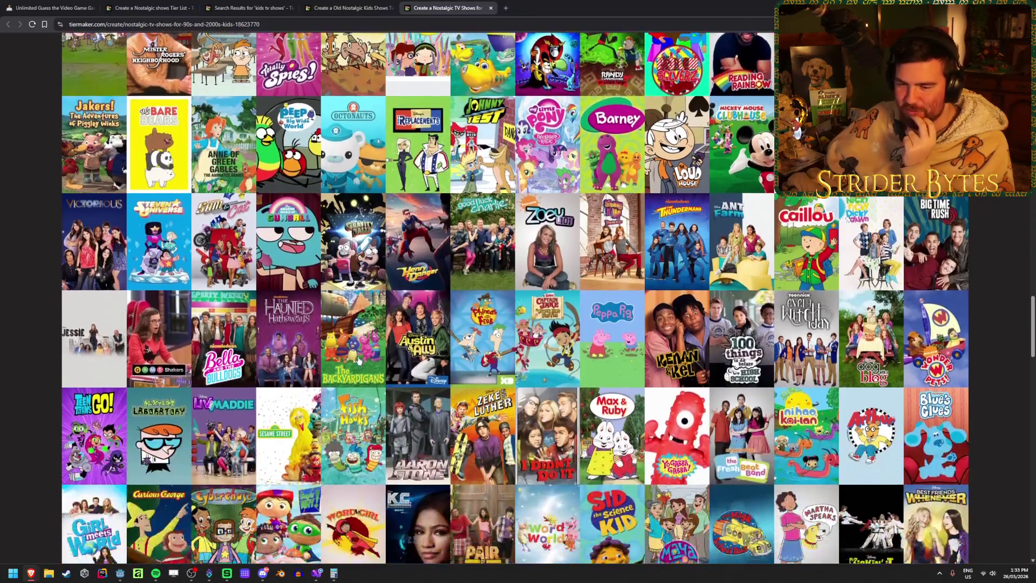
scroll(274, 439, up, 1)
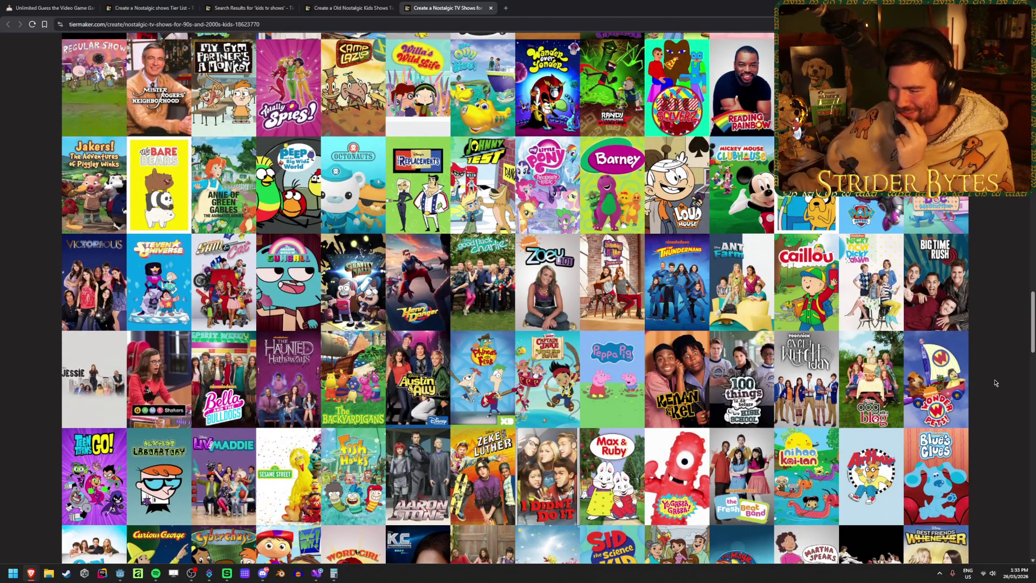
mouse_move(688, 379)
mouse_down()
mouse_move(687, 366)
mouse_move(682, 399)
mouse_move(655, 420)
mouse_move(423, 353)
mouse_move(206, 332)
mouse_up()
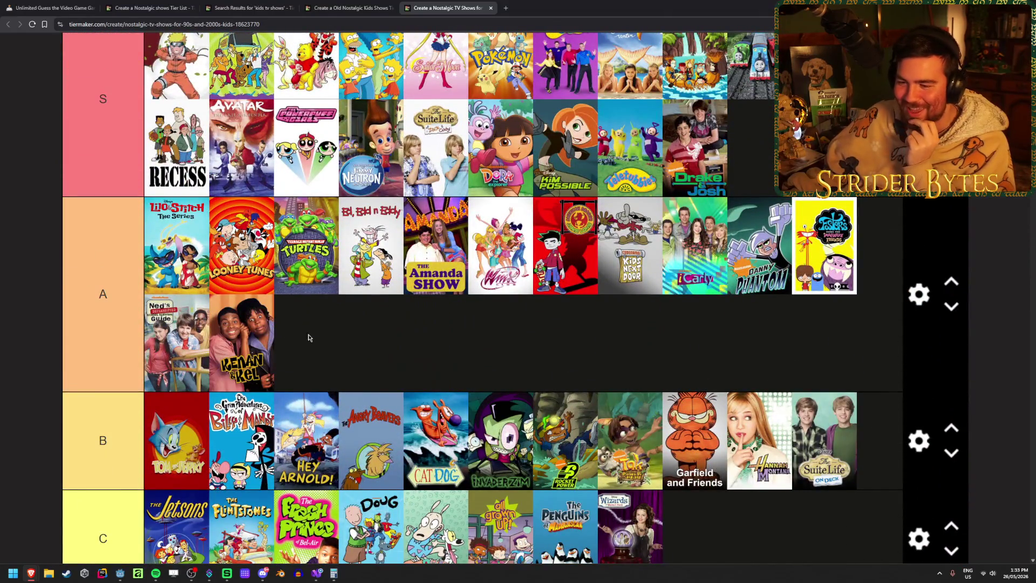
scroll(381, 339, down, 15)
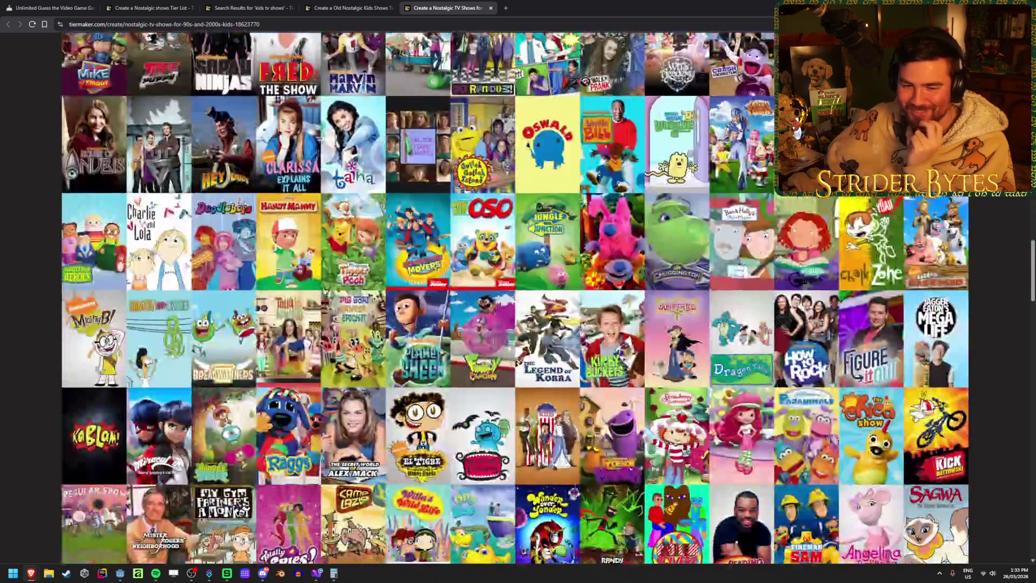
scroll(381, 339, down, 3)
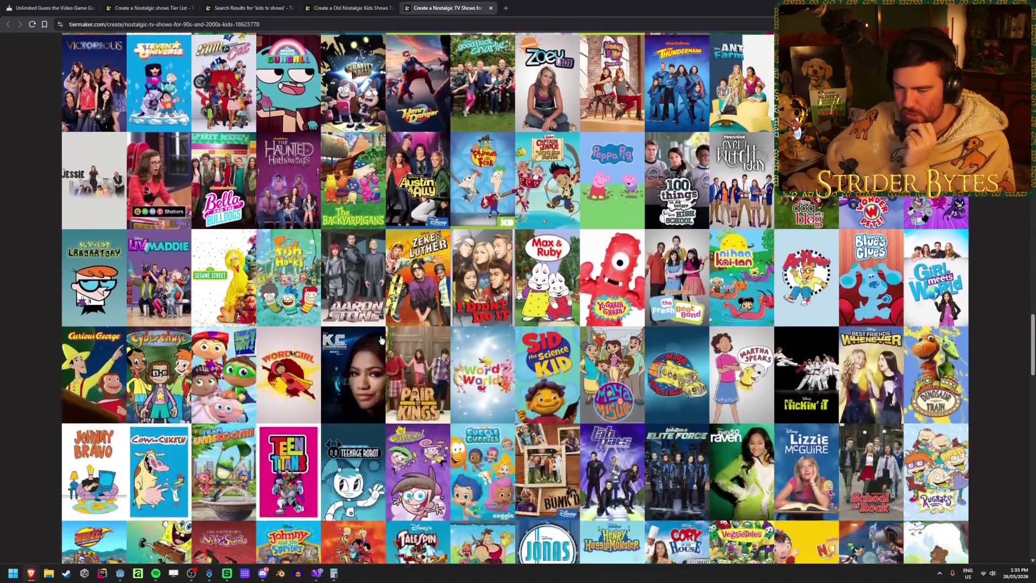
scroll(320, 354, up, 5)
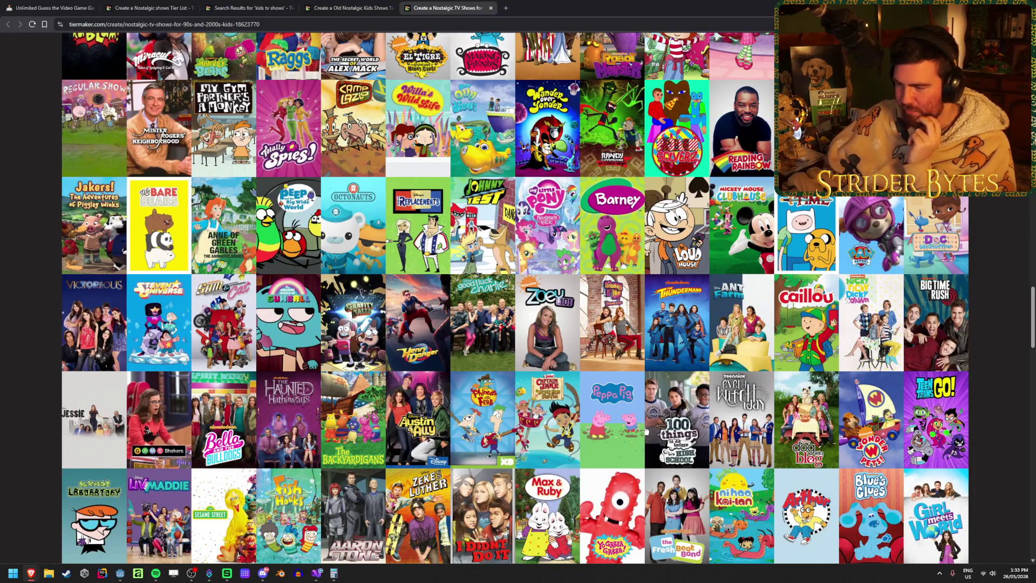
mouse_move(476, 414)
mouse_down()
mouse_move(491, 444)
mouse_move(713, 427)
mouse_move(413, 198)
mouse_move(393, 232)
mouse_up()
- Open the label settings for the F tier, which holds only Friends
scroll(490, 441, up, 15)
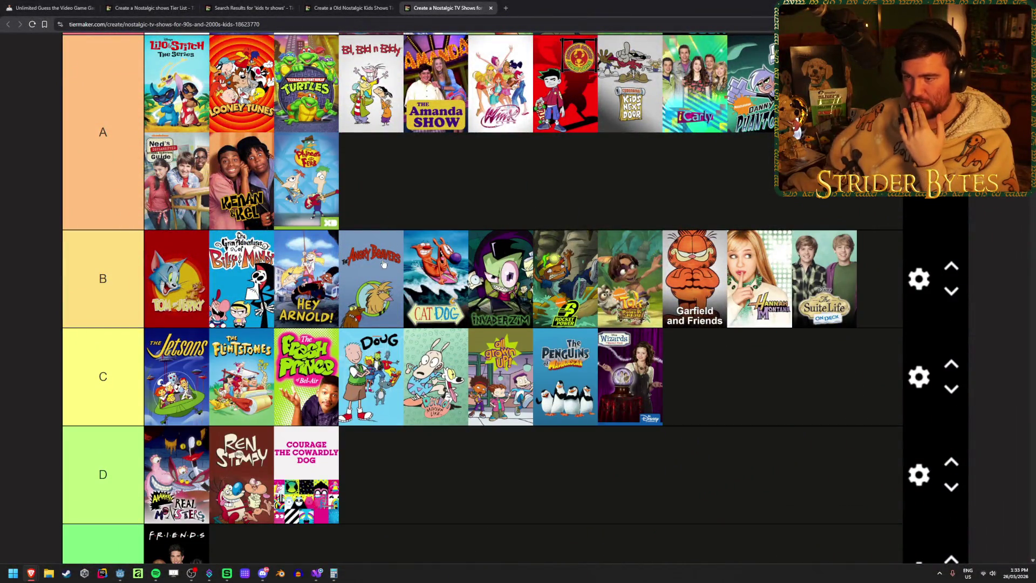
scroll(381, 263, down, 10)
scroll(381, 263, down, 12)
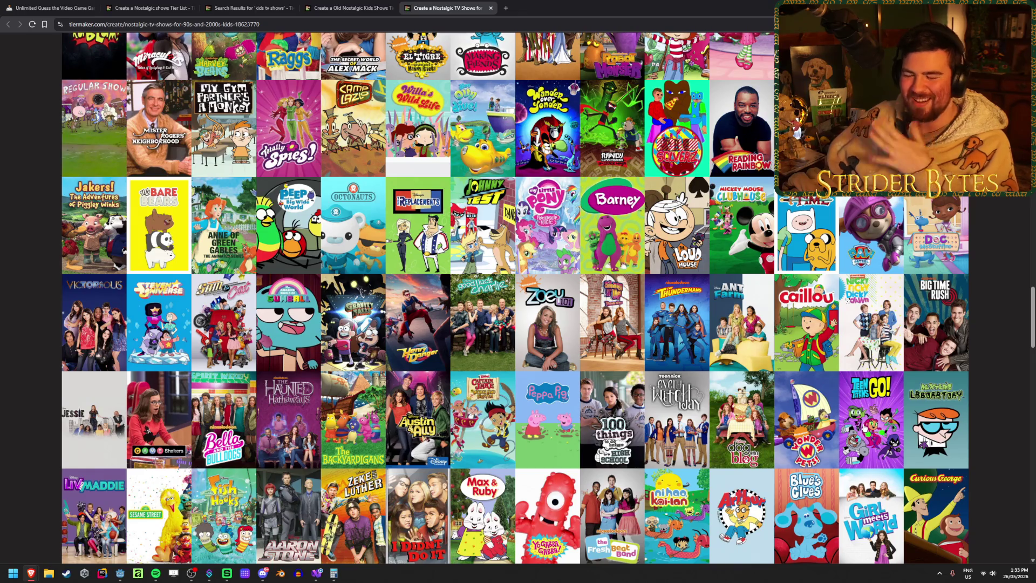
scroll(863, 429, up, 5)
scroll(836, 431, up, 15)
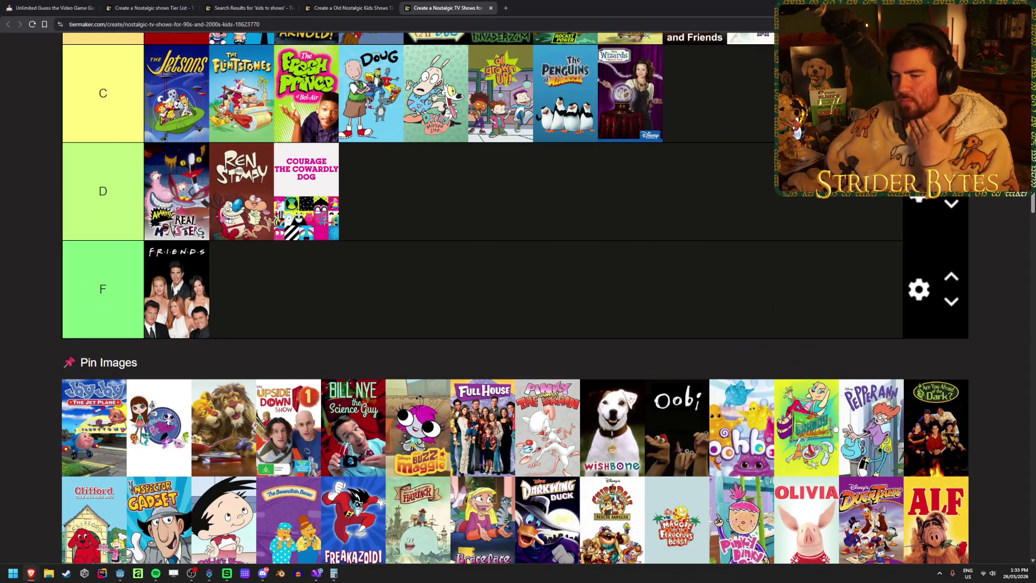
scroll(835, 427, down, 2)
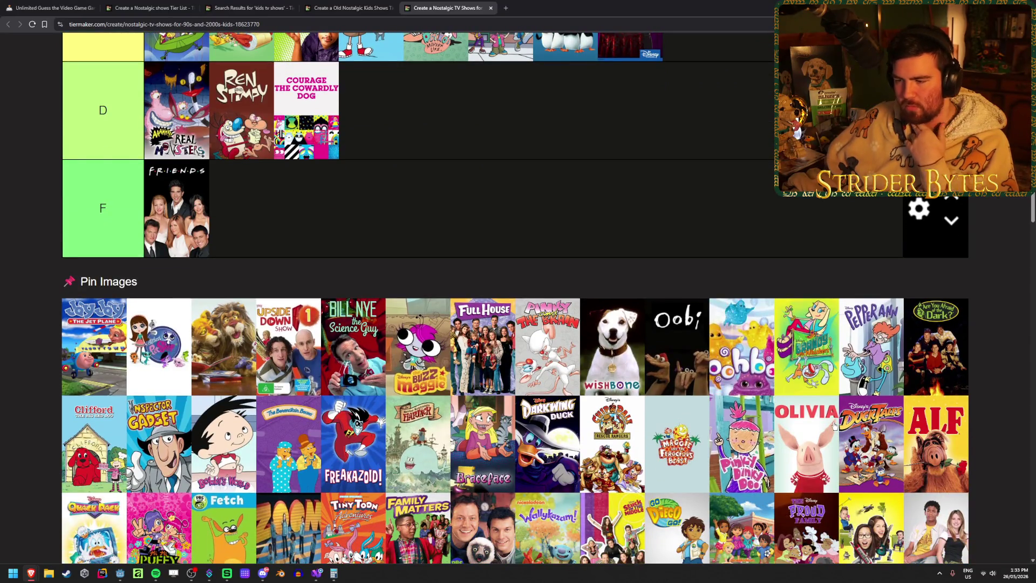
scroll(833, 424, down, 4)
scroll(833, 424, up, 5)
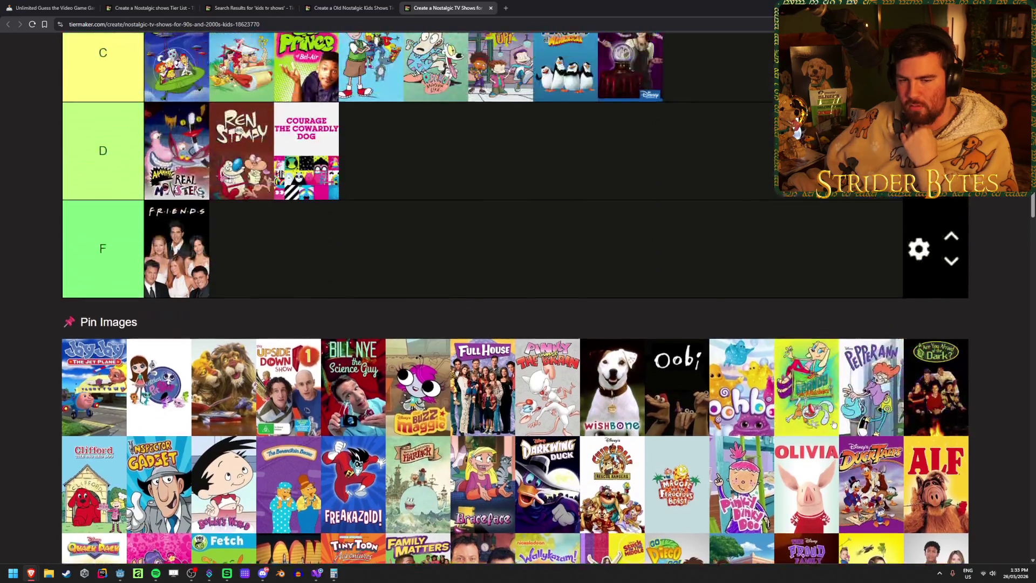
click(919, 249)
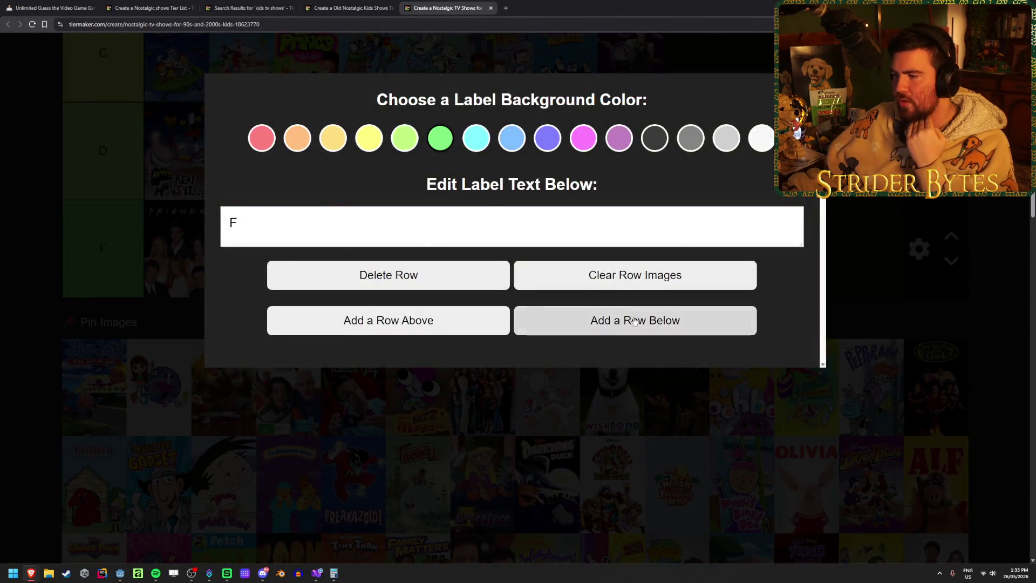
- Add a NEW tier below F holding Jay Jay the Jet Plane, Littlest Pet Shop and Upside Down Show
click(617, 330)
click(146, 450)
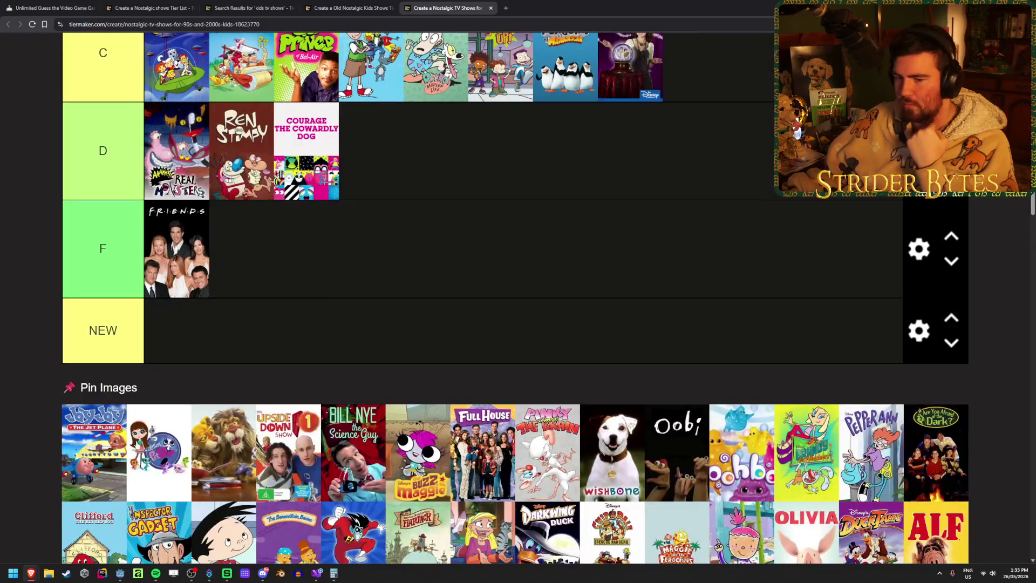
drag(77, 442, 197, 338)
mouse_move(95, 485)
mouse_down()
mouse_move(280, 373)
mouse_move(242, 345)
mouse_up()
mouse_move(95, 485)
mouse_down()
mouse_move(335, 370)
mouse_move(305, 345)
mouse_move(541, 353)
mouse_move(367, 380)
mouse_up()
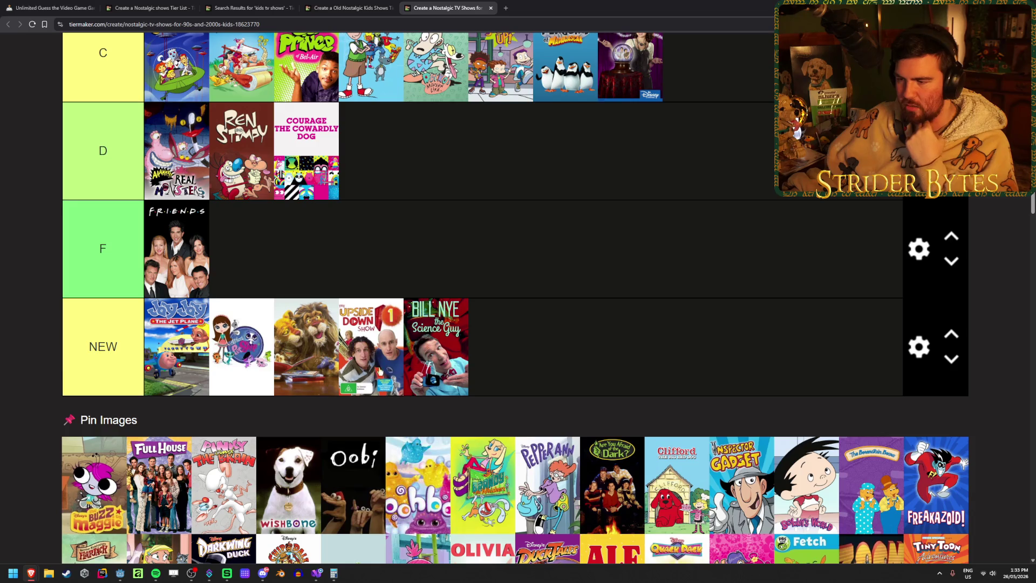
- Add Buzz & Maggie, Full House, Wishbone and Oobi to the NEW tier
mouse_move(94, 485)
mouse_down()
mouse_move(573, 338)
mouse_move(103, 475)
mouse_move(694, 333)
mouse_up()
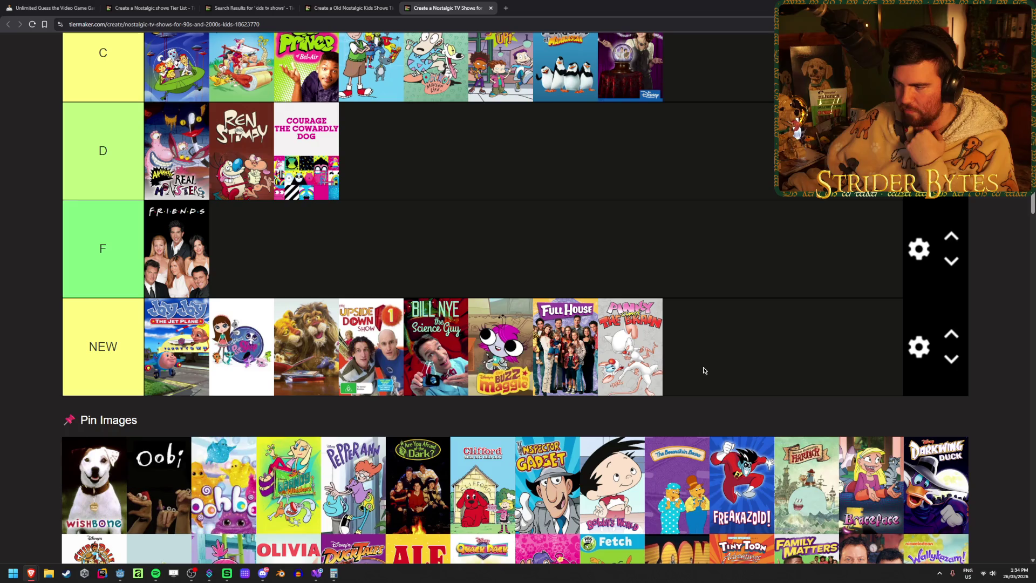
mouse_move(78, 503)
mouse_down()
mouse_move(704, 324)
mouse_move(695, 338)
mouse_move(437, 345)
mouse_up()
drag(101, 522, 302, 346)
drag(94, 485, 307, 350)
scroll(307, 350, down, 3)
mouse_move(94, 421)
mouse_down()
mouse_move(263, 285)
mouse_move(242, 280)
mouse_up()
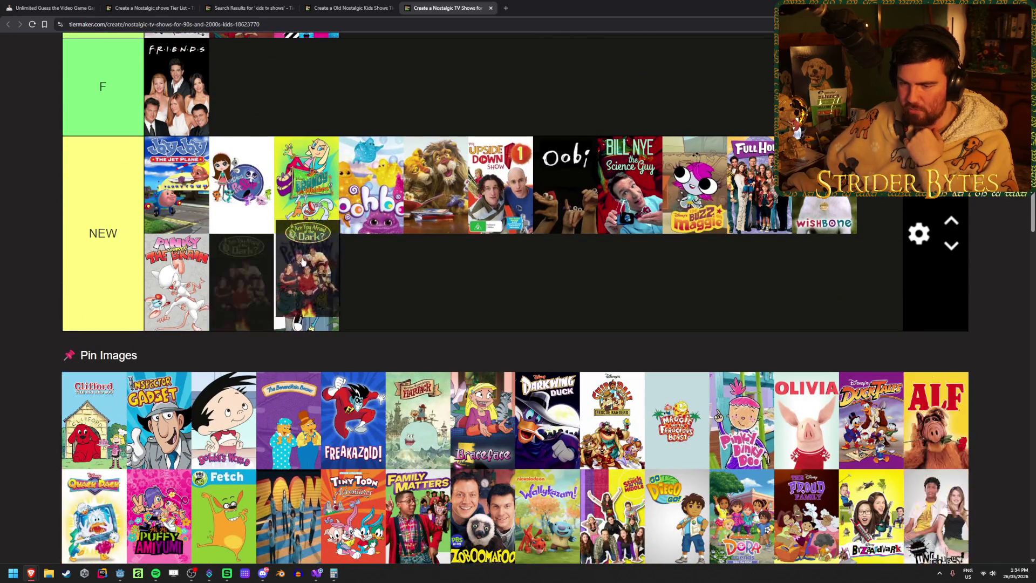
- Add Are You Afraid of the Dark, Clifford, Inspector Gadget, Bobby's World, Berenstain Bears and Freakazoid to NEW
drag(94, 421, 294, 281)
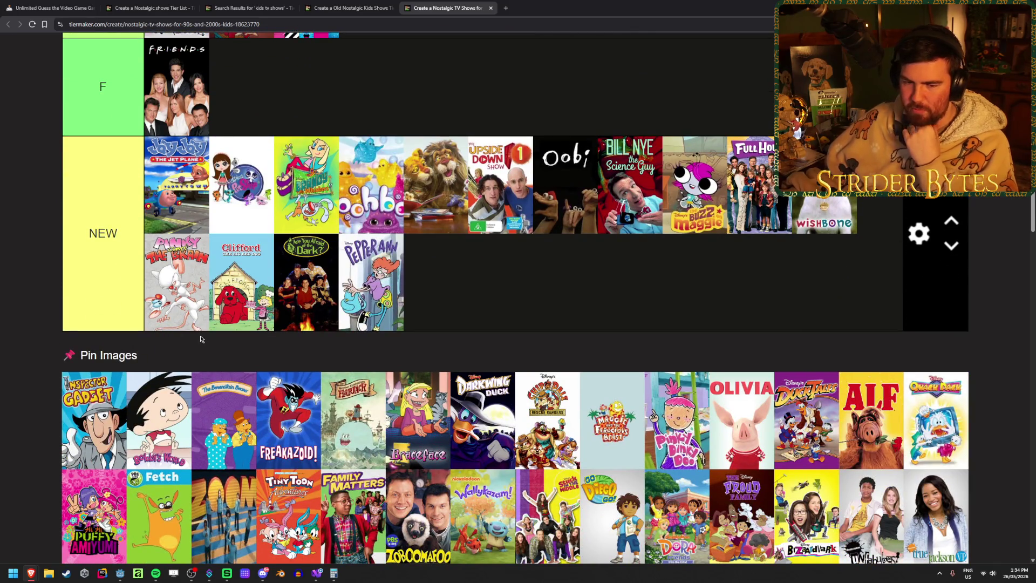
mouse_move(101, 399)
mouse_down()
mouse_move(475, 286)
mouse_move(469, 301)
mouse_up()
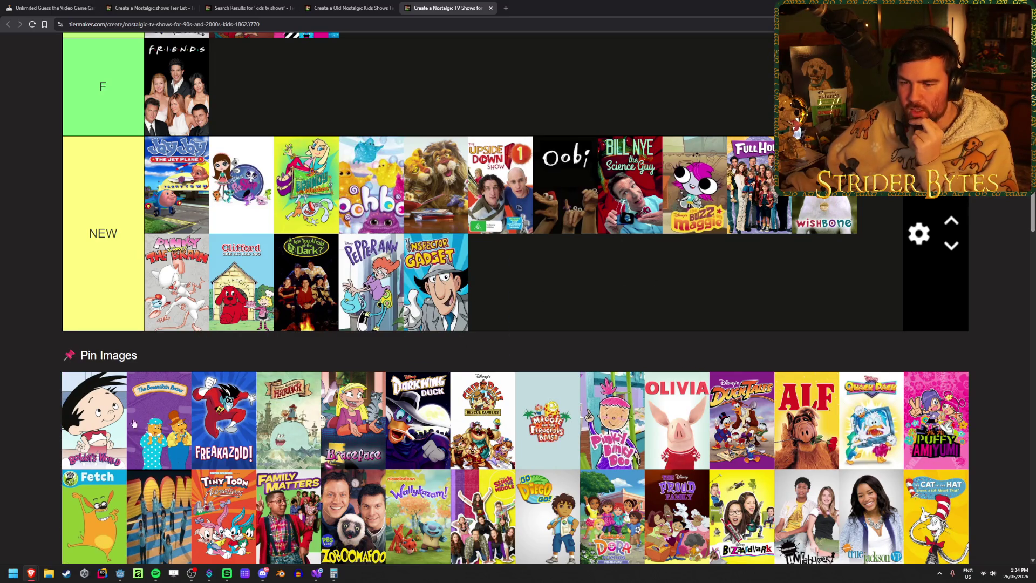
drag(94, 421, 501, 283)
mouse_move(94, 421)
mouse_down()
mouse_move(572, 283)
mouse_move(648, 288)
mouse_up()
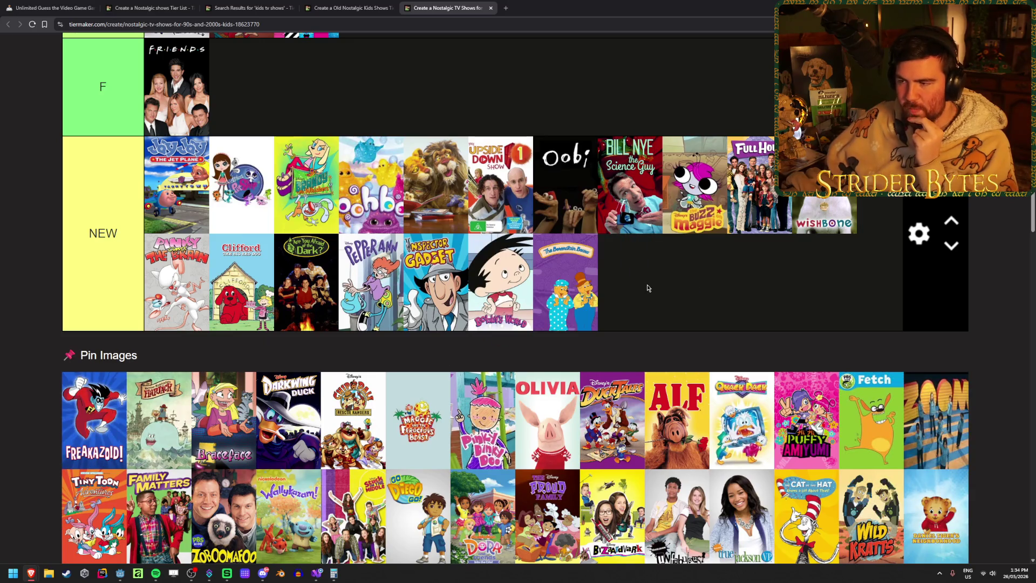
mouse_move(94, 420)
mouse_down()
mouse_move(659, 314)
mouse_move(241, 388)
mouse_move(795, 317)
mouse_move(766, 286)
mouse_move(854, 287)
mouse_move(405, 335)
mouse_move(820, 286)
mouse_up()
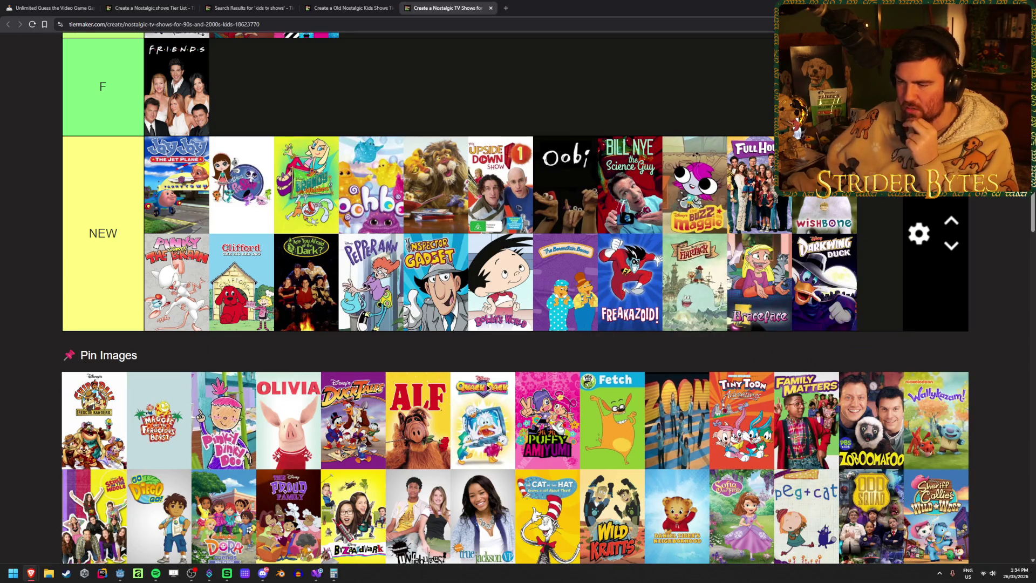
- Fill the NEW tier's third row with more shows, including Fetch and Zoom
mouse_move(94, 420)
mouse_down()
mouse_move(278, 289)
mouse_move(302, 283)
mouse_up()
scroll(205, 367, down, 2)
mouse_move(95, 437)
mouse_down()
mouse_move(271, 322)
mouse_move(254, 312)
mouse_move(308, 297)
mouse_move(400, 313)
mouse_move(576, 291)
mouse_move(596, 262)
mouse_move(593, 281)
mouse_move(671, 318)
mouse_move(216, 404)
mouse_move(631, 296)
mouse_up()
scroll(224, 289, down, 2)
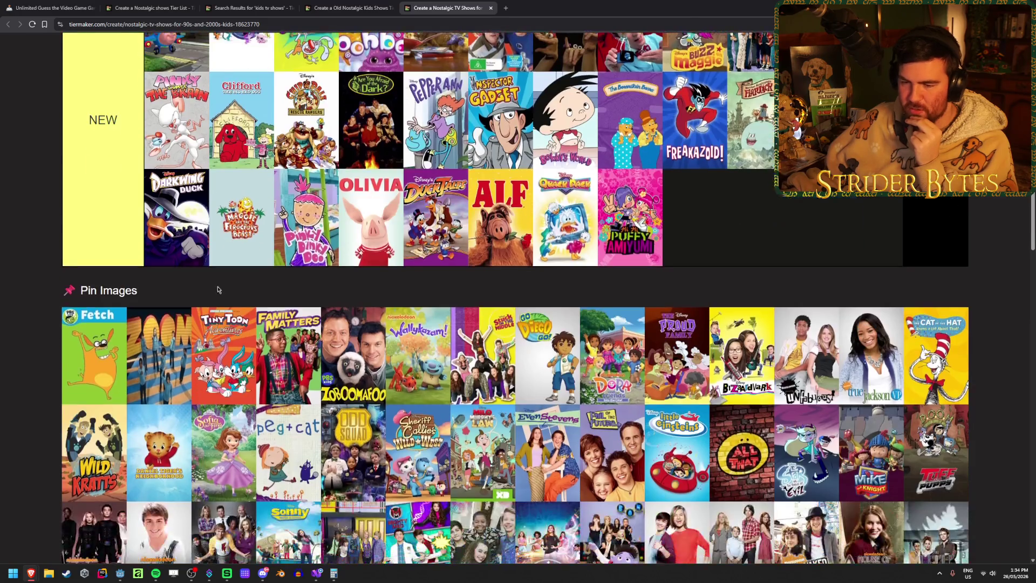
drag(95, 356, 727, 215)
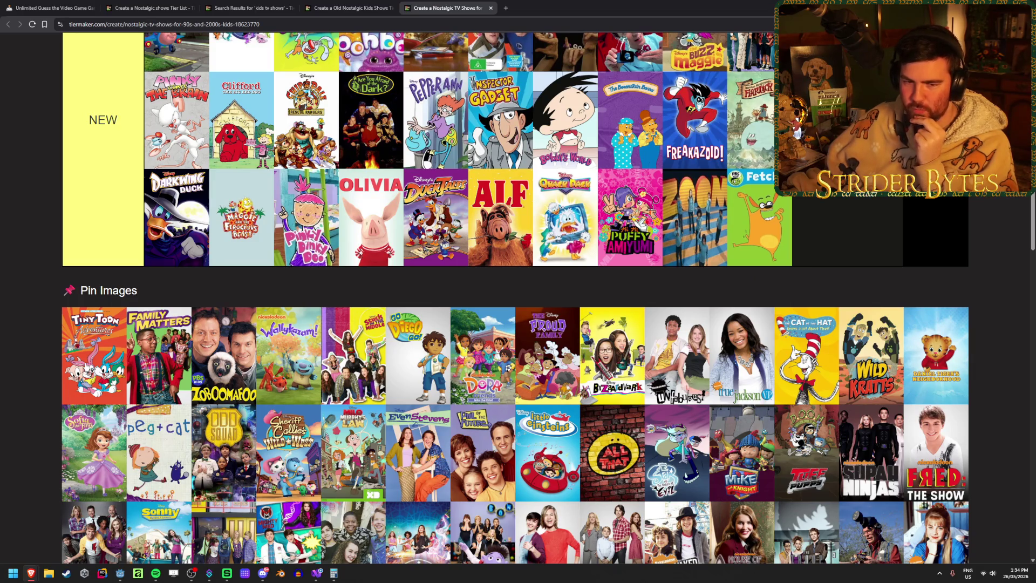
- Add Tiny Toon, Family Matters, Zoboomafoo, Dora and The Proud Family to the NEW tier
scroll(86, 369, up, 2)
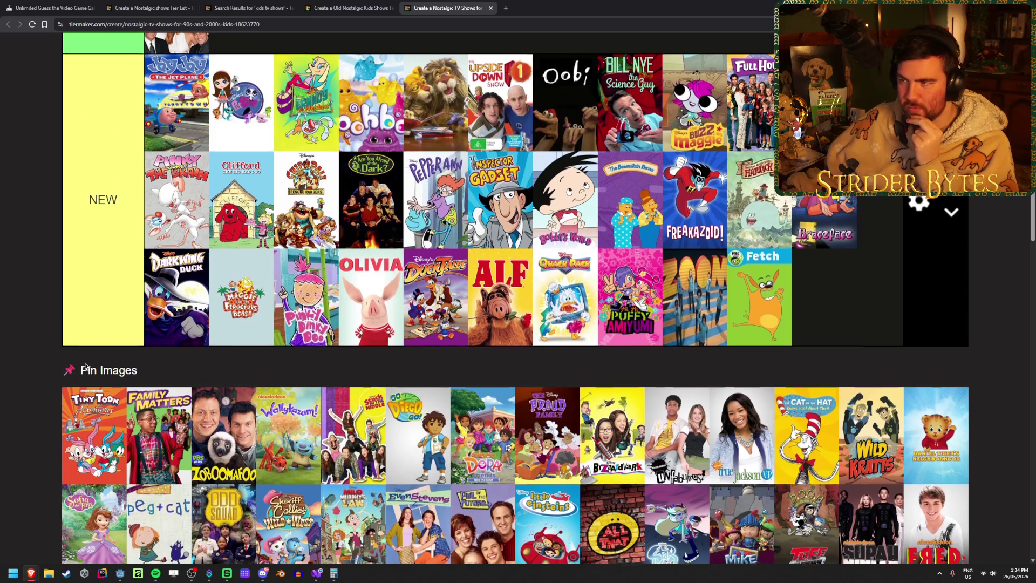
scroll(85, 367, down, 3)
drag(87, 323, 477, 178)
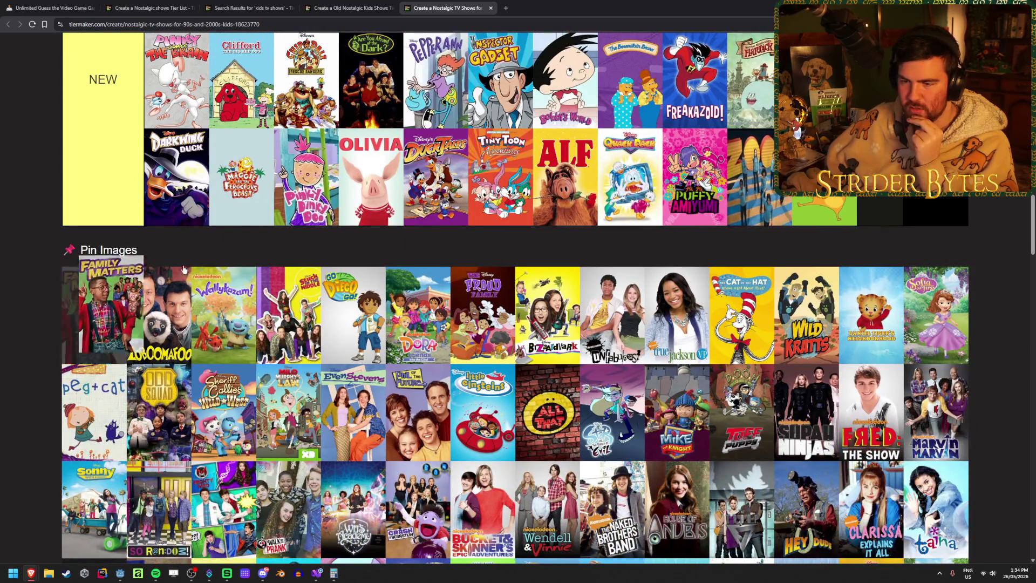
drag(92, 324, 413, 178)
mouse_move(78, 369)
mouse_down()
mouse_move(242, 225)
mouse_move(435, 206)
mouse_move(307, 226)
mouse_move(107, 351)
mouse_move(372, 227)
mouse_move(512, 218)
mouse_move(485, 222)
mouse_up()
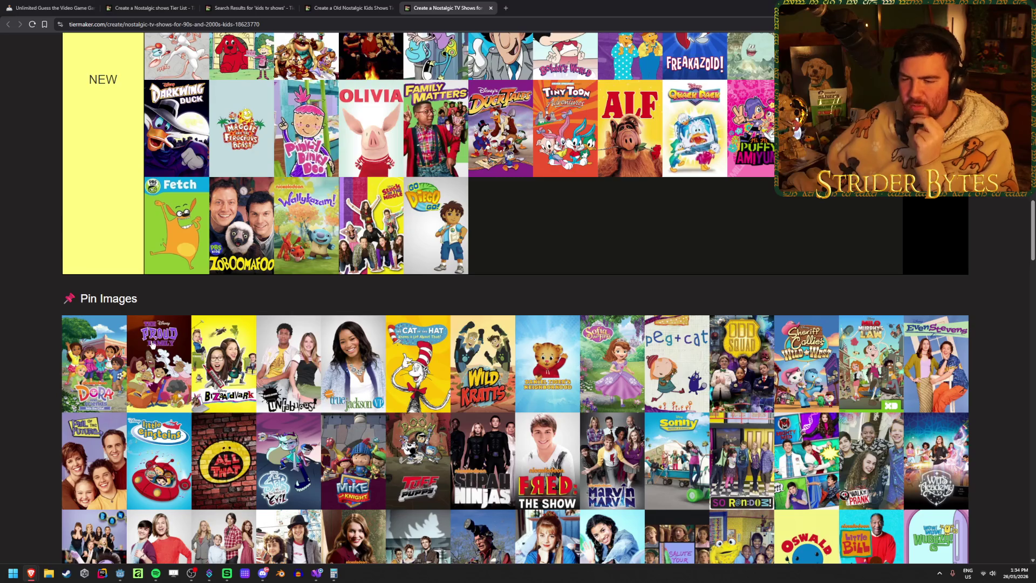
drag(98, 375, 501, 225)
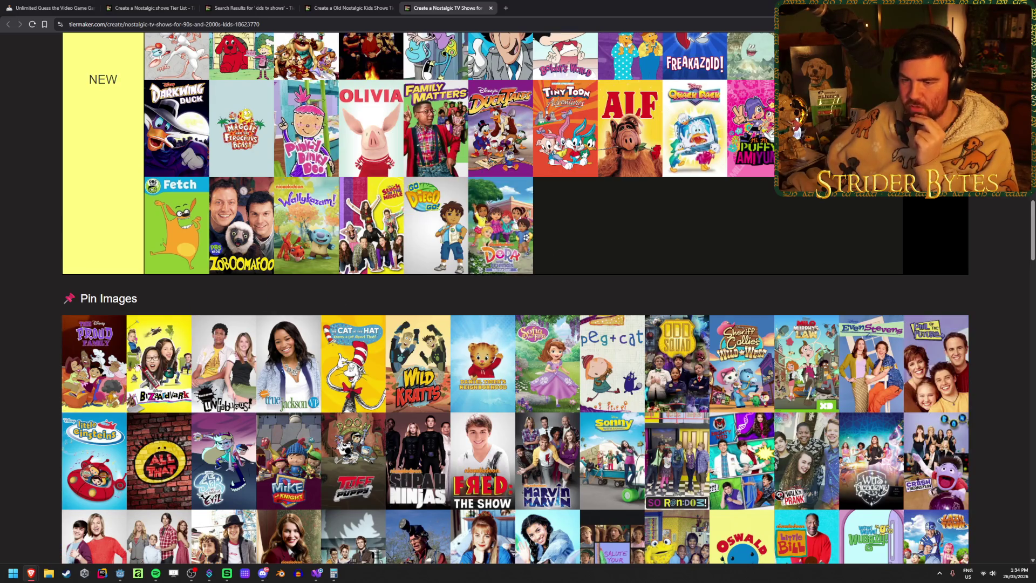
drag(92, 382, 684, 235)
- Add Bizaardvark, Unfabulous, True Jackson and The Cat in the Hat, then start a row with Wild Kratts
drag(98, 370, 626, 232)
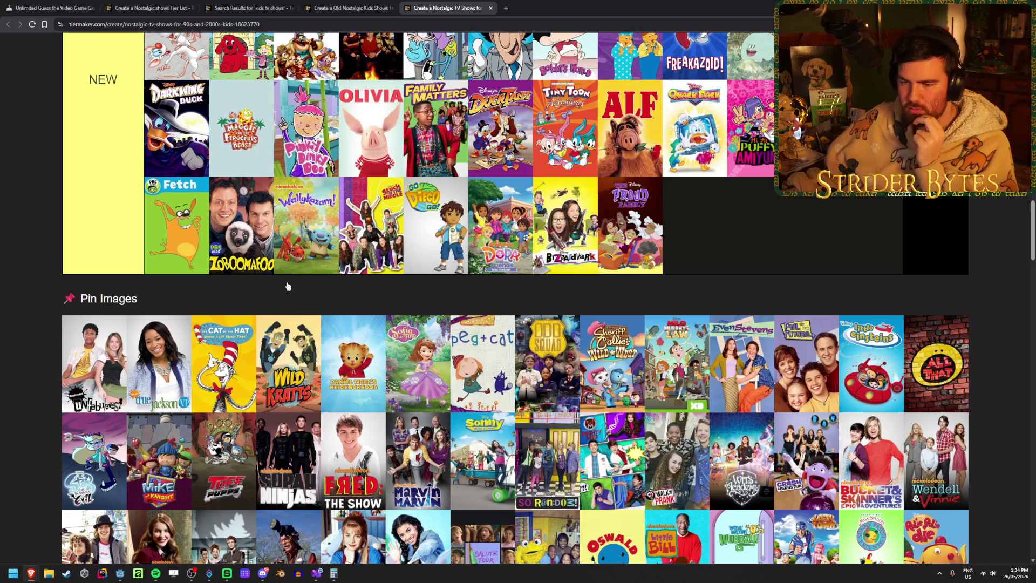
drag(94, 372, 371, 261)
drag(90, 378, 366, 232)
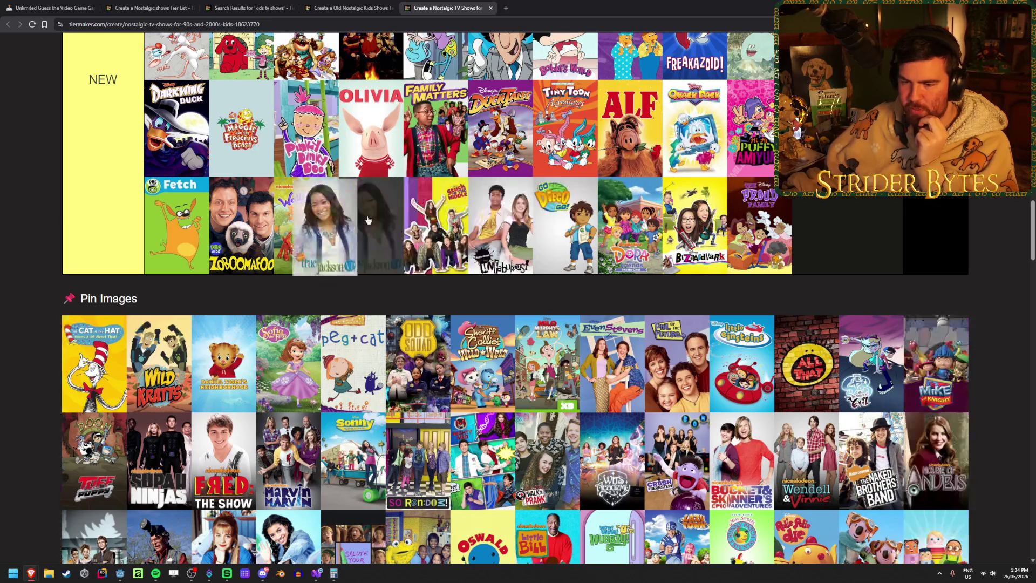
drag(97, 372, 304, 232)
drag(105, 365, 178, 265)
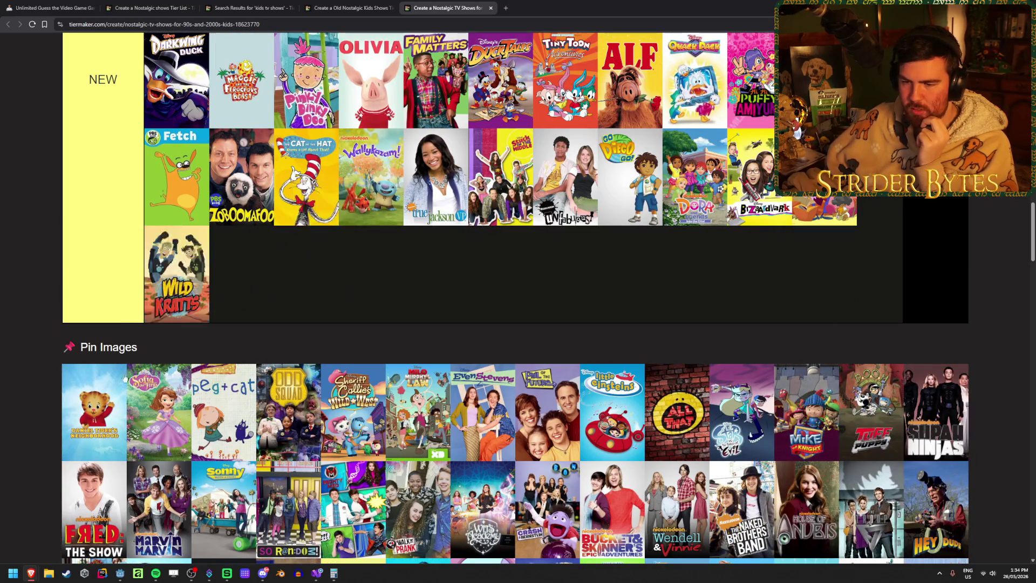
- Add Daniel Tiger, Sofia the First, Peg+Cat, Odd Squad, Milo Murphy's Law and Even Stevens to NEW
drag(97, 388, 295, 308)
drag(95, 425, 306, 275)
mouse_move(97, 404)
mouse_down()
mouse_move(410, 264)
mouse_move(370, 274)
mouse_up()
mouse_move(97, 410)
mouse_down()
mouse_move(436, 274)
mouse_move(362, 285)
mouse_up()
mouse_move(97, 412)
mouse_down()
mouse_move(306, 275)
mouse_move(363, 291)
mouse_up()
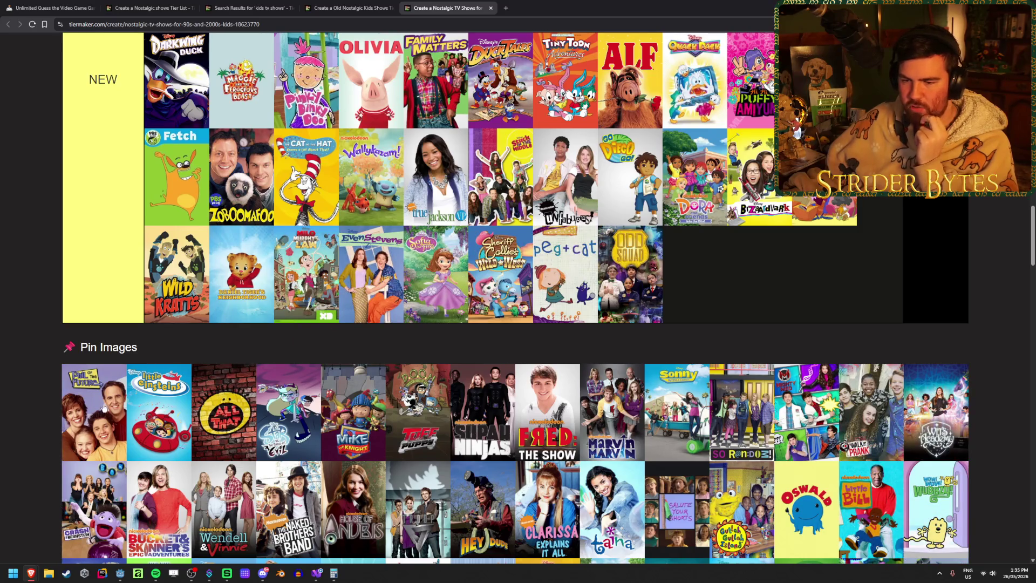
- Add Phil of the Future, Little Einsteins, All That, Star vs the Forces of Evil, Mike the Knight and T.U.F.F. Puppy
drag(108, 407, 356, 265)
drag(82, 424, 353, 272)
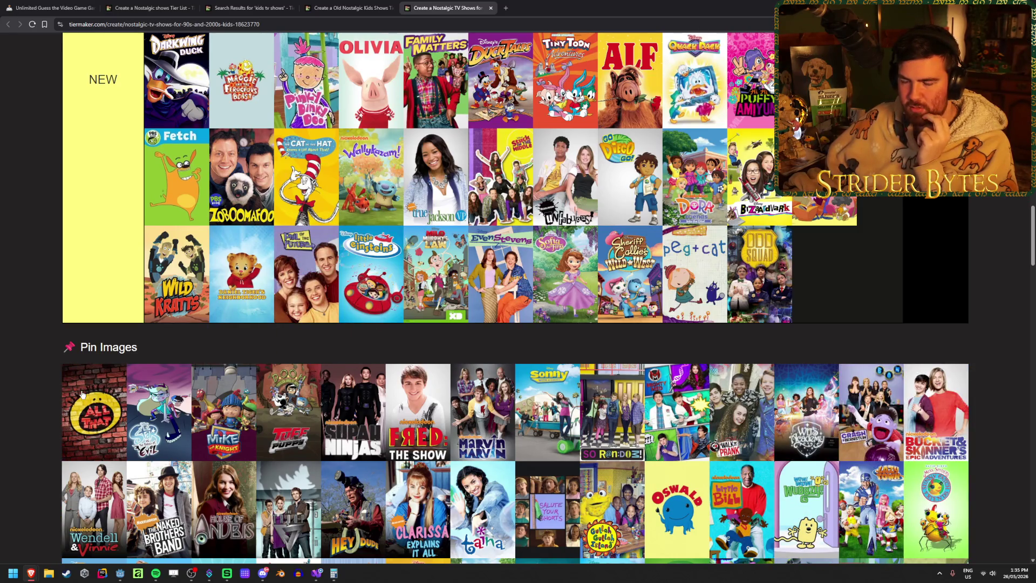
drag(82, 394, 308, 272)
drag(73, 417, 378, 232)
mouse_move(81, 489)
mouse_down()
mouse_move(310, 348)
mouse_move(302, 345)
mouse_up()
mouse_move(95, 448)
mouse_down()
mouse_move(305, 321)
mouse_move(486, 324)
mouse_move(427, 313)
mouse_up()
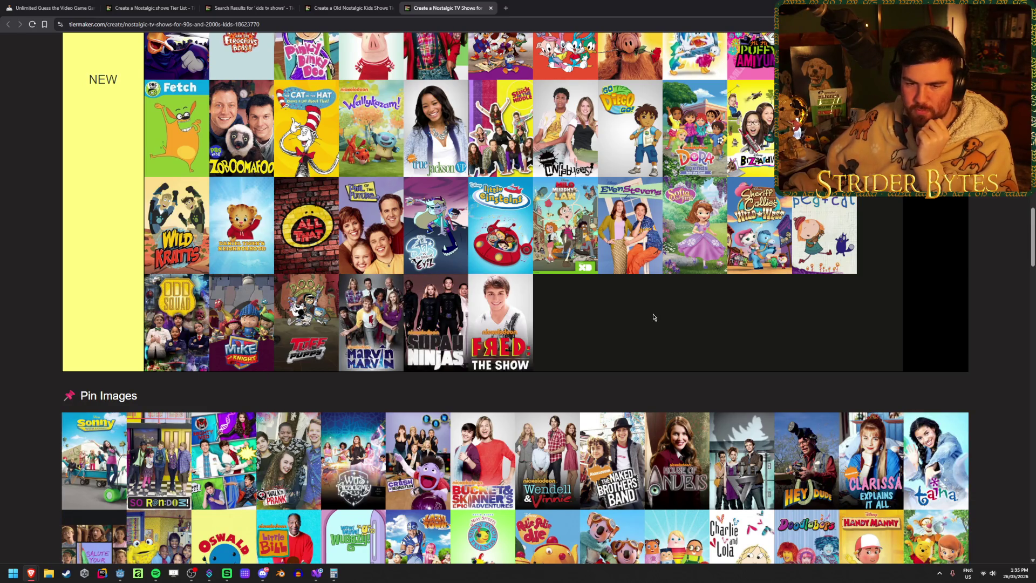
- Add the Sonny show, So Random, Mighty Med, Walk the Prank, Hey Dude and Clarissa Explains It All
mouse_move(95, 458)
mouse_down()
mouse_move(351, 345)
mouse_move(566, 324)
mouse_up()
drag(63, 455, 550, 323)
mouse_move(94, 458)
mouse_down()
mouse_move(475, 323)
mouse_move(372, 333)
mouse_move(306, 323)
mouse_move(399, 312)
mouse_move(436, 275)
mouse_up()
mouse_move(98, 510)
mouse_down()
mouse_move(242, 372)
mouse_move(307, 372)
mouse_move(367, 426)
mouse_move(371, 372)
mouse_move(436, 371)
mouse_up()
mouse_move(86, 512)
mouse_down()
mouse_move(436, 371)
mouse_move(324, 383)
mouse_up()
- Add Gullah Gullah Island, Oswald and Little Bill to the NEW tier
scroll(301, 347, down, 2)
mouse_move(95, 387)
mouse_down()
mouse_move(306, 249)
mouse_move(371, 250)
mouse_up()
drag(78, 405, 371, 249)
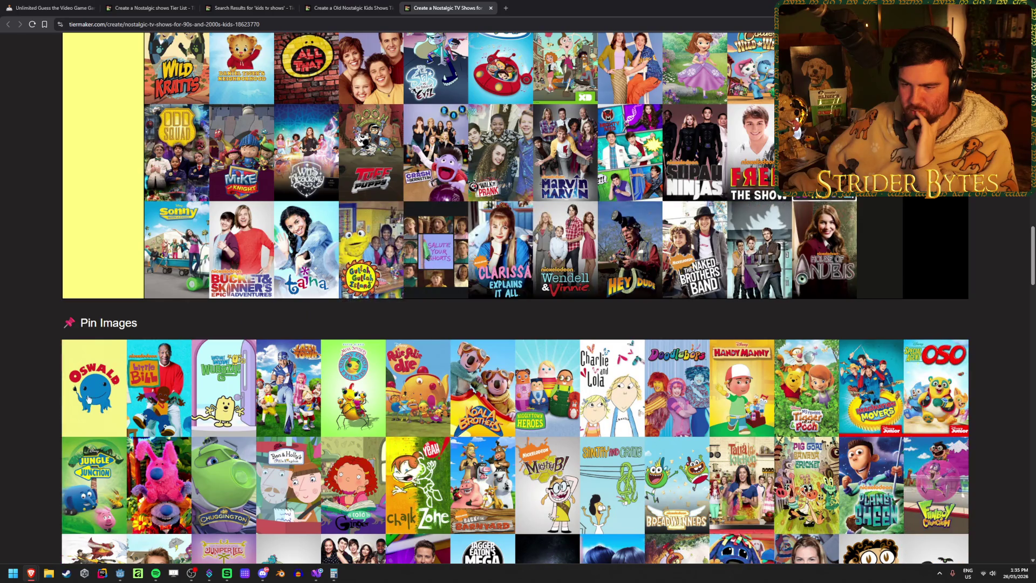
drag(94, 387, 372, 249)
mouse_move(95, 484)
mouse_down()
mouse_move(242, 347)
mouse_move(371, 346)
mouse_up()
scroll(314, 358, up, 7)
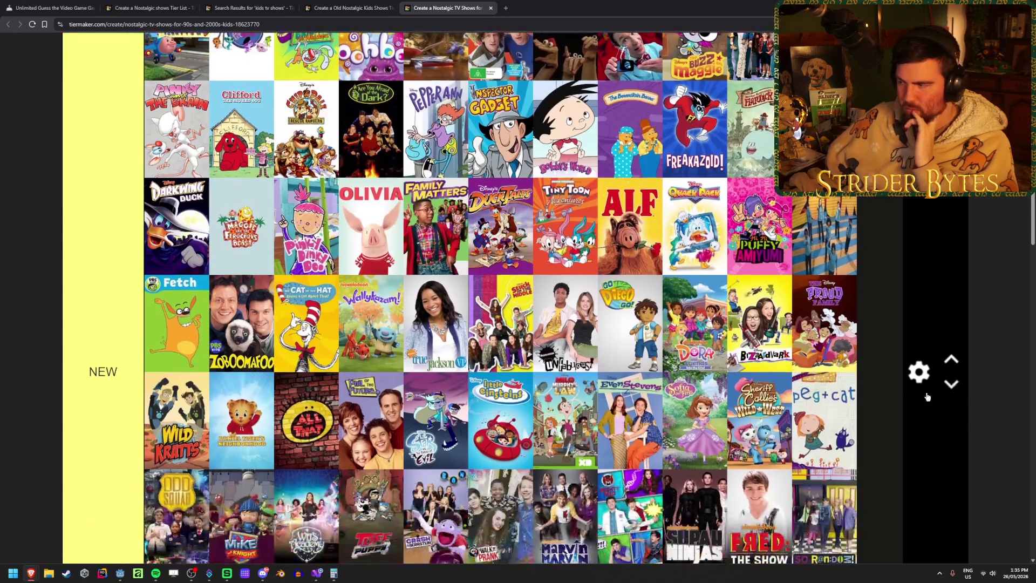
- Delete the NEW row so its shows return to the pin images pool
click(919, 373)
click(432, 273)
scroll(410, 335, up, 5)
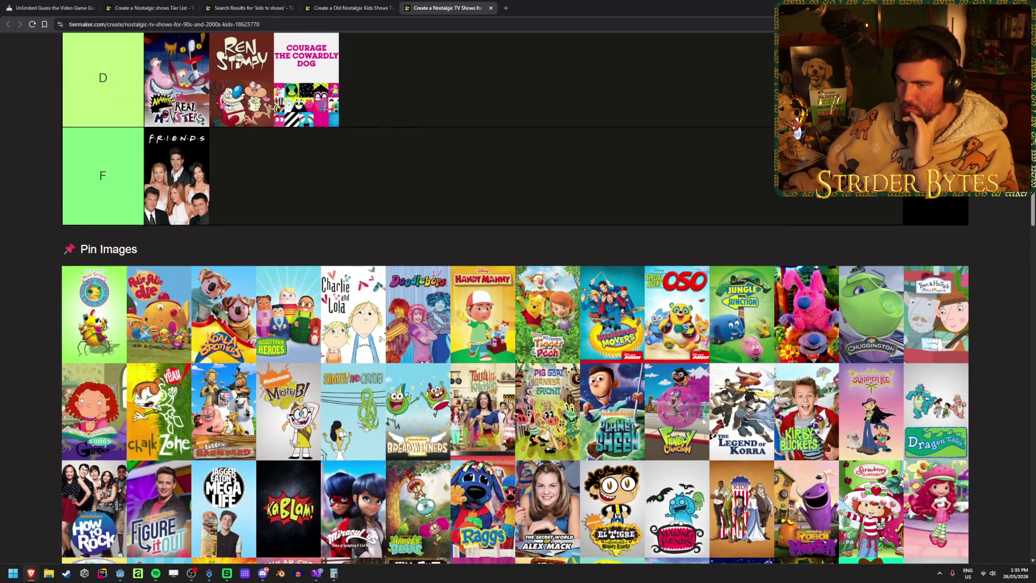
- Add a new row below F and place Miss Spider and Rolie Polie Olie in it
click(919, 175)
click(603, 329)
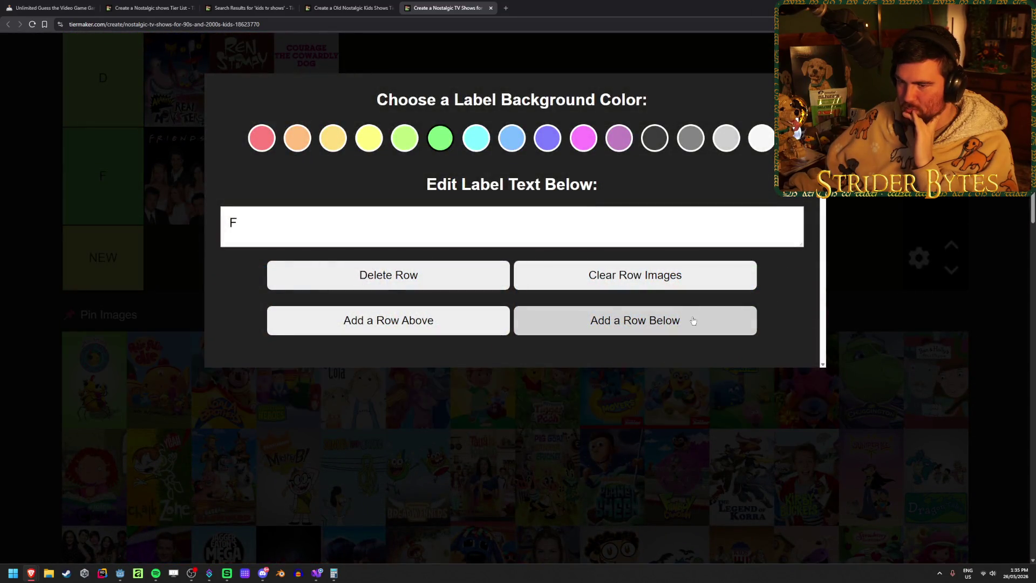
click(77, 405)
drag(220, 270, 216, 273)
mouse_move(94, 412)
mouse_down()
mouse_move(259, 303)
mouse_move(243, 275)
mouse_up()
- Add Koala Brothers, Higglytown Heroes, Charlie and Lola, Doodlebops, Handy Manny and Jungle Junction to NEW
mouse_move(94, 412)
mouse_down()
mouse_move(259, 281)
mouse_move(322, 315)
mouse_up()
mouse_move(94, 412)
mouse_down()
mouse_move(372, 273)
mouse_move(518, 255)
mouse_move(436, 274)
mouse_up()
drag(81, 429, 502, 272)
mouse_move(94, 411)
mouse_down()
mouse_move(566, 273)
mouse_move(782, 292)
mouse_move(696, 272)
mouse_move(804, 301)
mouse_move(485, 275)
mouse_move(540, 272)
mouse_up()
drag(94, 411, 306, 272)
drag(94, 509, 243, 367)
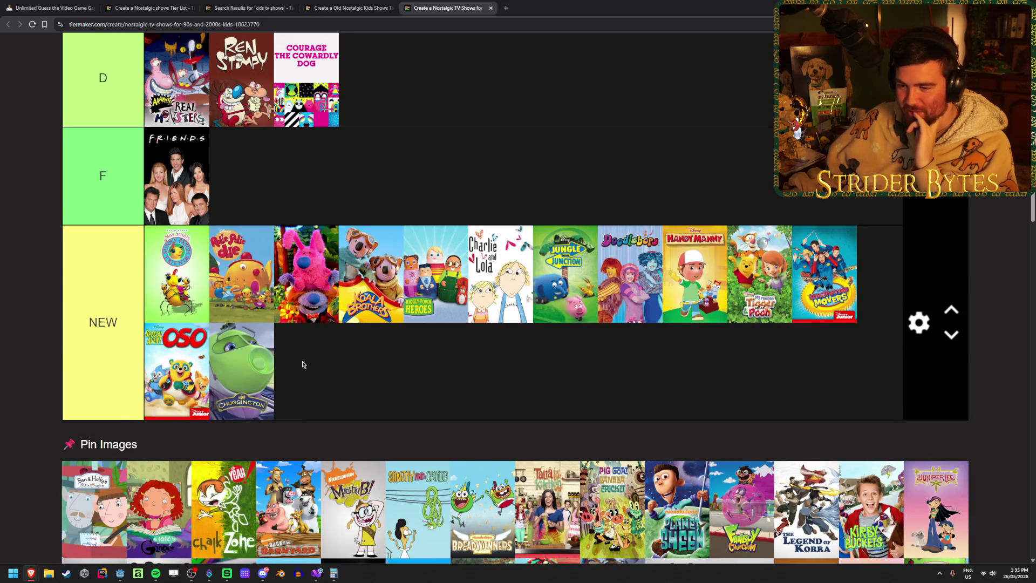
- Add Ben & Holly, Ginger, ChalkZone, Back at the Barnyard, Mighty B and Sanjay and Craig
scroll(301, 363, down, 2)
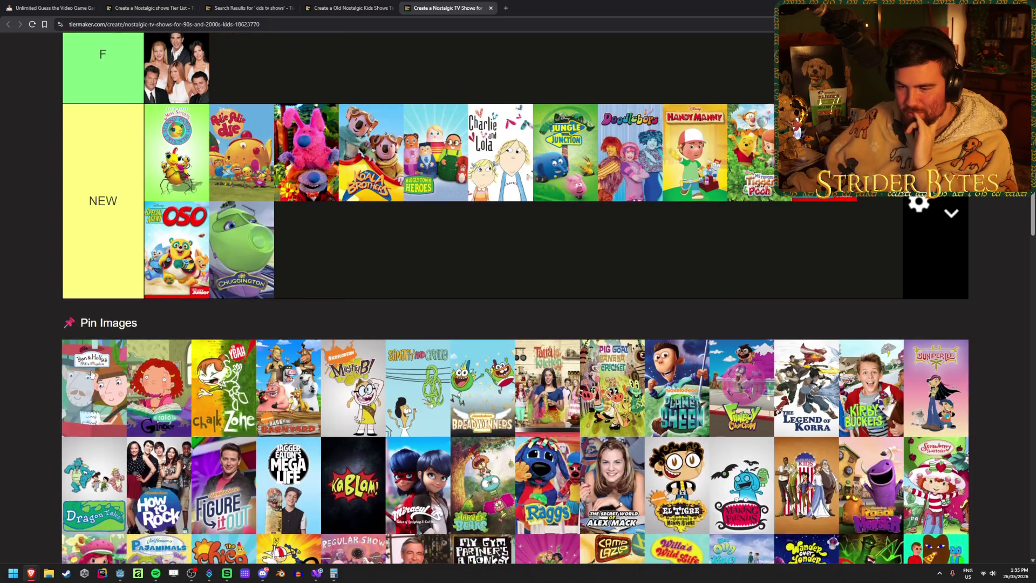
mouse_move(91, 374)
mouse_down()
mouse_move(307, 250)
mouse_move(270, 312)
mouse_move(371, 250)
mouse_move(436, 250)
mouse_up()
mouse_move(94, 430)
mouse_down()
mouse_move(500, 292)
mouse_move(593, 273)
mouse_up()
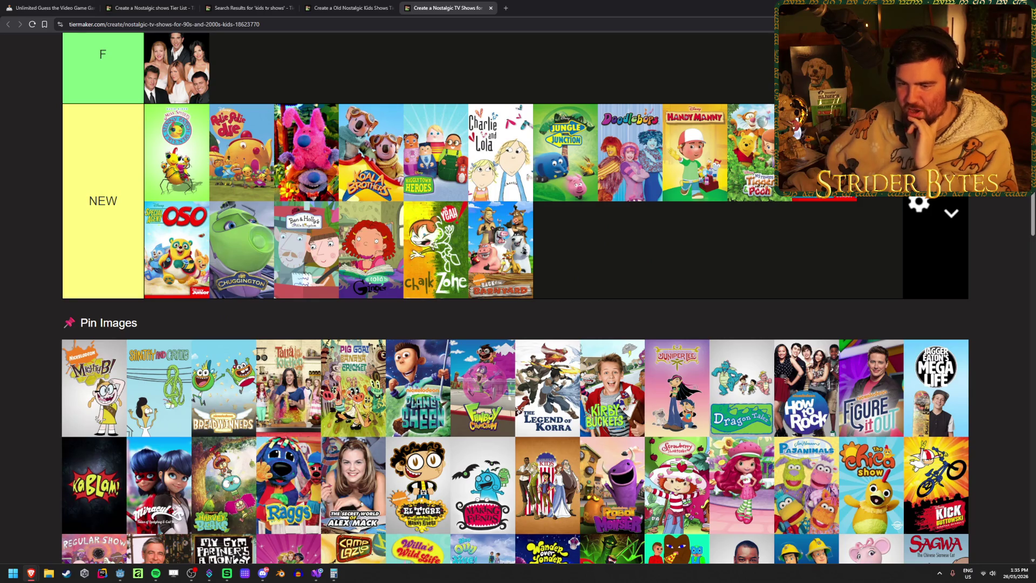
drag(99, 395, 630, 250)
drag(94, 387, 436, 250)
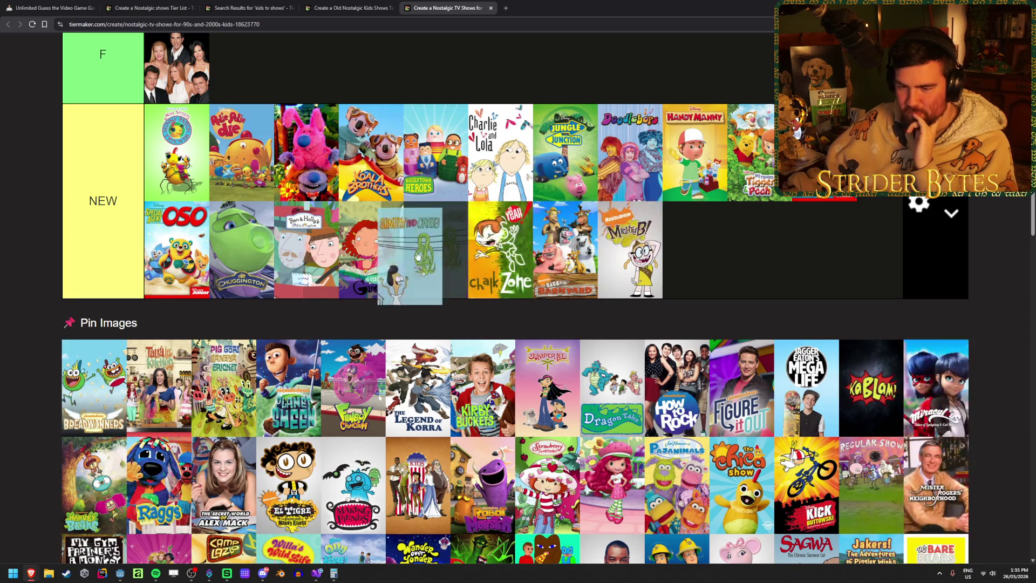
- Add Breadwinners, the Taina show, Pig Goat Banana Cricket and Planet Sheen after Chuggington
mouse_move(91, 400)
mouse_down()
mouse_move(307, 254)
mouse_move(319, 265)
mouse_up()
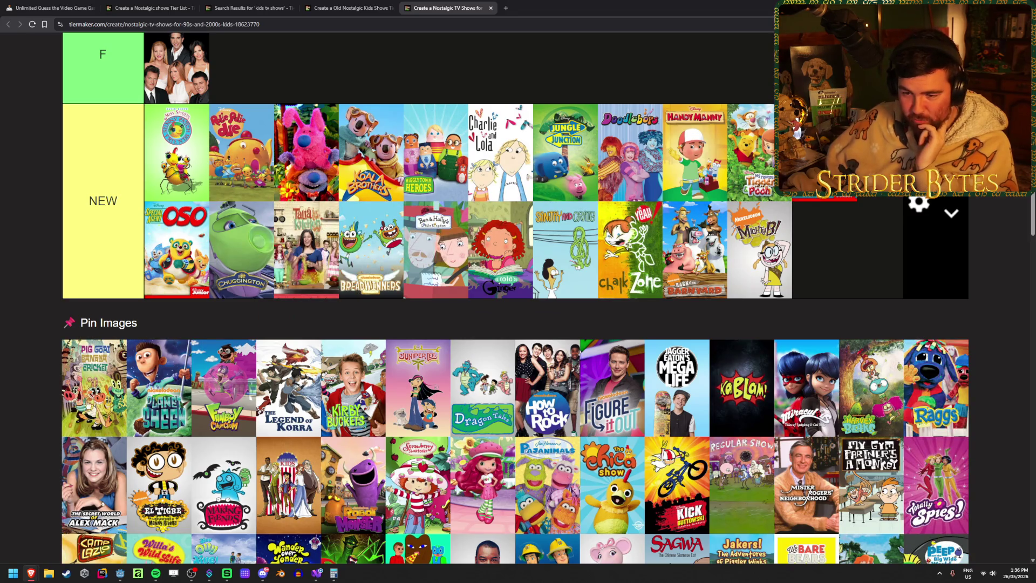
drag(87, 410, 328, 283)
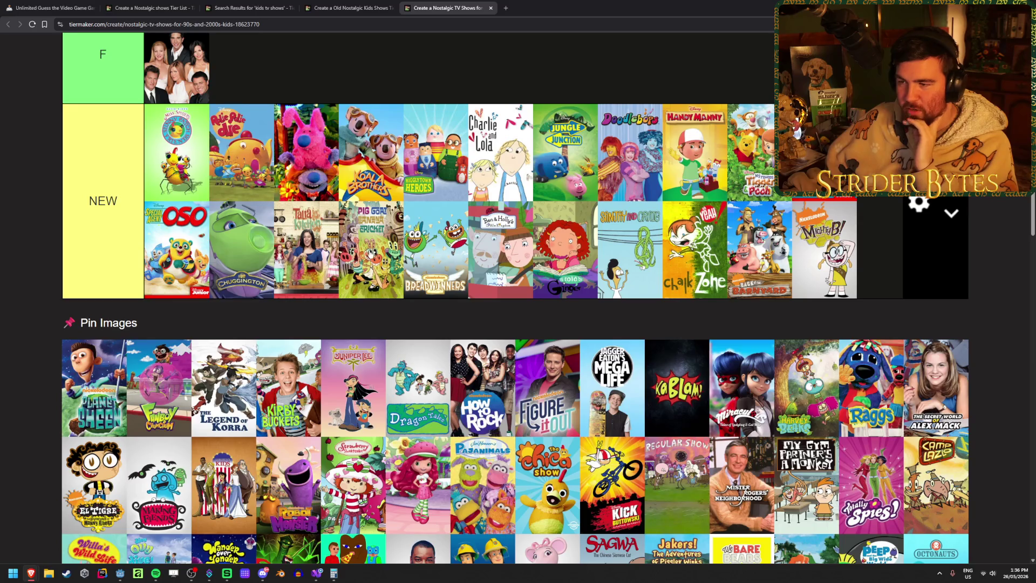
drag(91, 391, 302, 243)
scroll(302, 242, down, 2)
mouse_move(91, 400)
mouse_down()
mouse_move(227, 317)
mouse_move(242, 267)
mouse_move(374, 308)
mouse_move(307, 264)
mouse_move(469, 265)
mouse_move(372, 264)
mouse_move(151, 391)
mouse_move(506, 300)
mouse_up()
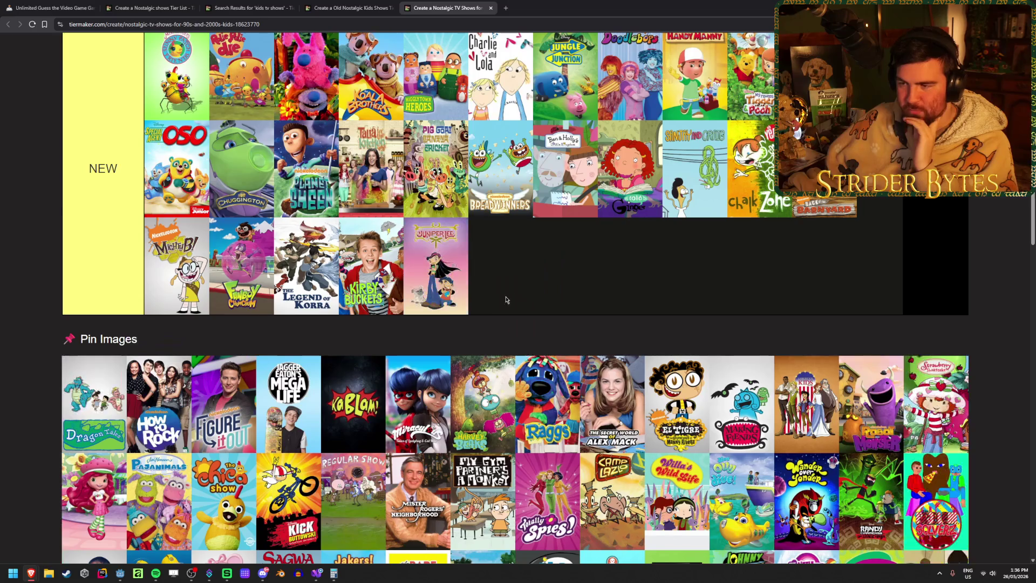
- Add Dragon Tales, How to Rock, Mega Life, KaBlam! and Miraculous, then start a row with Harvey Beaks
mouse_move(124, 396)
mouse_down()
mouse_move(636, 270)
mouse_move(501, 264)
mouse_up()
mouse_move(95, 402)
mouse_down()
mouse_move(586, 284)
mouse_move(566, 265)
mouse_move(475, 378)
mouse_move(630, 265)
mouse_up()
mouse_move(82, 402)
mouse_down()
mouse_move(736, 264)
mouse_move(734, 282)
mouse_up()
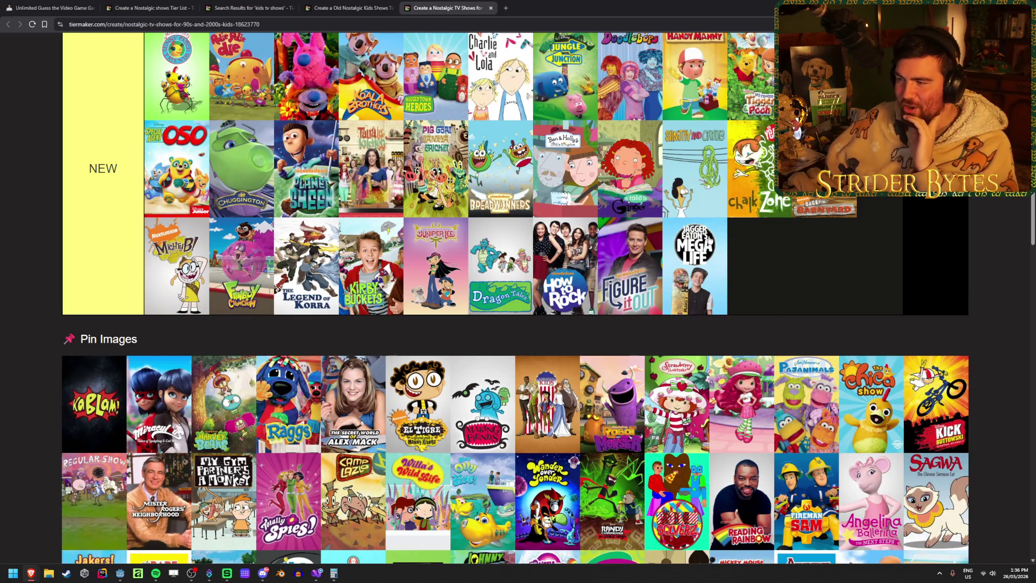
mouse_move(94, 412)
mouse_down()
mouse_move(882, 270)
mouse_move(688, 264)
mouse_up()
drag(82, 418, 389, 300)
- Add Raggs, Alex Mack, Strawberry Shortcake, Pajanimals, The Chica Show, Kick Buttowski and Regular Show
mouse_move(95, 447)
mouse_down()
mouse_move(162, 402)
mouse_move(242, 313)
mouse_move(376, 342)
mouse_move(474, 347)
mouse_move(372, 314)
mouse_move(436, 314)
mouse_move(383, 367)
mouse_move(499, 313)
mouse_move(497, 324)
mouse_move(501, 313)
mouse_move(591, 324)
mouse_up()
drag(95, 453, 431, 313)
drag(102, 440, 306, 315)
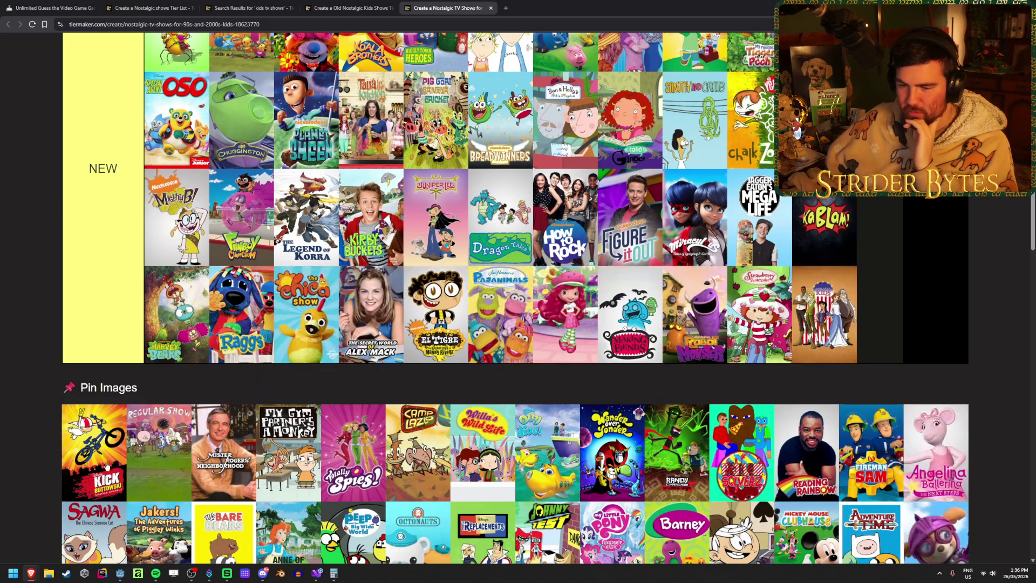
drag(109, 457, 318, 353)
mouse_move(103, 475)
mouse_down()
mouse_move(217, 418)
mouse_move(242, 362)
mouse_move(306, 362)
mouse_up()
- Add Mister Rogers, My Gym Partner's a Monkey, Totally Spies, Camp Lazlo, Role Solverz and Fireman Sam
mouse_move(86, 518)
mouse_down()
mouse_move(156, 410)
mouse_move(371, 363)
mouse_up()
mouse_move(94, 501)
mouse_down()
mouse_move(371, 362)
mouse_move(306, 362)
mouse_move(210, 445)
mouse_move(306, 363)
mouse_move(371, 363)
mouse_up()
mouse_move(94, 539)
mouse_down()
mouse_move(349, 429)
mouse_move(341, 384)
mouse_up()
scroll(342, 384, down, 3)
mouse_move(94, 377)
mouse_down()
mouse_move(401, 202)
mouse_move(306, 248)
mouse_move(371, 248)
mouse_move(306, 248)
mouse_up()
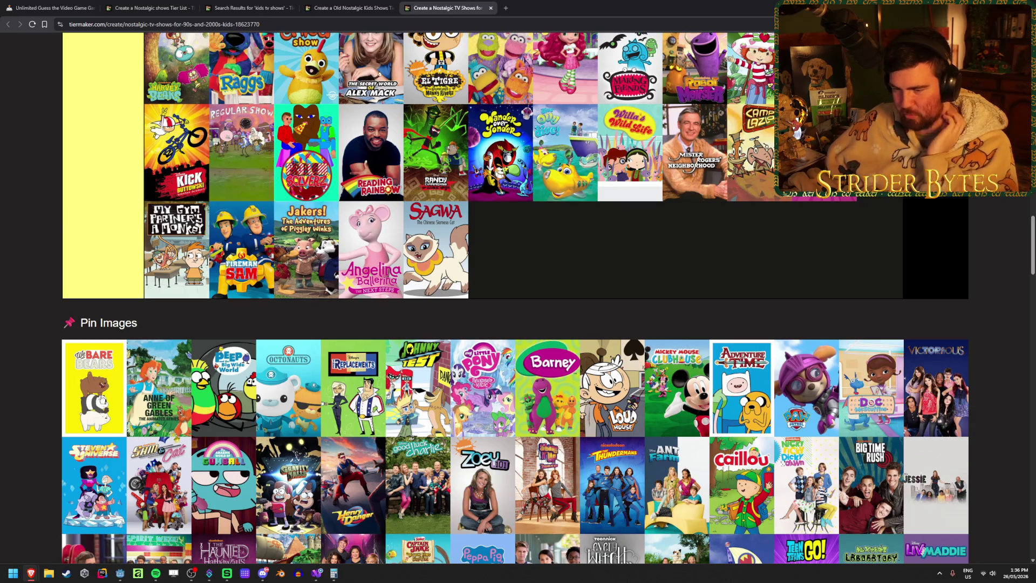
- Add We Bare Bears, Anne of Green Gables, Peep and the Big Wide World, Octonauts and The Replacements
drag(95, 388, 392, 265)
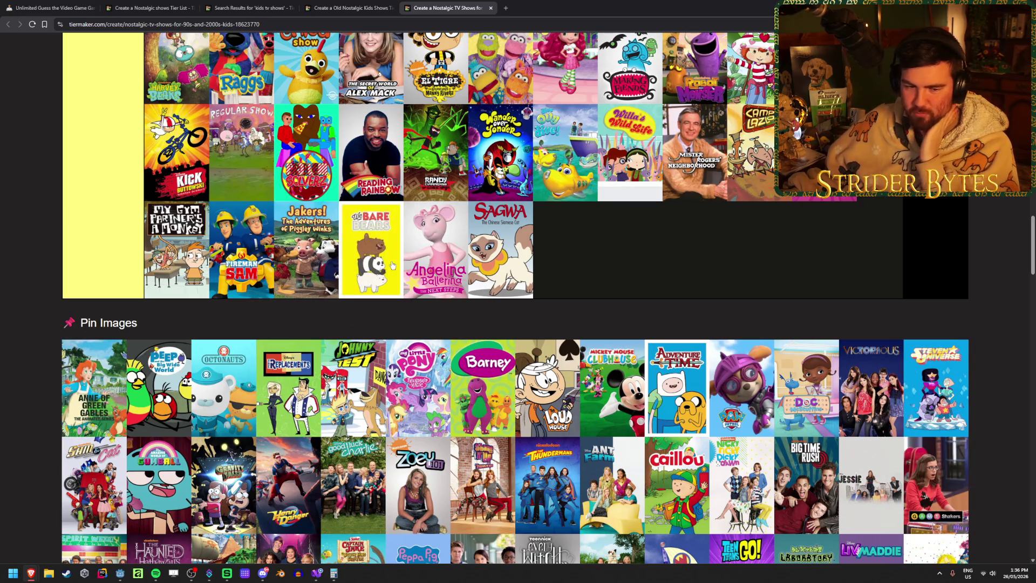
mouse_move(108, 387)
mouse_down()
mouse_move(520, 301)
mouse_move(594, 270)
mouse_up()
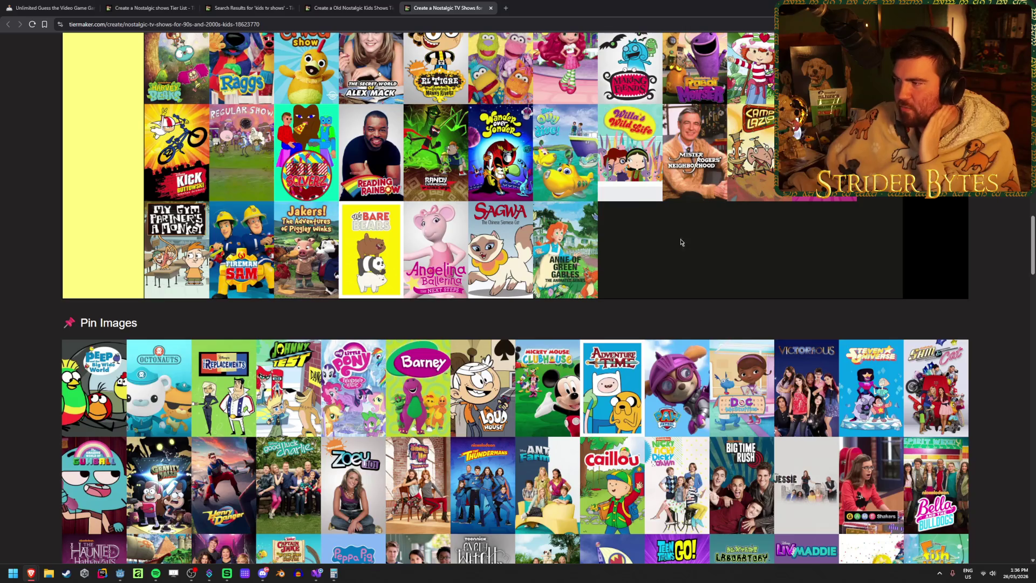
drag(93, 402, 496, 253)
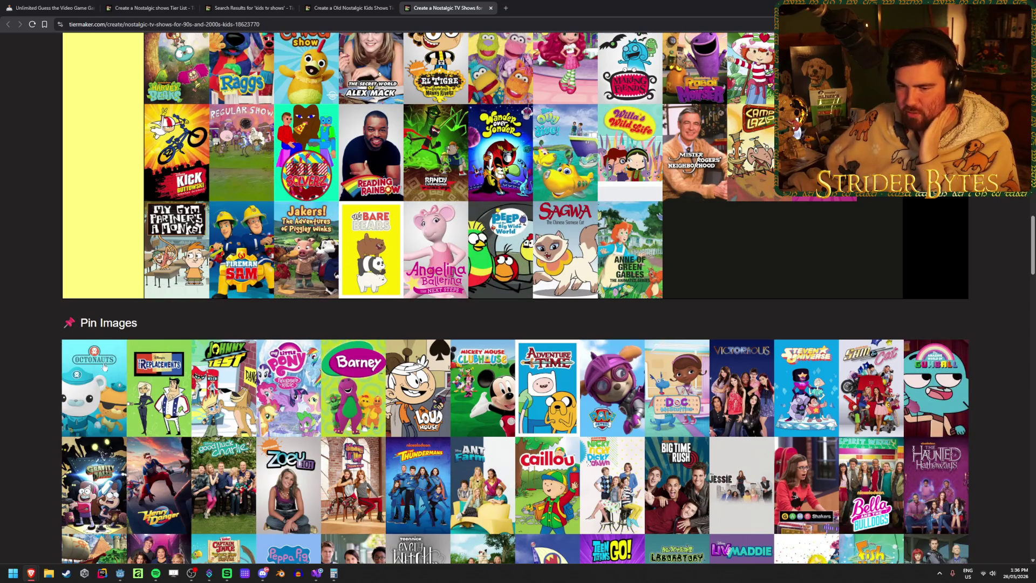
drag(89, 378, 306, 253)
drag(94, 383, 294, 254)
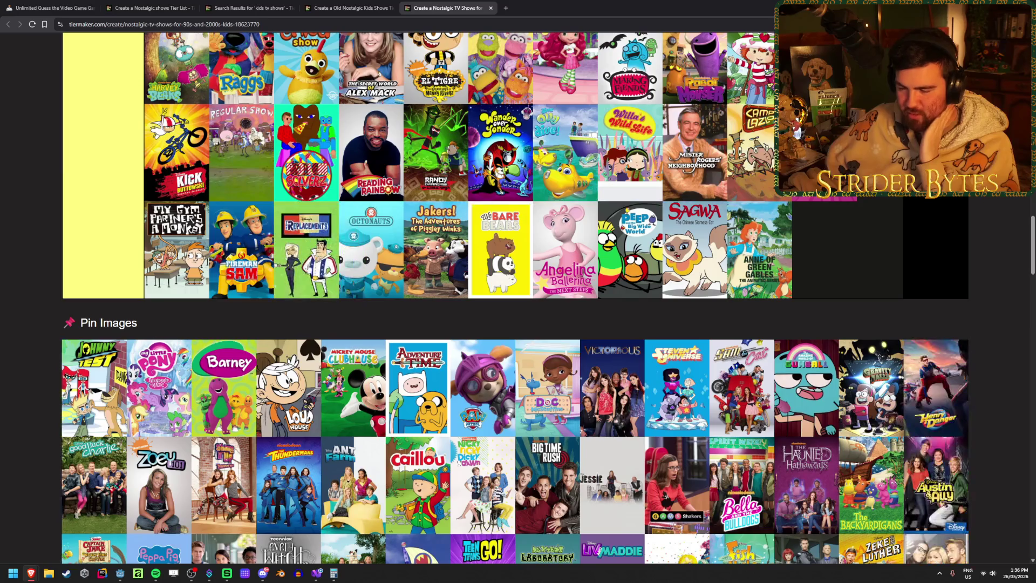
- Add Johnny Test, My Little Pony, Barney, The Loud House and Mickey Mouse Clubhouse to NEW
drag(111, 378, 282, 296)
drag(117, 400, 335, 240)
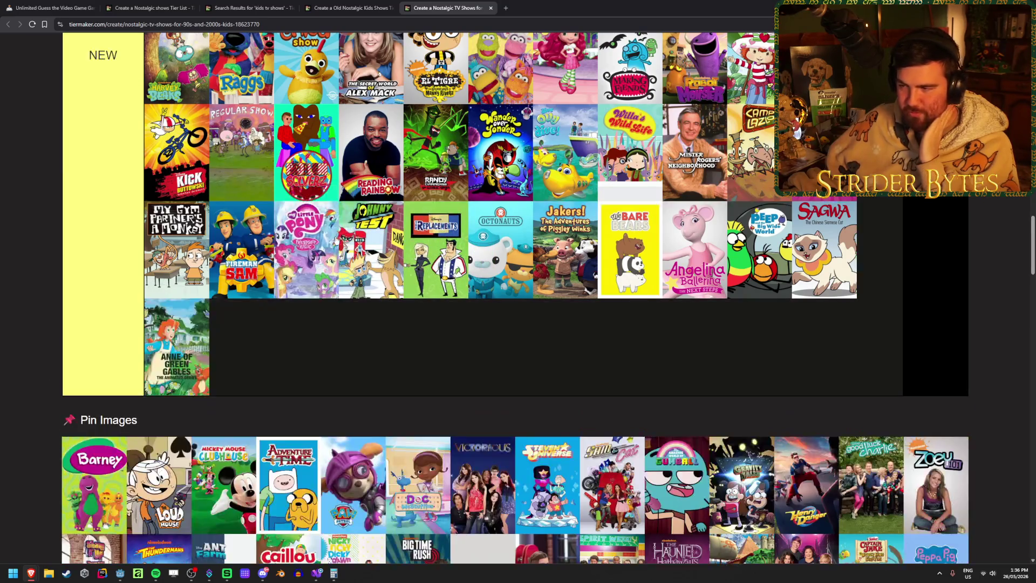
mouse_move(93, 478)
mouse_down()
mouse_move(240, 345)
mouse_move(381, 346)
mouse_move(307, 345)
mouse_up()
mouse_move(94, 480)
mouse_down()
mouse_move(108, 432)
mouse_move(372, 345)
mouse_up()
scroll(424, 329, down, 2)
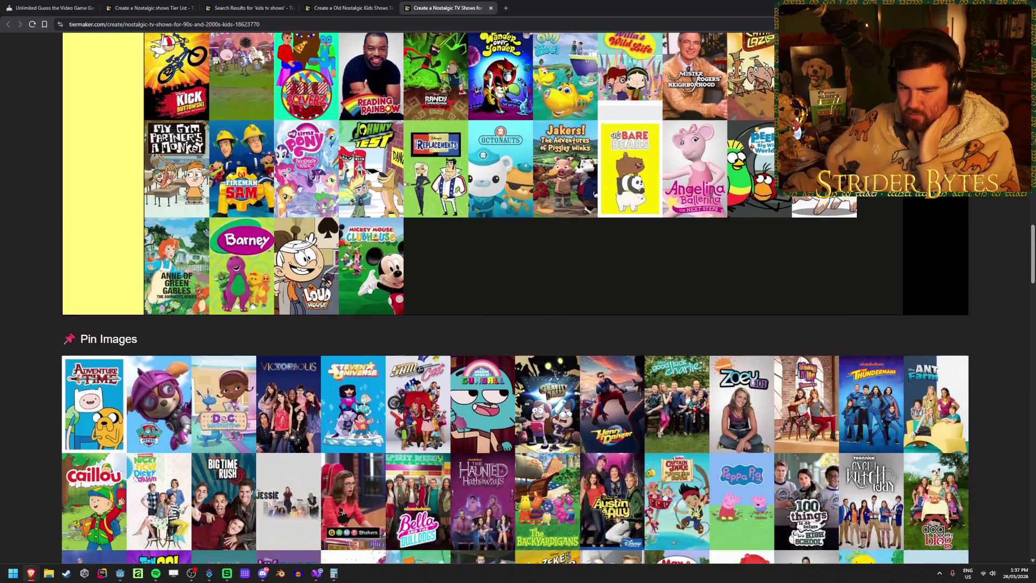
- Add Adventure Time, Paw Patrol, Steven Universe, Gumball, Henry Danger, Zoey 101 and Nicky Ricky Dicky & Dawn
mouse_move(105, 418)
mouse_down()
mouse_move(436, 265)
mouse_move(167, 365)
mouse_move(501, 264)
mouse_move(624, 260)
mouse_move(97, 404)
mouse_move(501, 265)
mouse_move(345, 259)
mouse_up()
mouse_move(94, 405)
mouse_down()
mouse_move(371, 264)
mouse_move(307, 264)
mouse_move(308, 288)
mouse_up()
mouse_move(94, 502)
mouse_down()
mouse_move(162, 410)
mouse_move(243, 361)
mouse_move(333, 349)
mouse_move(295, 389)
mouse_move(140, 475)
mouse_move(372, 362)
mouse_move(280, 372)
mouse_move(205, 432)
mouse_move(306, 362)
mouse_up()
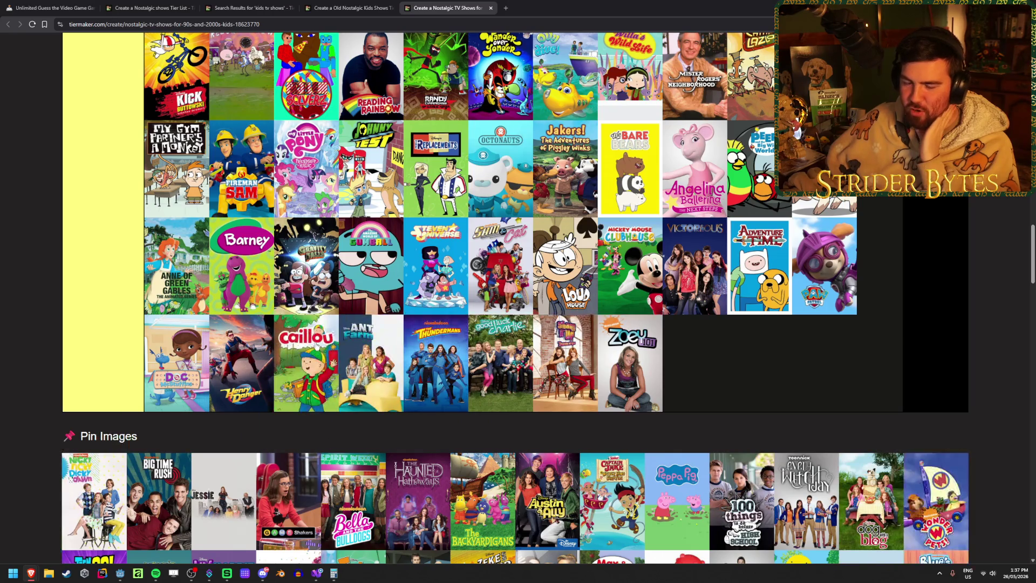
scroll(216, 432, down, 3)
mouse_move(95, 340)
mouse_down()
mouse_move(340, 166)
mouse_move(345, 178)
mouse_move(421, 199)
mouse_up()
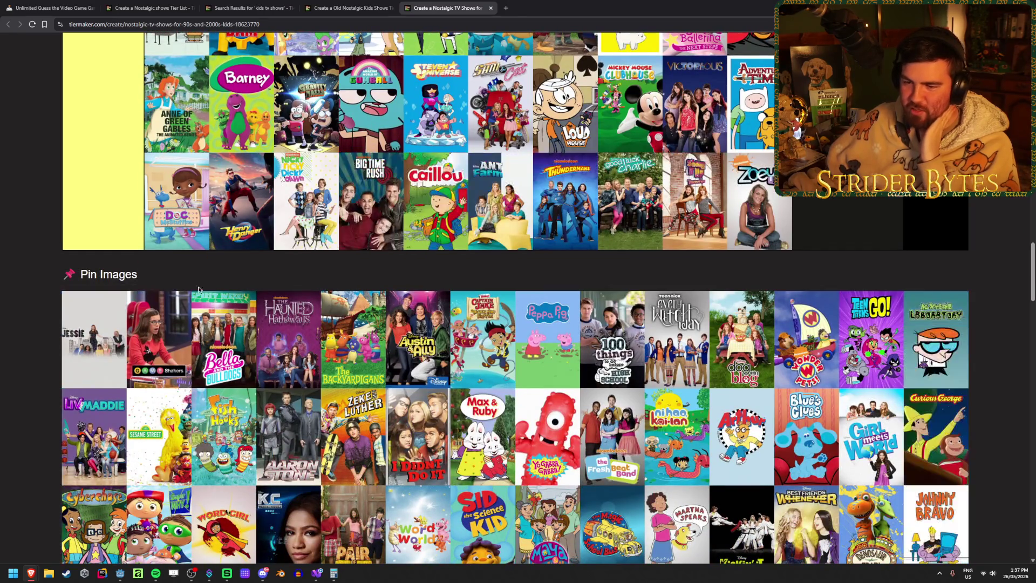
drag(94, 340, 306, 200)
- Add Game Shakers, The Haunted Hathaways, The Backyardigans, Austin & Ally, 100 Things and Dog with a Blog
mouse_move(92, 431)
mouse_down()
mouse_move(350, 281)
mouse_move(334, 294)
mouse_up()
drag(98, 438, 340, 314)
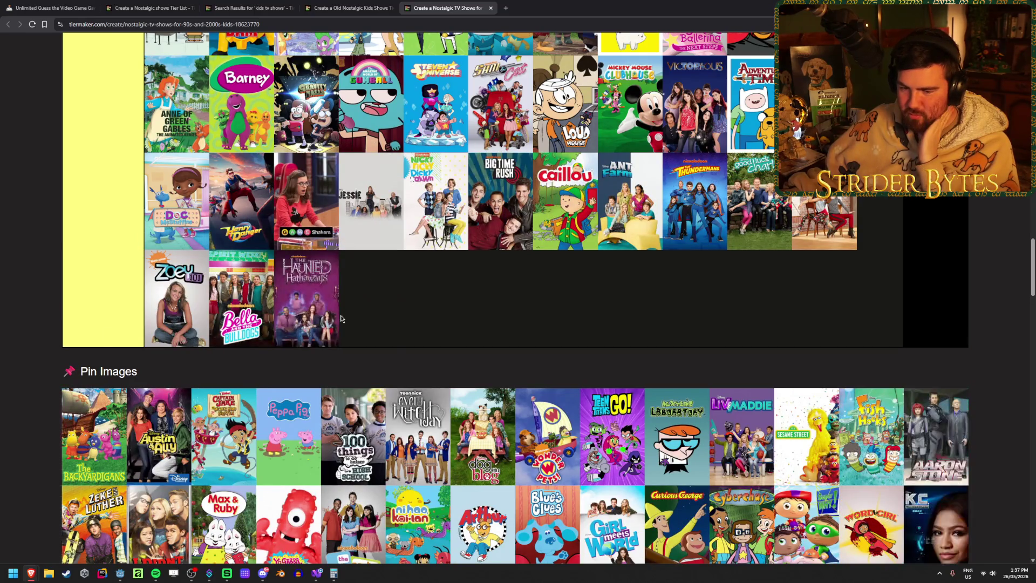
mouse_move(94, 431)
mouse_down()
mouse_move(372, 302)
mouse_move(306, 302)
mouse_up()
mouse_move(94, 431)
mouse_down()
mouse_move(320, 322)
mouse_move(306, 299)
mouse_up()
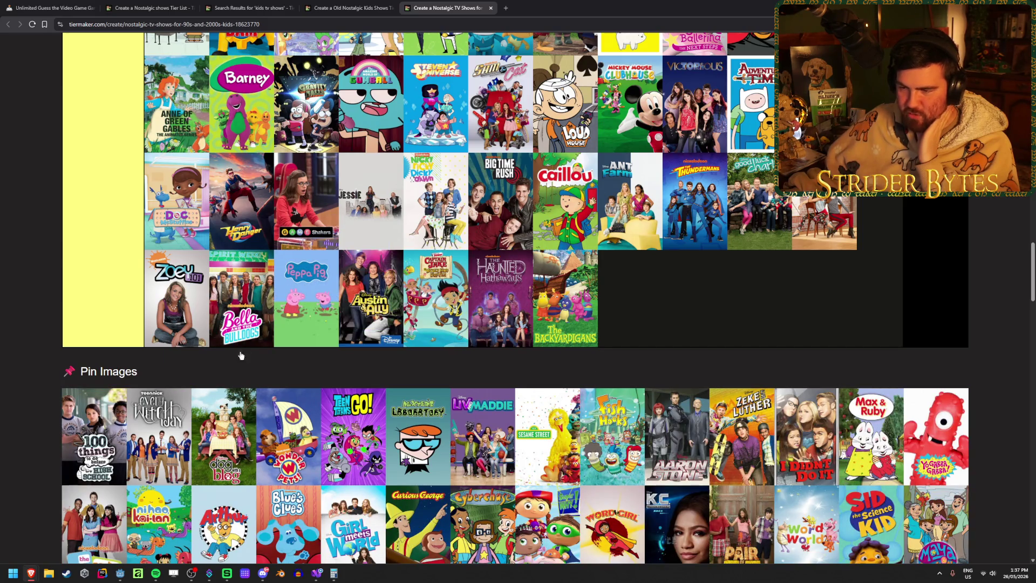
drag(95, 435, 241, 300)
mouse_move(95, 434)
mouse_down()
mouse_move(306, 299)
mouse_move(241, 299)
mouse_up()
- Remove the NEW row, returning all its shows to the pool
scroll(241, 299, up, 2)
scroll(493, 324, up, 2)
key(Escape)
scroll(493, 324, down, 10)
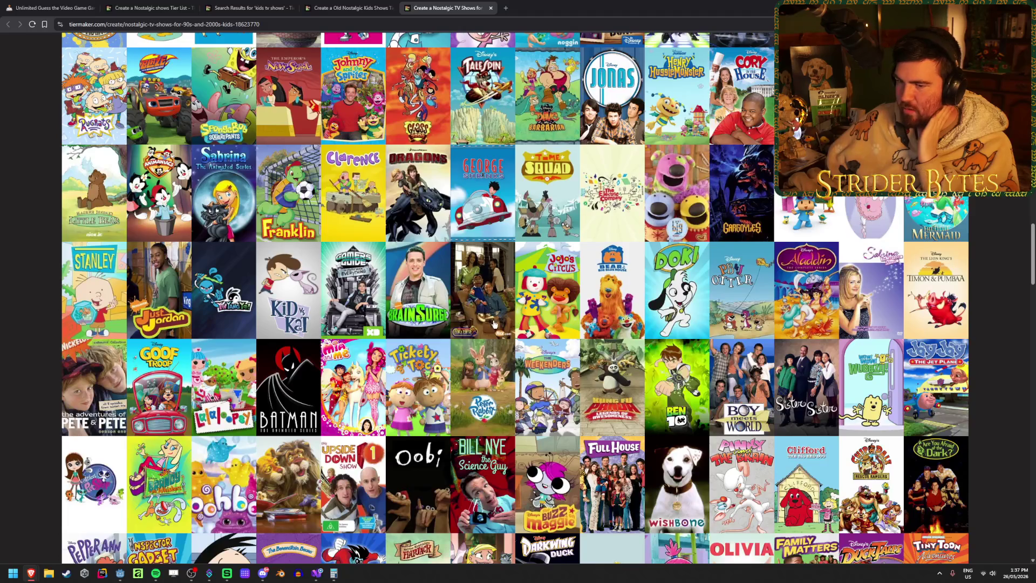
scroll(493, 324, up, 15)
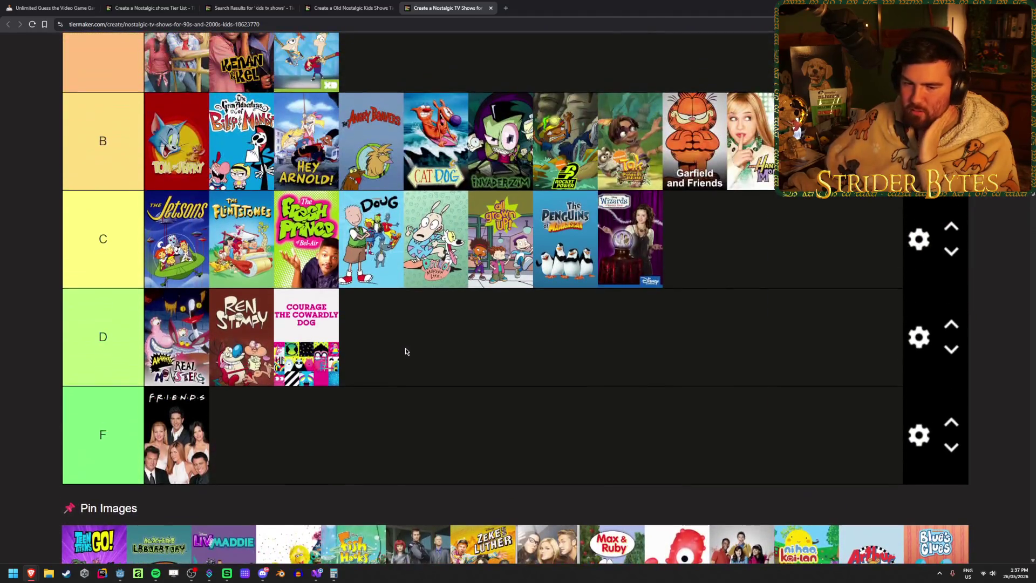
- Scroll through the Pin Images pool to review the unranked shows
scroll(406, 351, down, 1)
scroll(408, 344, down, 2)
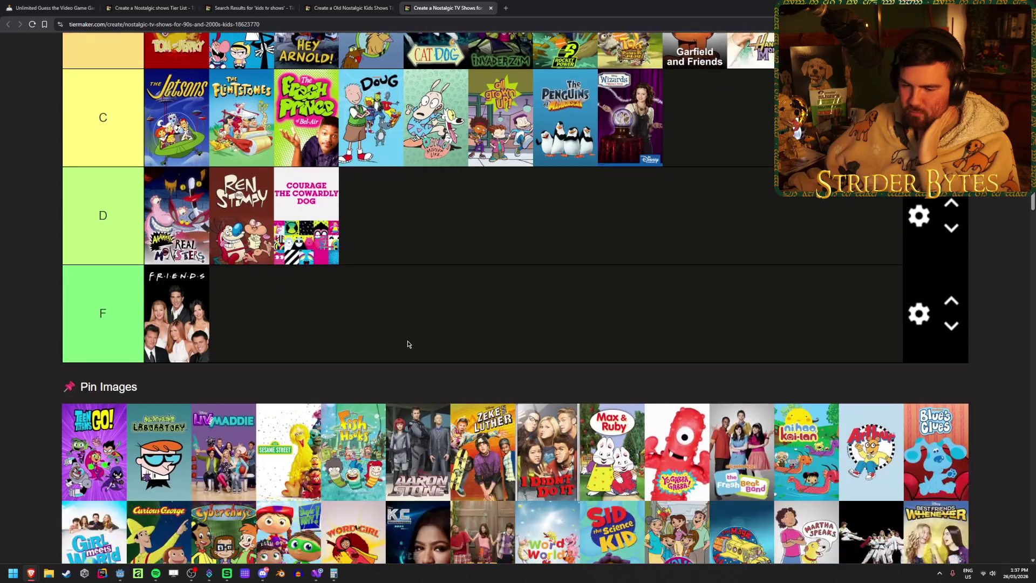
scroll(408, 344, down, 4)
scroll(407, 344, down, 10)
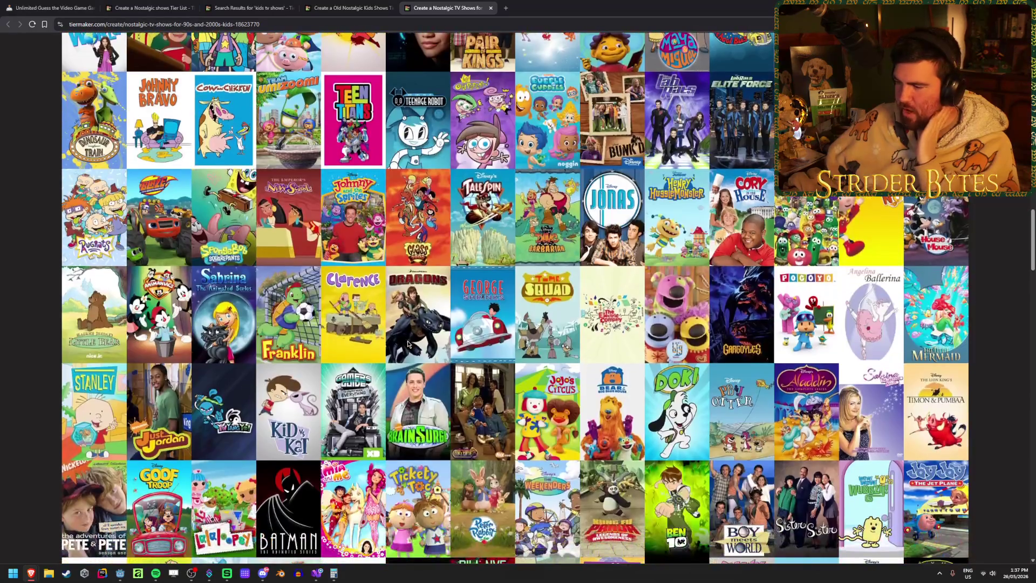
scroll(407, 344, down, 12)
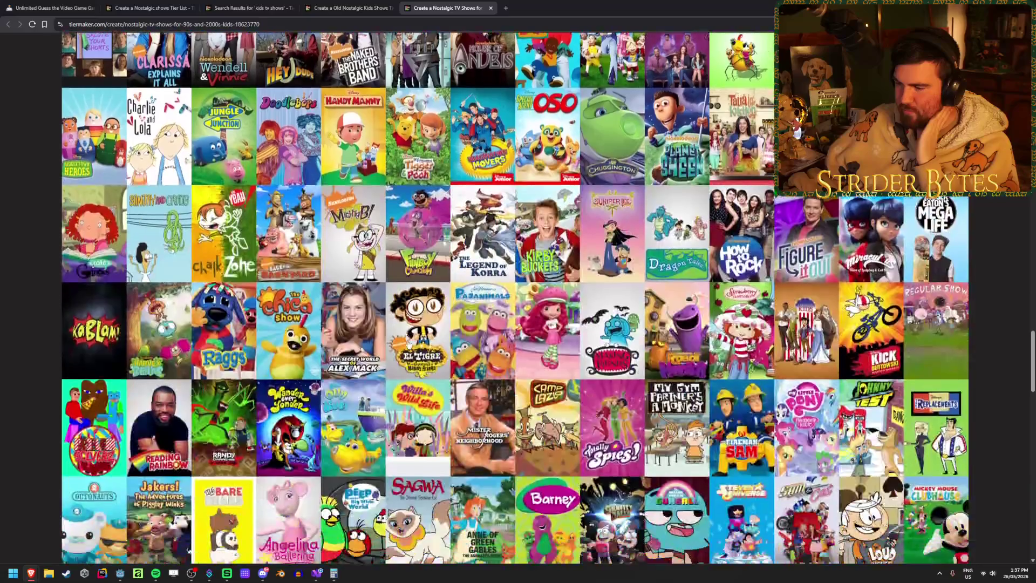
scroll(408, 344, down, 5)
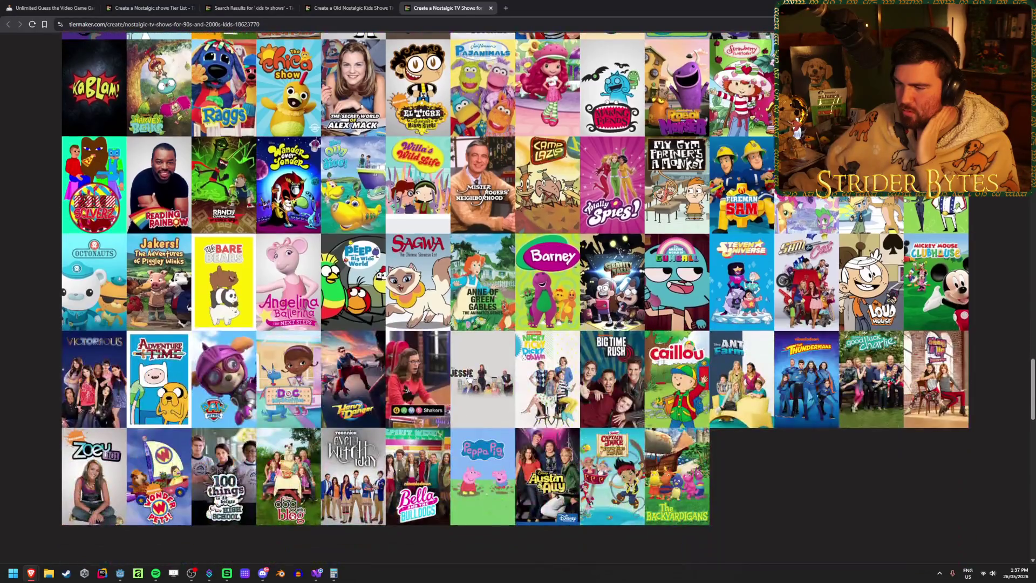
scroll(605, 416, up, 17)
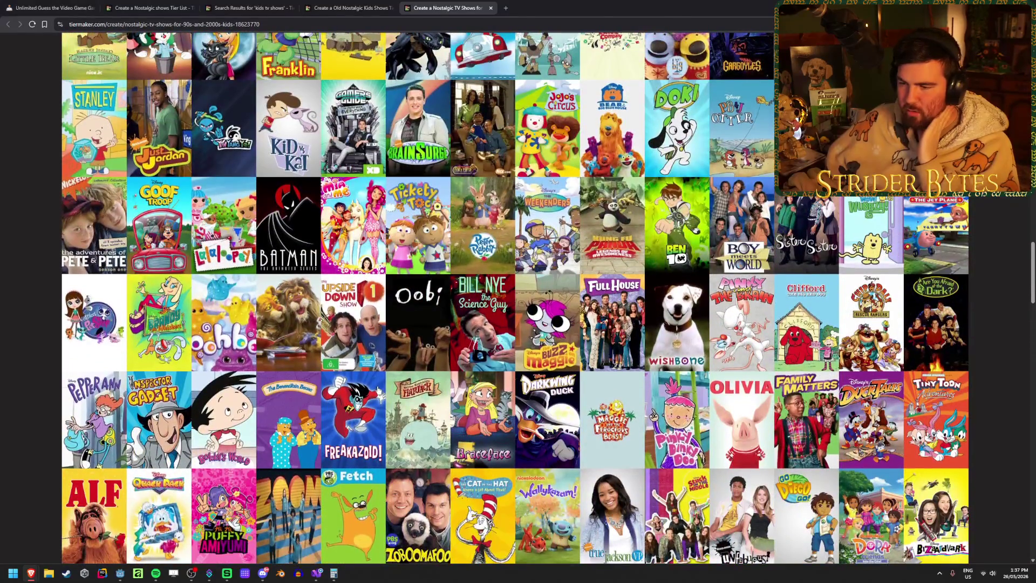
scroll(377, 390, up, 9)
scroll(378, 387, up, 2)
scroll(378, 386, down, 4)
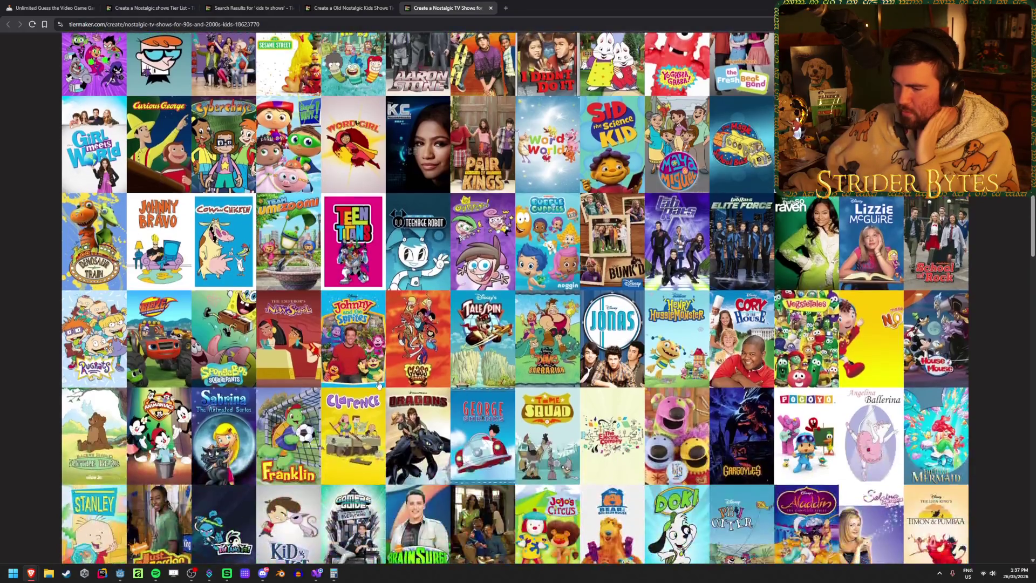
scroll(380, 382, up, 7)
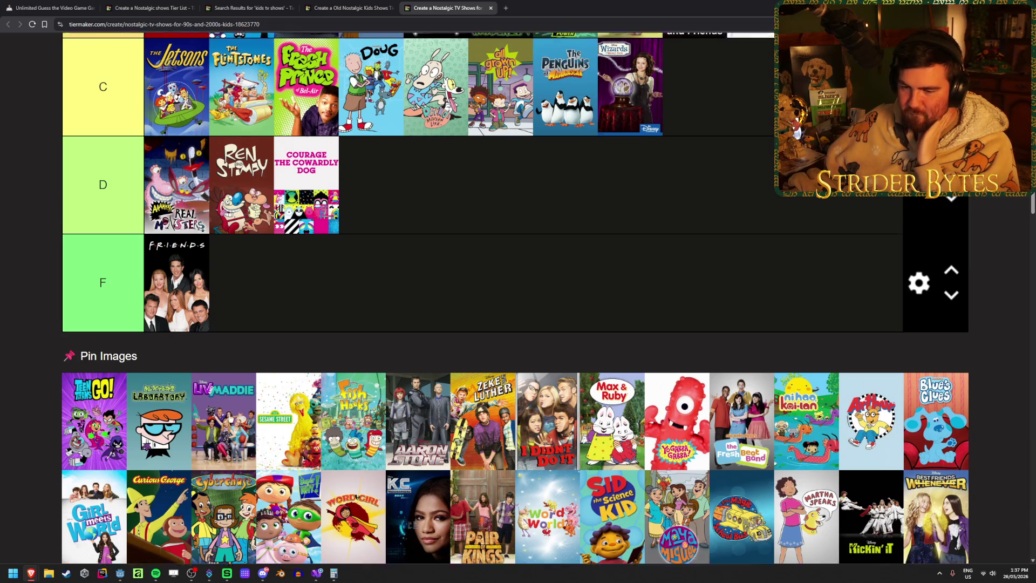
- Rank Teen Titans Go in A, Dexter's Laboratory in B and Sesame Street in S
scroll(317, 284, up, 5)
mouse_move(118, 486)
mouse_down()
mouse_move(560, 344)
mouse_move(726, 358)
mouse_move(884, 254)
mouse_move(491, 136)
mouse_up()
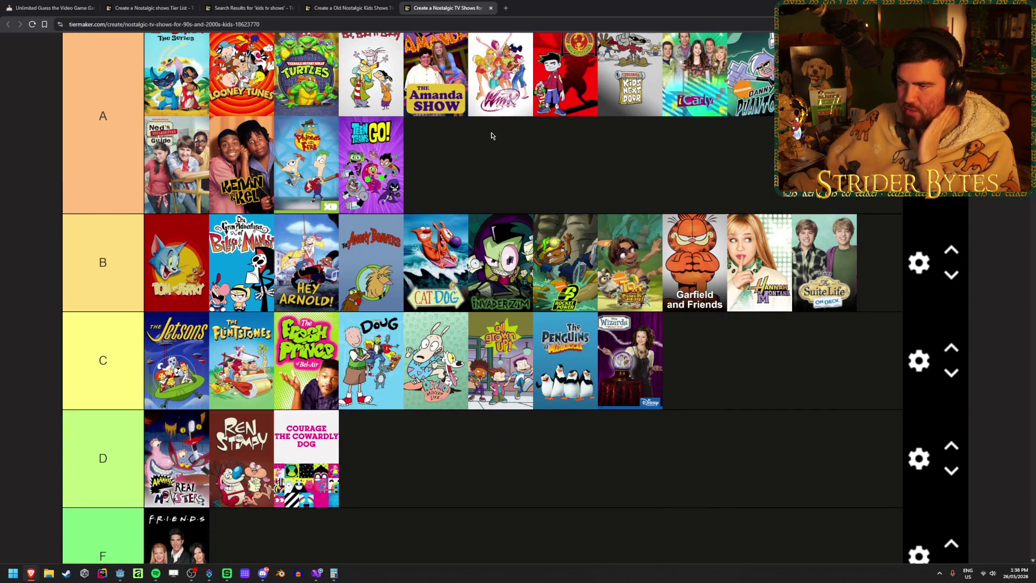
scroll(531, 169, down, 4)
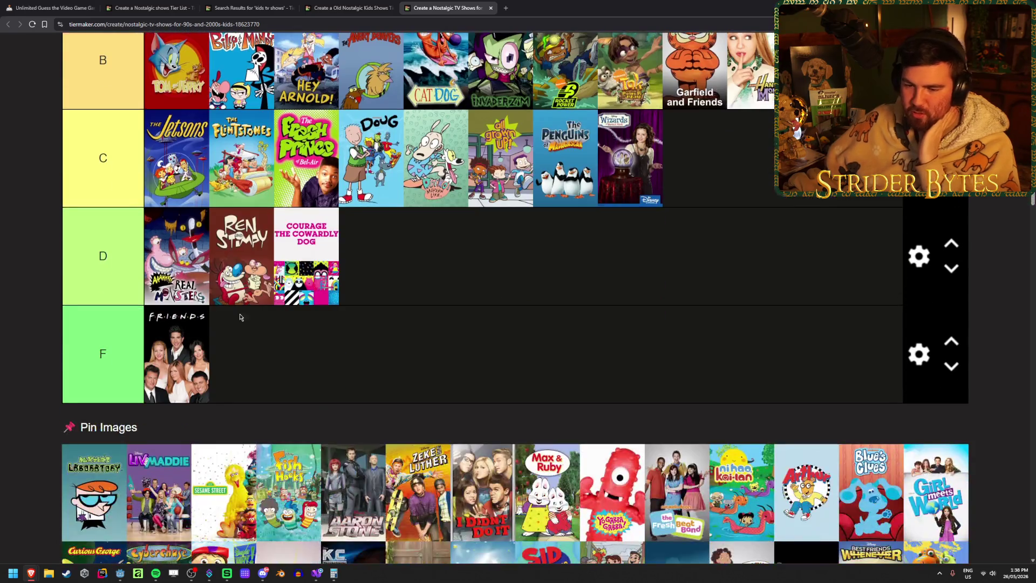
scroll(523, 394, up, 2)
mouse_move(94, 510)
mouse_down()
mouse_move(522, 394)
mouse_move(902, 200)
mouse_move(308, 273)
mouse_move(181, 275)
mouse_up()
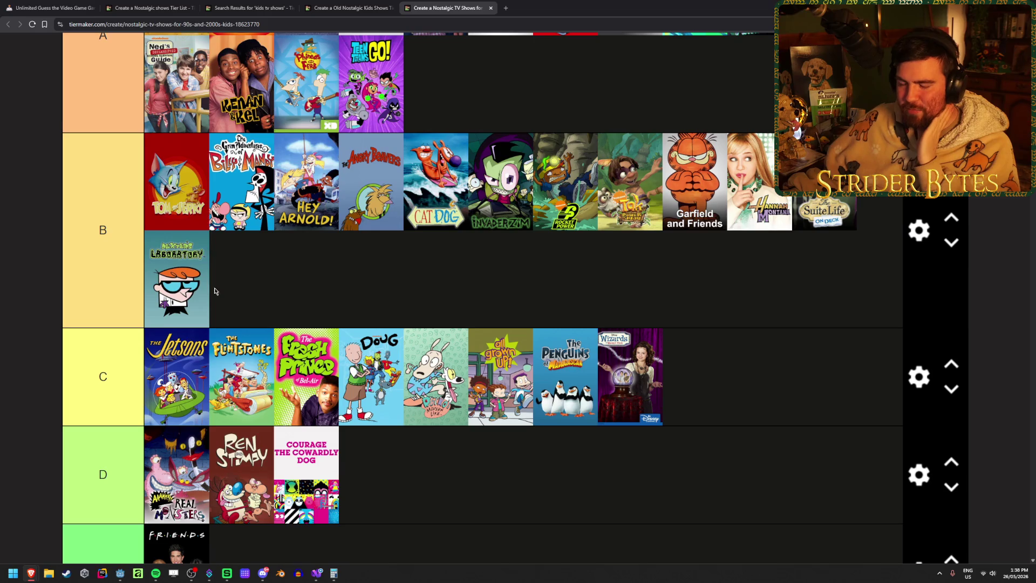
scroll(210, 289, down, 5)
scroll(300, 294, up, 3)
mouse_move(157, 514)
mouse_down()
mouse_move(419, 371)
mouse_move(809, 227)
mouse_move(866, 221)
mouse_up()
- Rank Arthur at the end of tier C and The Magic School Bus in tier A
scroll(420, 371, up, 7)
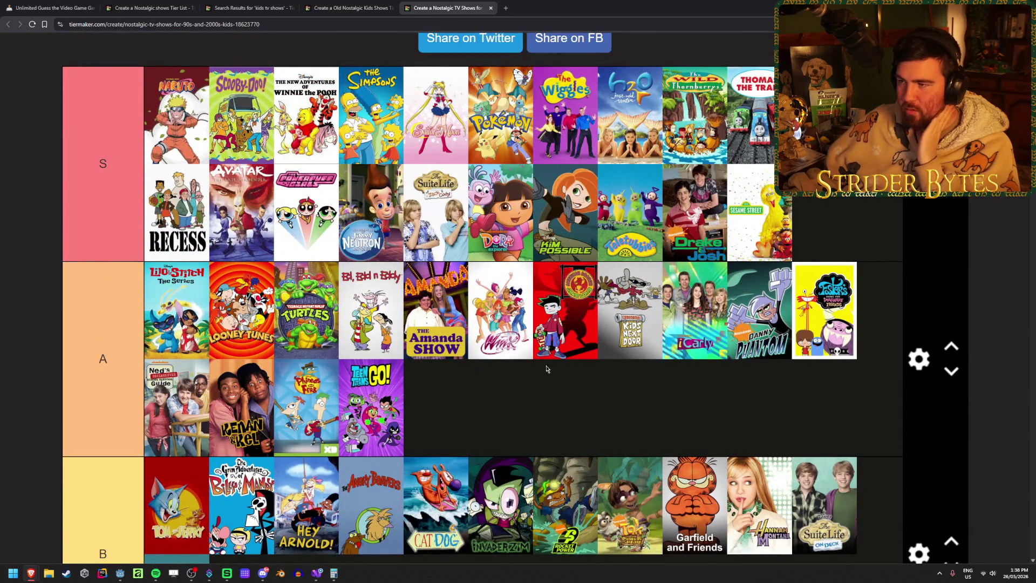
scroll(555, 368, down, 8)
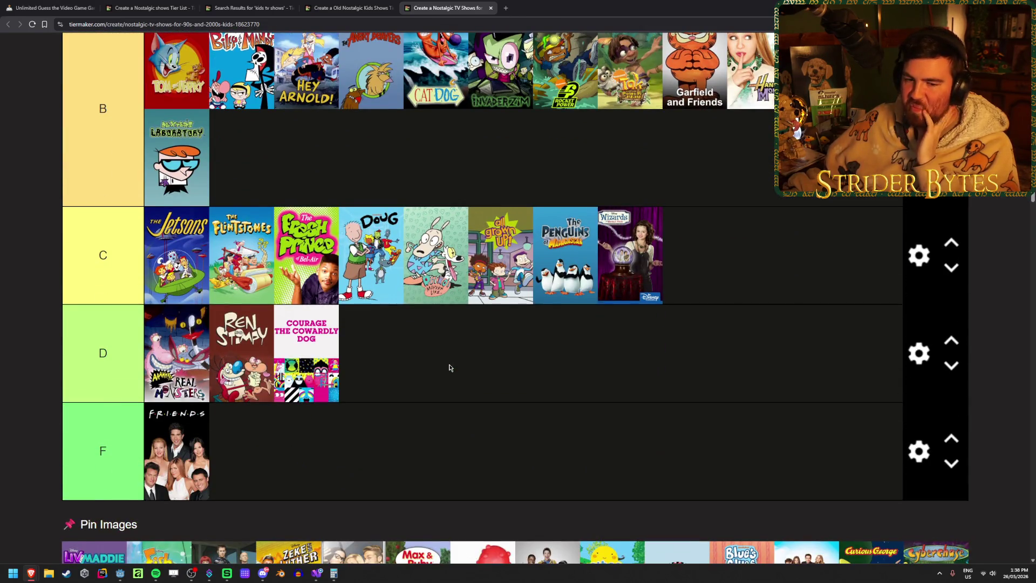
scroll(449, 367, down, 2)
scroll(345, 366, down, 1)
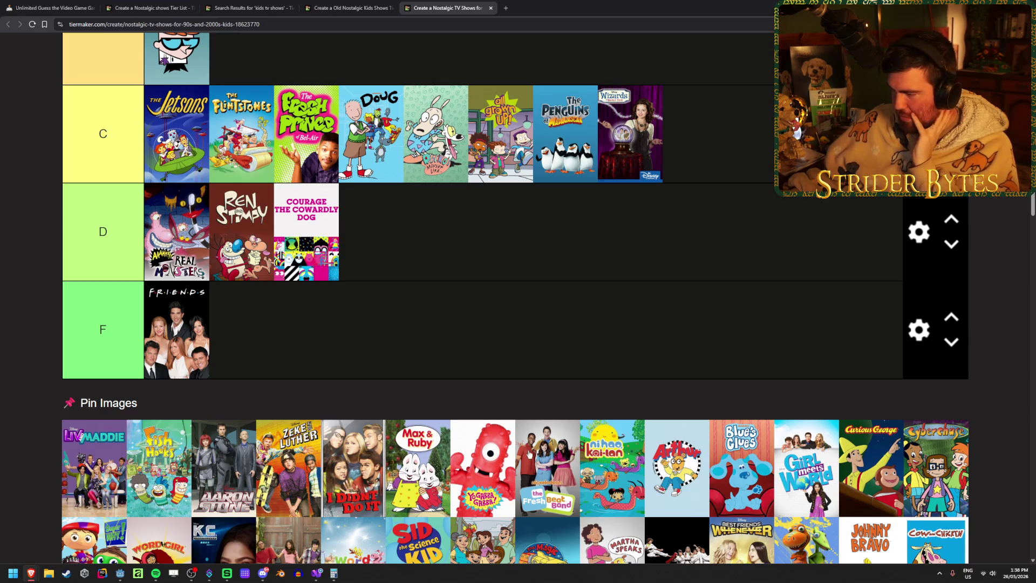
drag(678, 481, 695, 216)
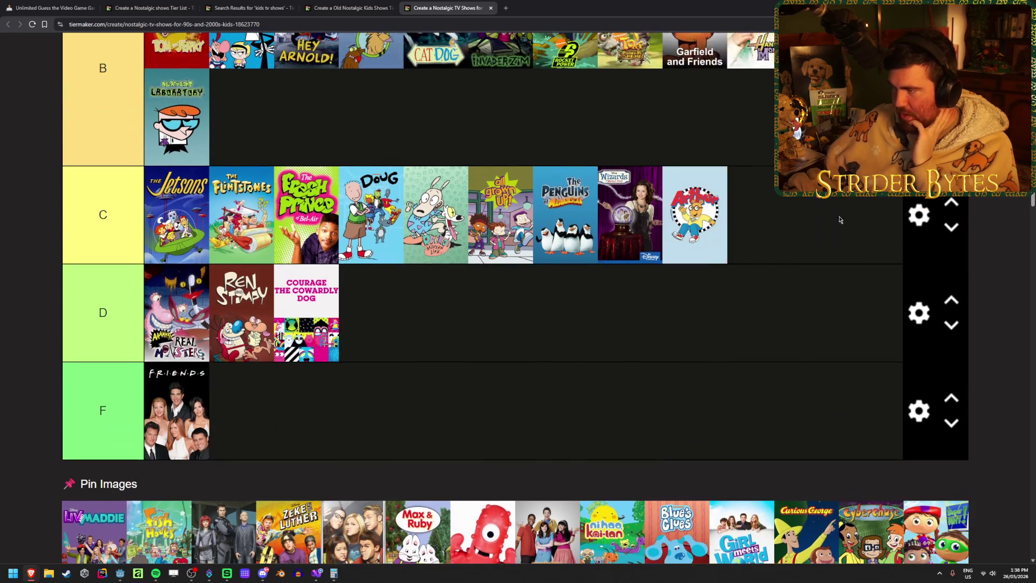
scroll(680, 349, down, 1)
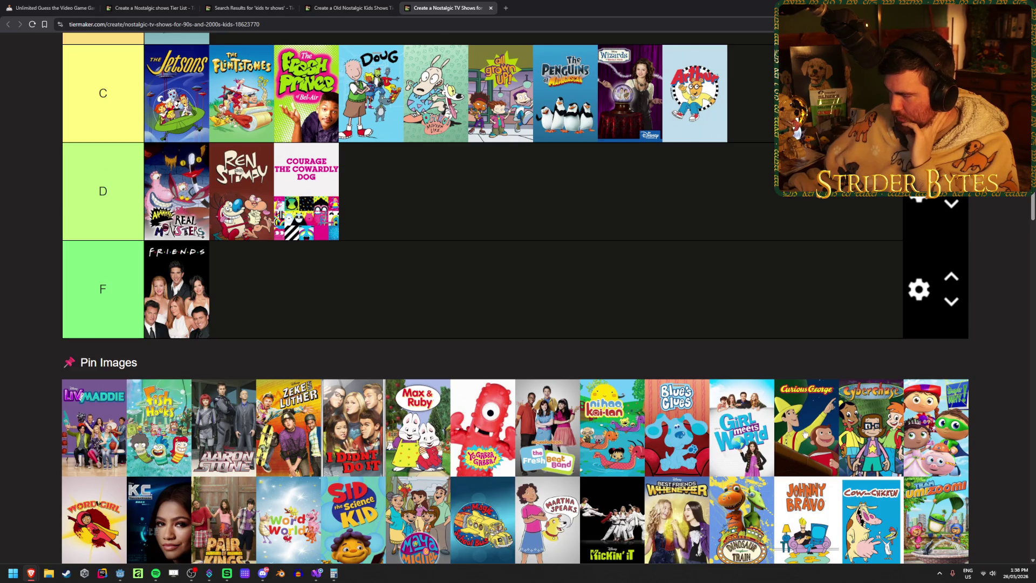
scroll(117, 434, down, 1)
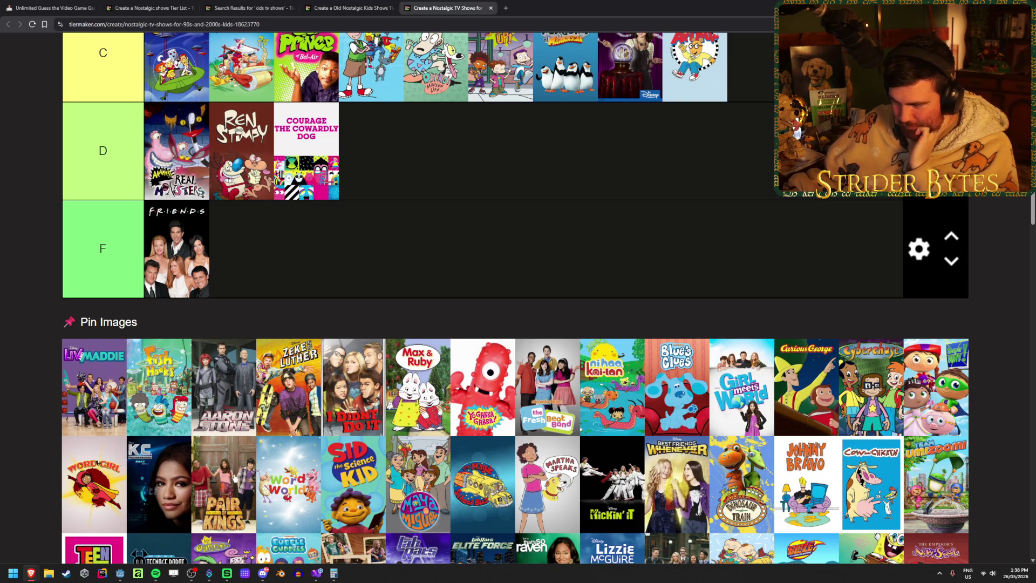
mouse_move(480, 480)
mouse_down()
mouse_move(540, 262)
mouse_move(799, 119)
mouse_move(739, 299)
mouse_move(420, 329)
mouse_up()
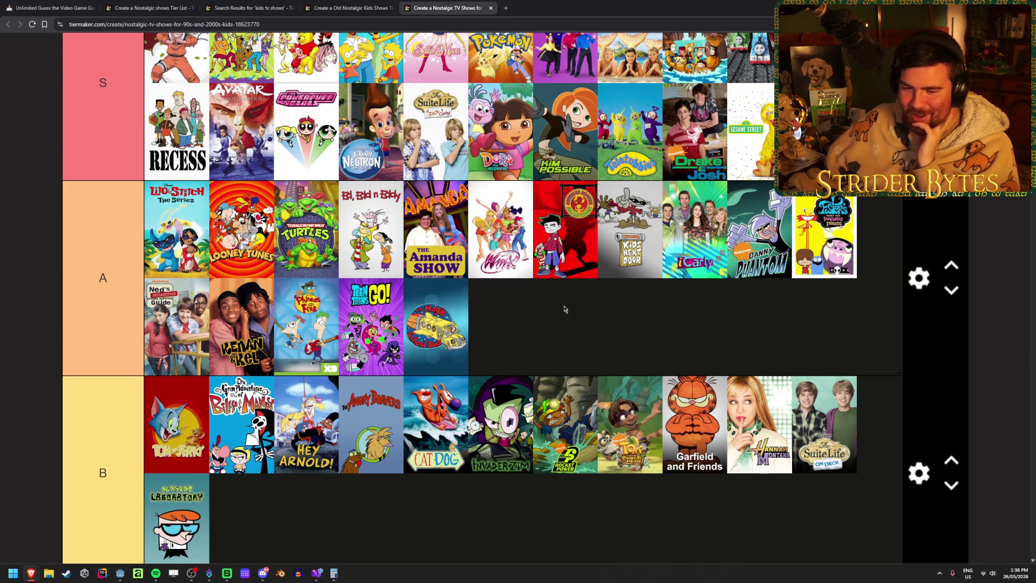
scroll(565, 309, down, 10)
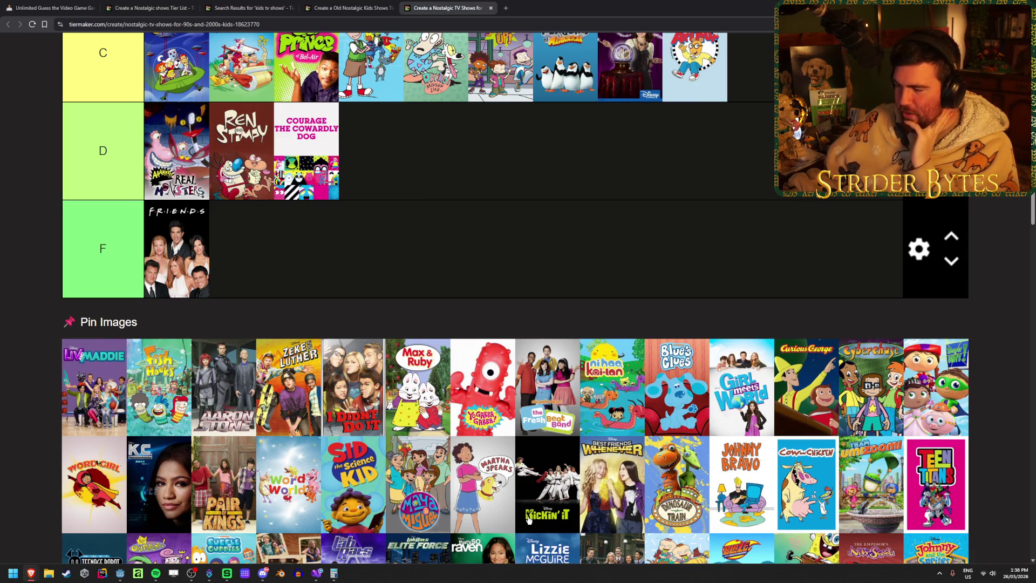
- Move Johnny Bravo into tier A and rearrange a few other show tiles
mouse_move(740, 474)
mouse_down()
mouse_move(750, 391)
mouse_move(823, 205)
mouse_move(822, 292)
mouse_up()
scroll(705, 388, down, 15)
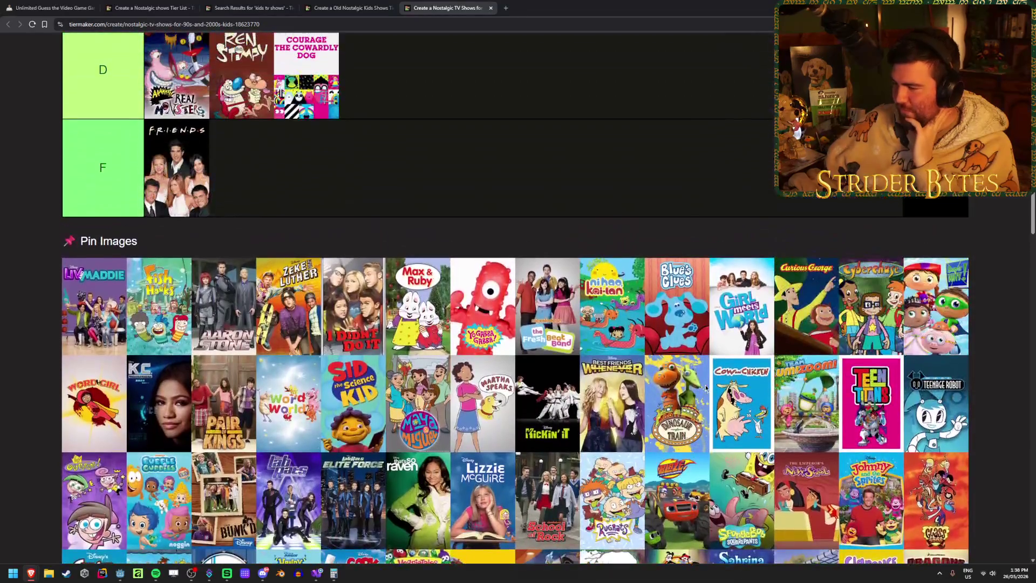
scroll(638, 185, up, 2)
scroll(640, 186, down, 1)
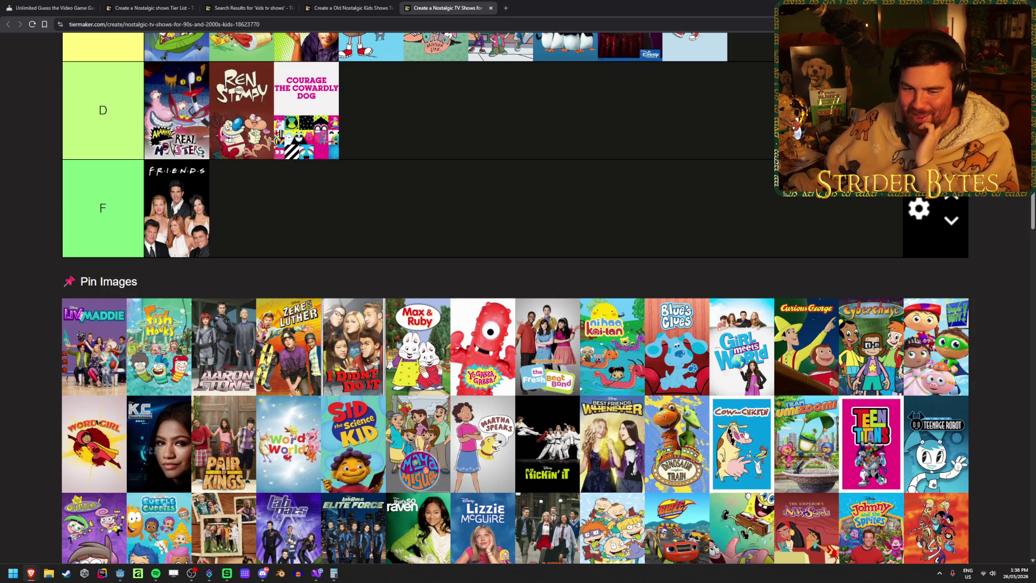
mouse_move(746, 434)
mouse_down()
mouse_move(625, 390)
mouse_move(840, 259)
mouse_move(809, 253)
mouse_up()
scroll(701, 415, up, 2)
scroll(625, 390, up, 2)
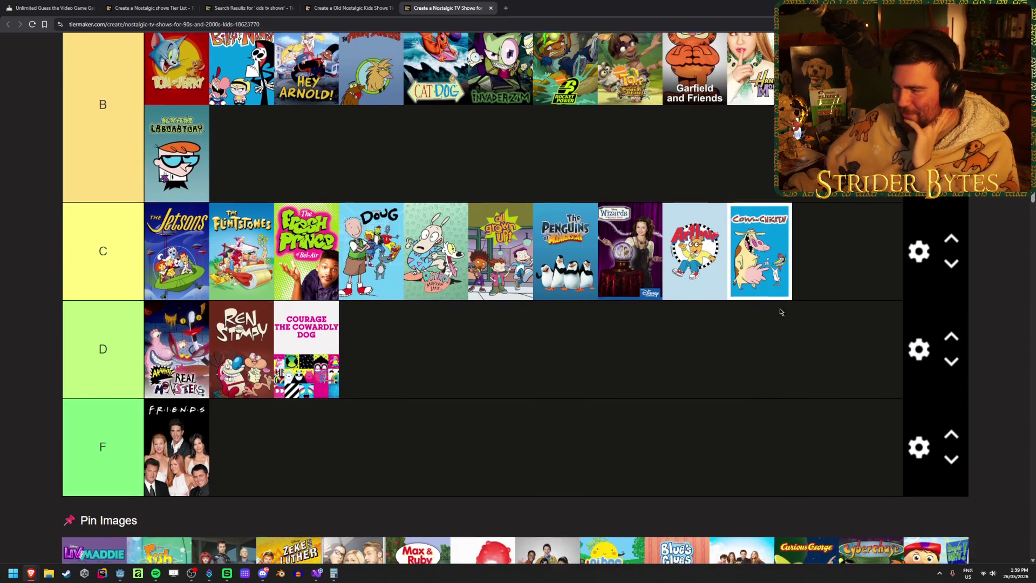
scroll(663, 199, down, 3)
scroll(664, 211, down, 1)
mouse_move(796, 443)
mouse_down()
mouse_move(683, 367)
mouse_move(798, 437)
mouse_move(543, 354)
mouse_move(499, 245)
mouse_up()
scroll(683, 367, up, 5)
scroll(542, 353, up, 3)
- Move Teen Titans up from tier A into tier S
mouse_move(370, 243)
mouse_down()
mouse_move(481, 392)
mouse_move(593, 475)
mouse_up()
scroll(461, 358, down, 4)
scroll(482, 392, down, 10)
scroll(593, 475, up, 10)
scroll(516, 358, up, 5)
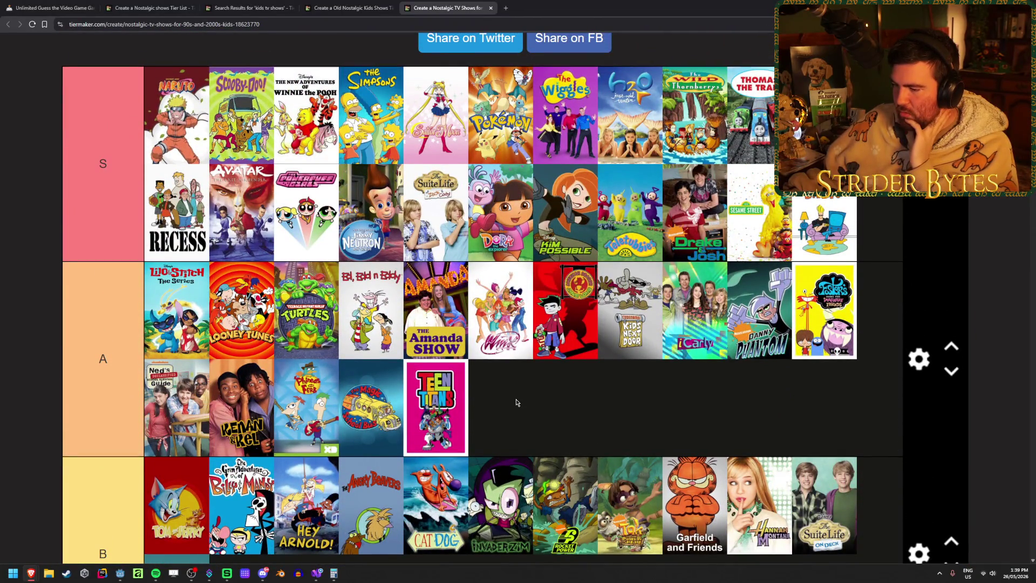
mouse_move(426, 418)
mouse_down()
mouse_move(351, 321)
mouse_move(211, 317)
mouse_up()
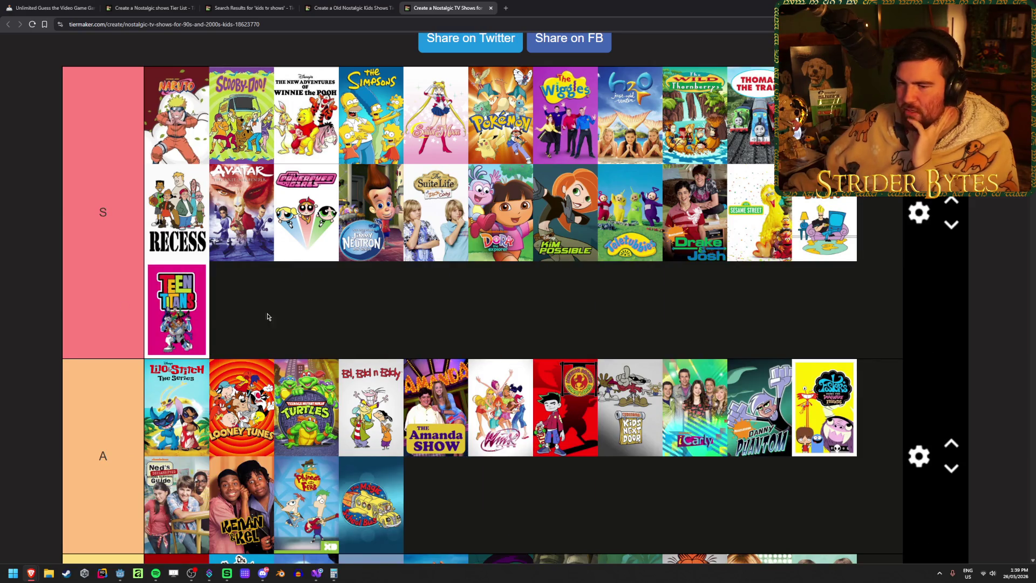
scroll(517, 294, down, 13)
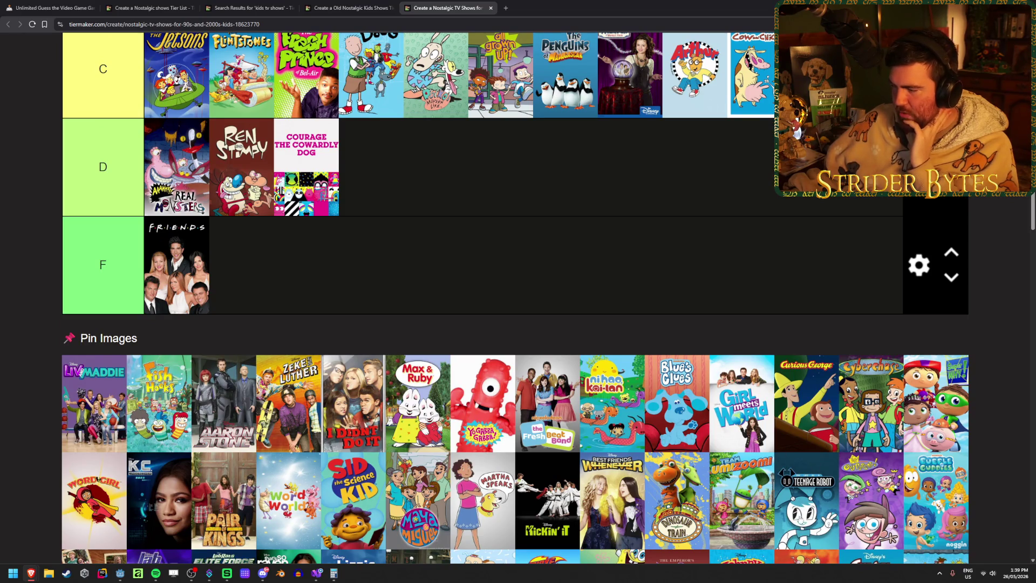
scroll(834, 475, up, 11)
- Put Fairly OddParents at the end of tier A and Raven into tier S
mouse_move(872, 510)
mouse_down()
mouse_move(833, 475)
mouse_move(608, 346)
mouse_move(618, 395)
mouse_up()
scroll(609, 388, down, 1)
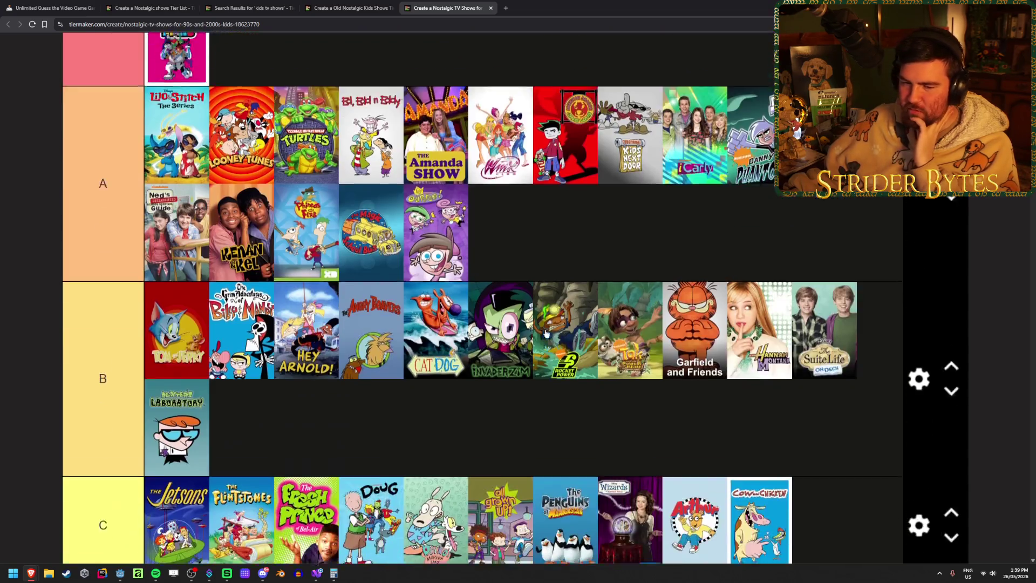
scroll(541, 329, down, 7)
scroll(543, 331, down, 1)
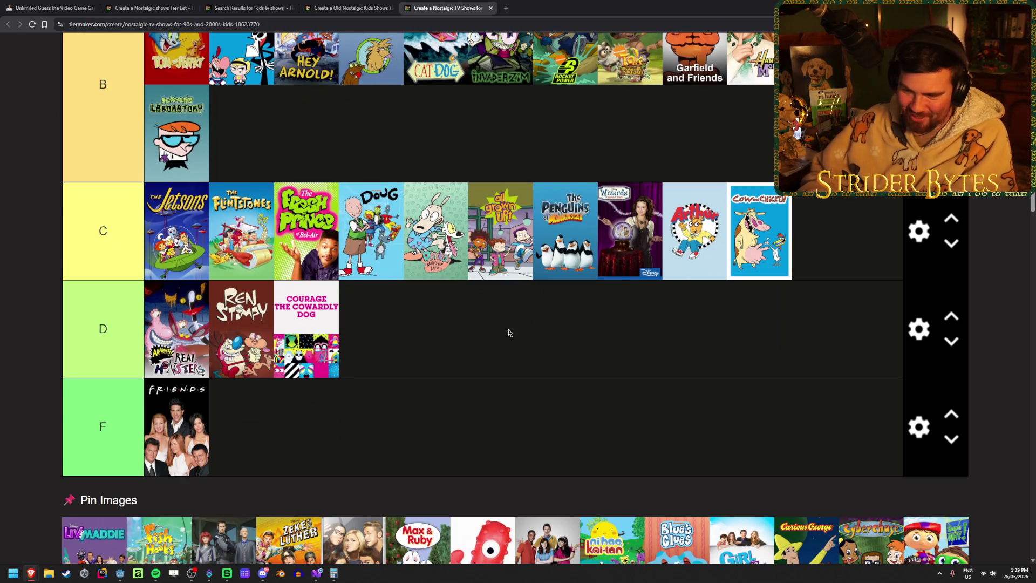
scroll(508, 333, down, 5)
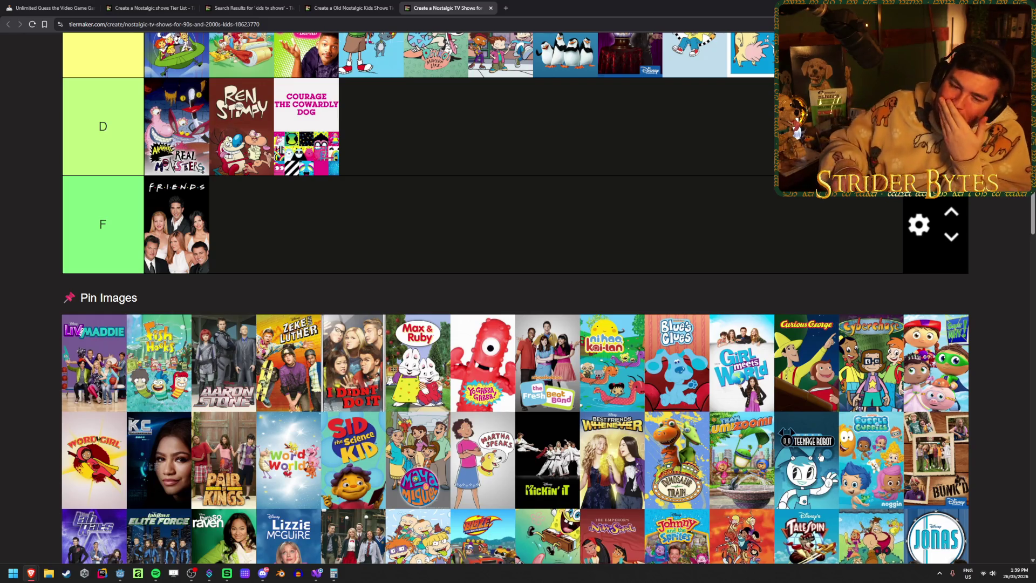
scroll(372, 169, down, 1)
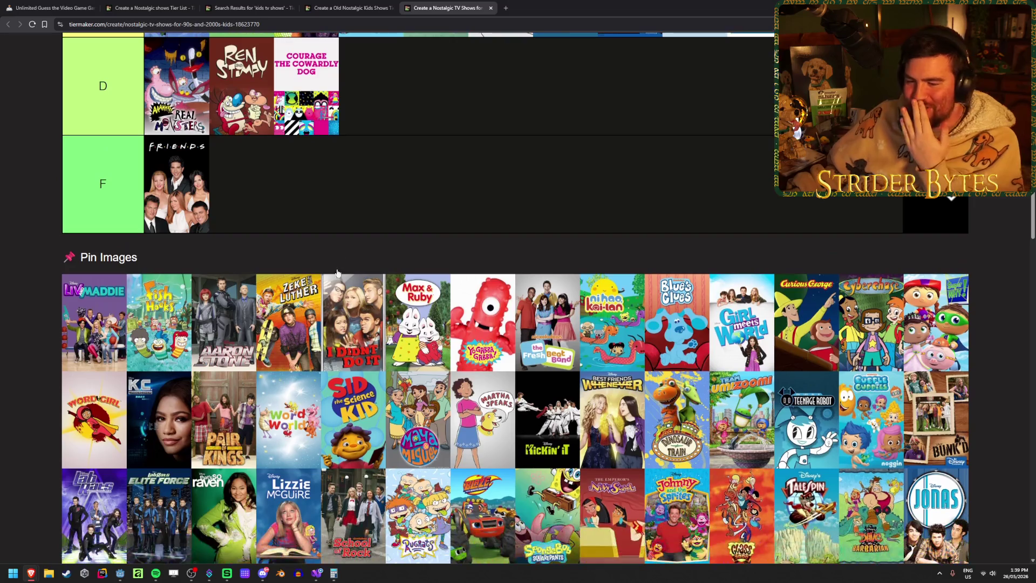
scroll(370, 169, down, 1)
scroll(264, 350, up, 10)
mouse_move(245, 438)
mouse_down()
mouse_move(265, 351)
mouse_move(410, 351)
mouse_move(377, 221)
mouse_move(235, 195)
mouse_up()
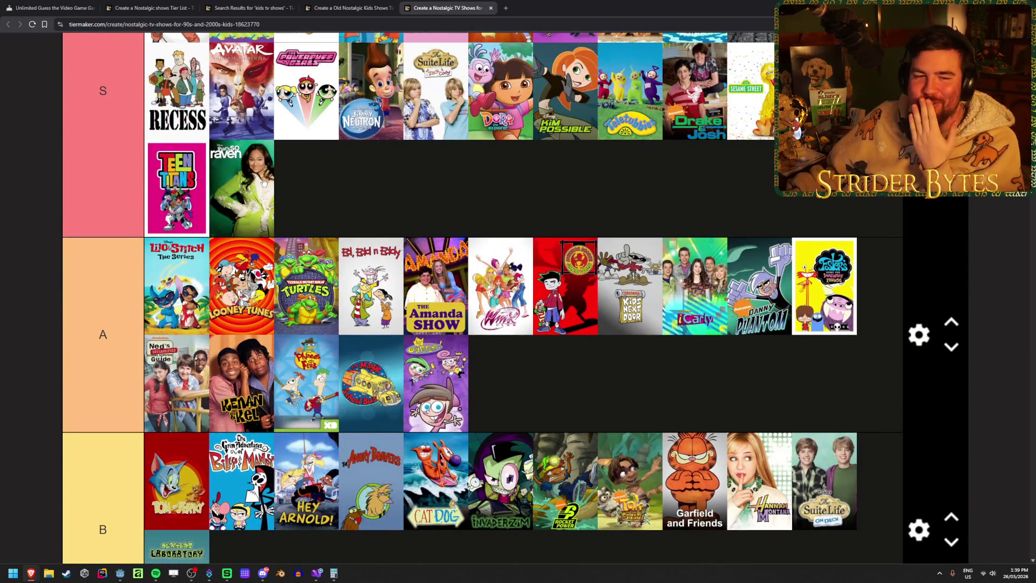
scroll(296, 211, up, 2)
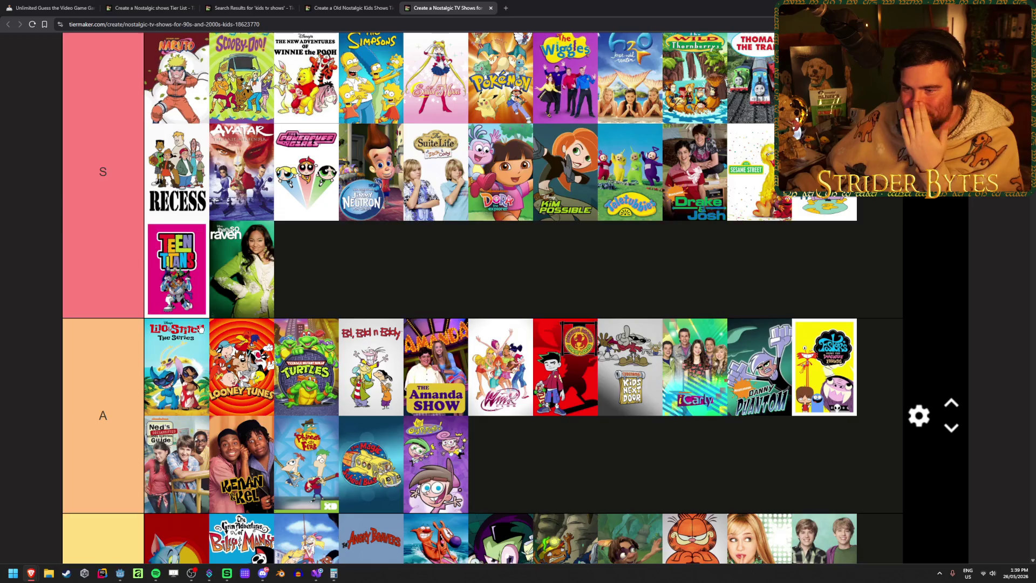
scroll(201, 328, down, 10)
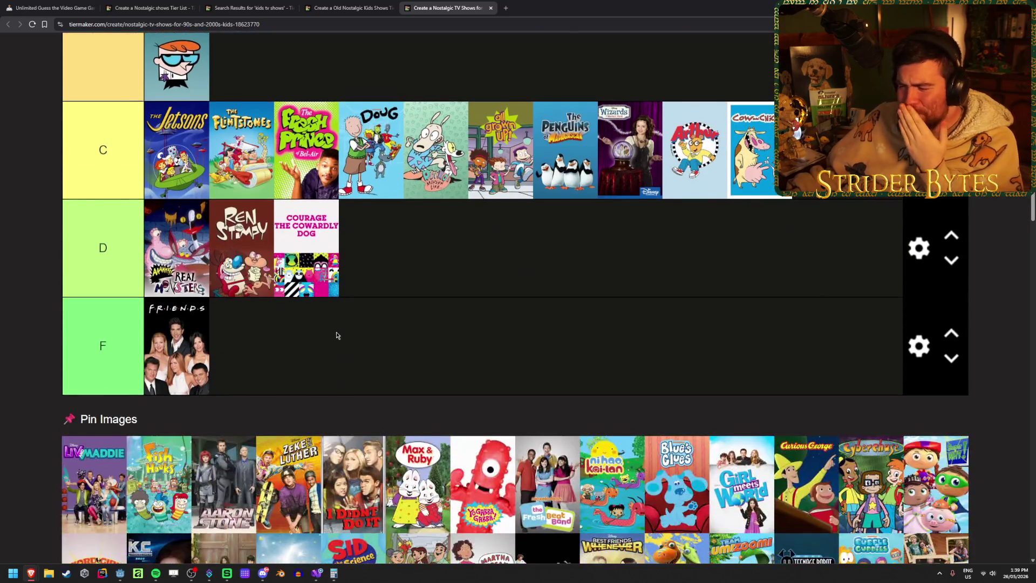
scroll(335, 335, down, 2)
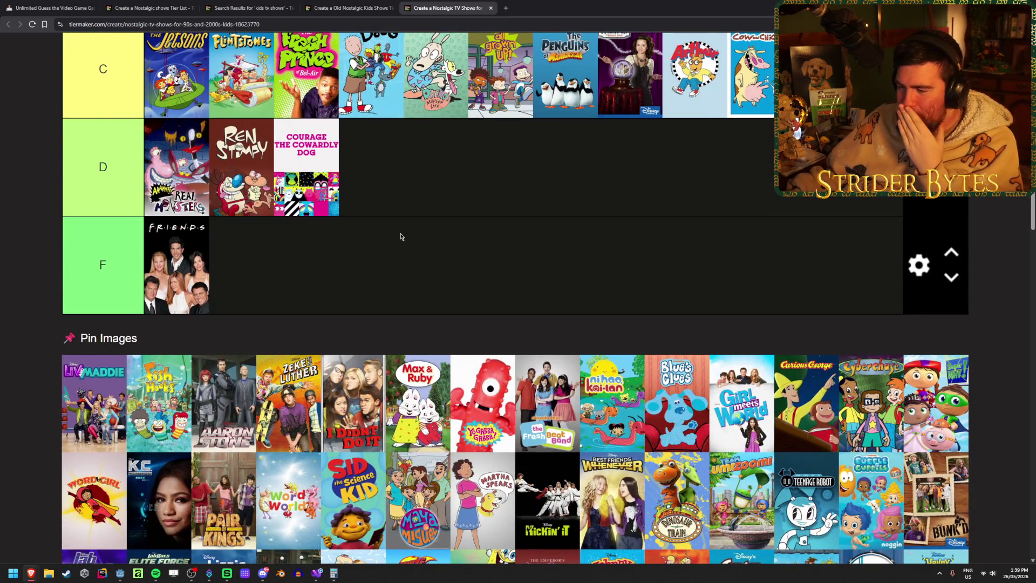
scroll(402, 237, down, 2)
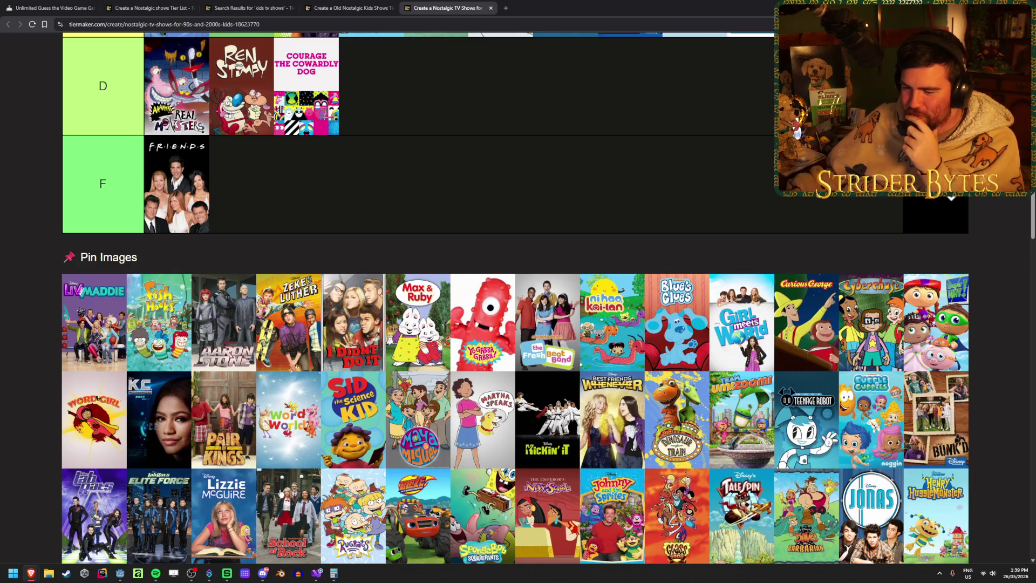
- Drop Rugrats and SpongeBob into tier S
mouse_move(346, 503)
mouse_down()
mouse_move(360, 485)
mouse_move(377, 356)
mouse_up()
scroll(359, 486, up, 10)
scroll(391, 424, down, 8)
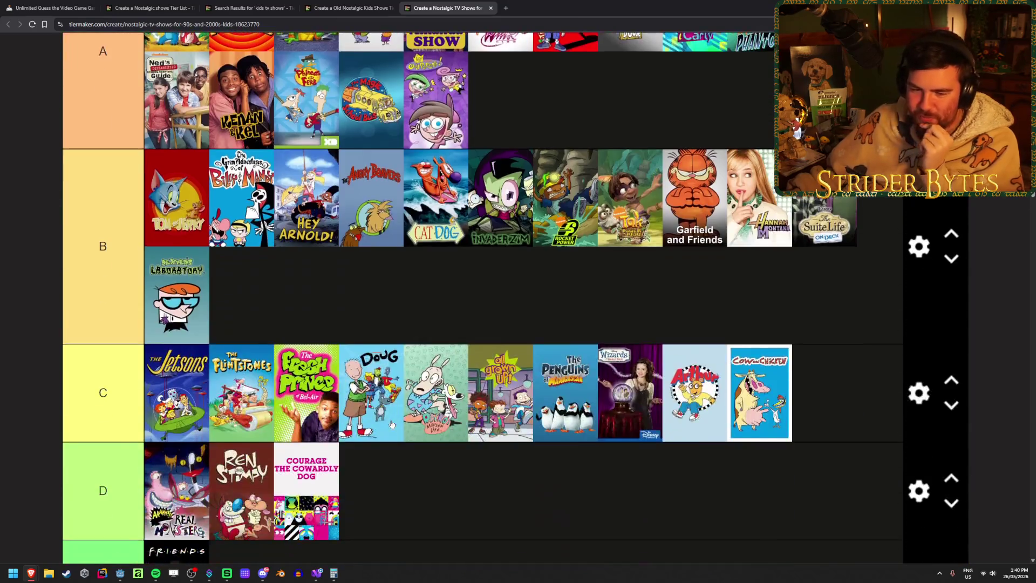
scroll(451, 314, down, 1)
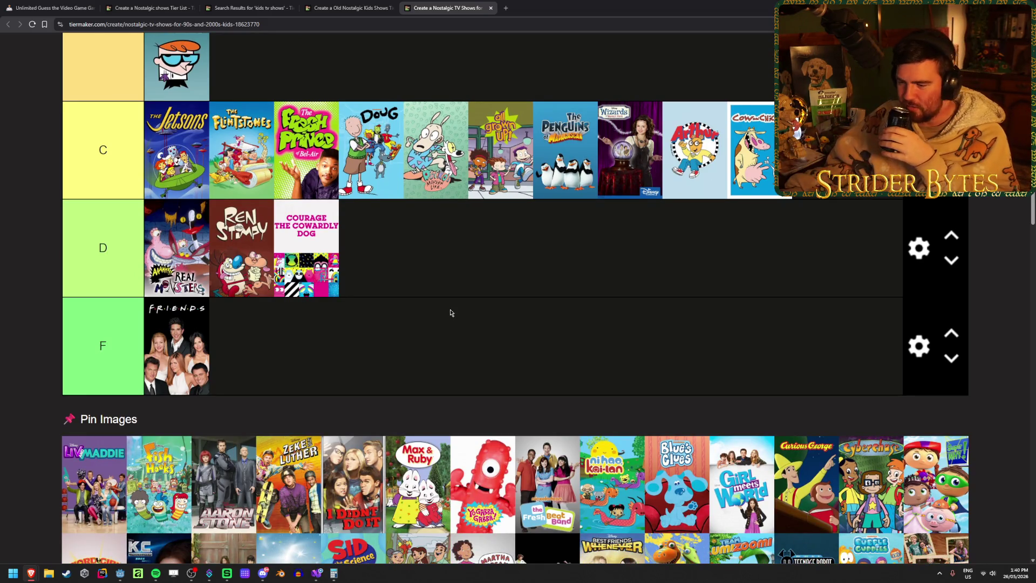
scroll(452, 302, down, 2)
scroll(455, 241, down, 2)
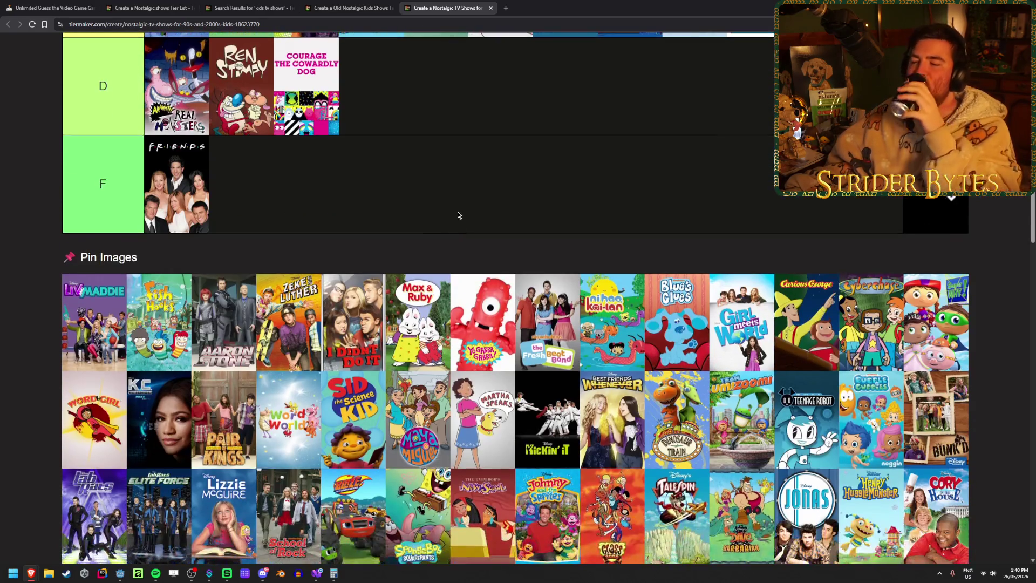
mouse_move(416, 512)
mouse_down()
mouse_move(414, 415)
mouse_move(497, 259)
mouse_move(480, 135)
mouse_up()
scroll(414, 416, up, 6)
scroll(414, 415, up, 7)
scroll(502, 365, up, 3)
scroll(458, 378, down, 20)
scroll(420, 399, up, 5)
scroll(419, 399, up, 2)
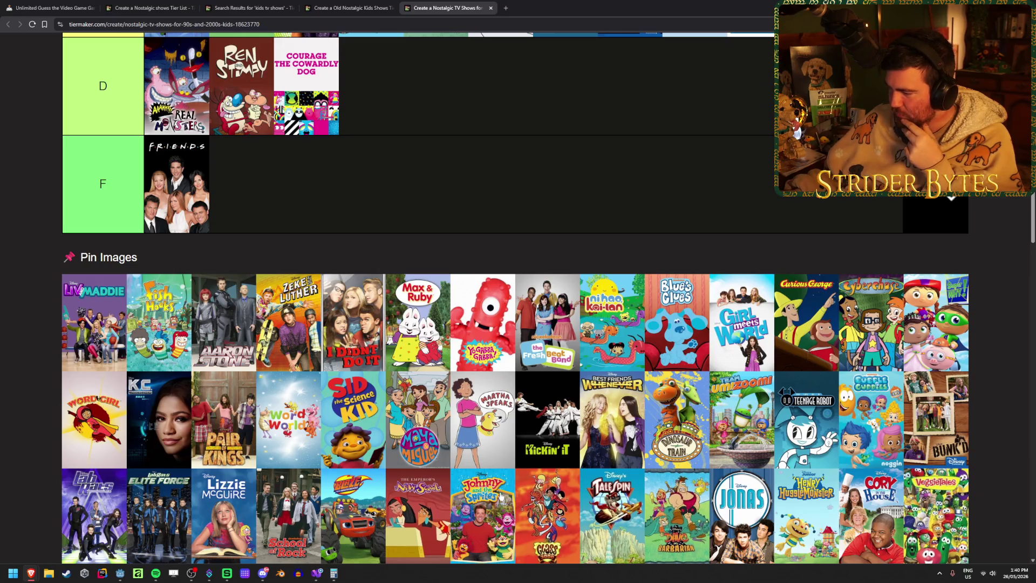
- Add Cory in the House to tier S as well
mouse_move(871, 515)
mouse_down()
mouse_move(863, 490)
mouse_move(799, 431)
mouse_move(452, 203)
mouse_move(492, 140)
mouse_up()
scroll(798, 431, up, 10)
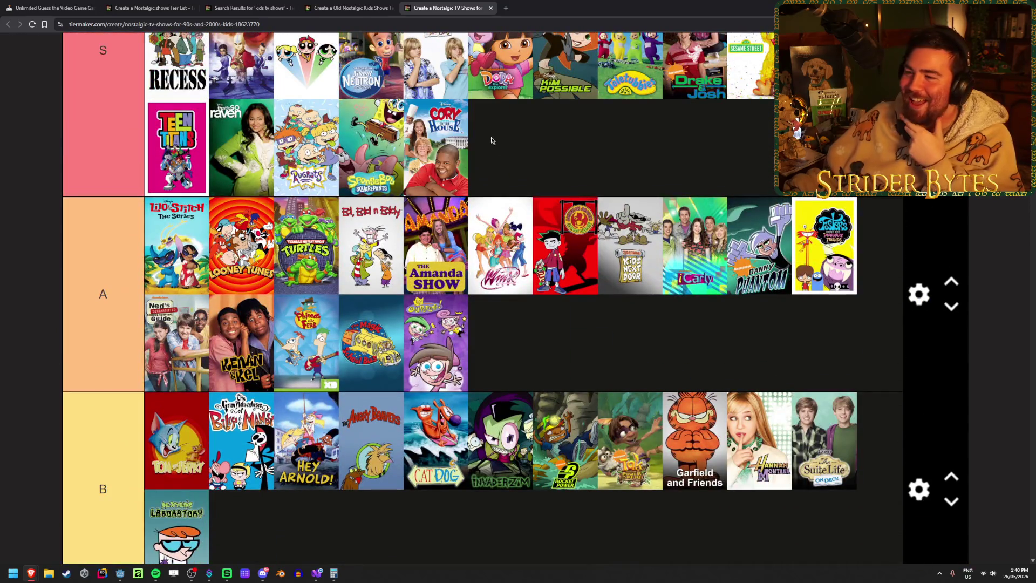
scroll(513, 169, up, 2)
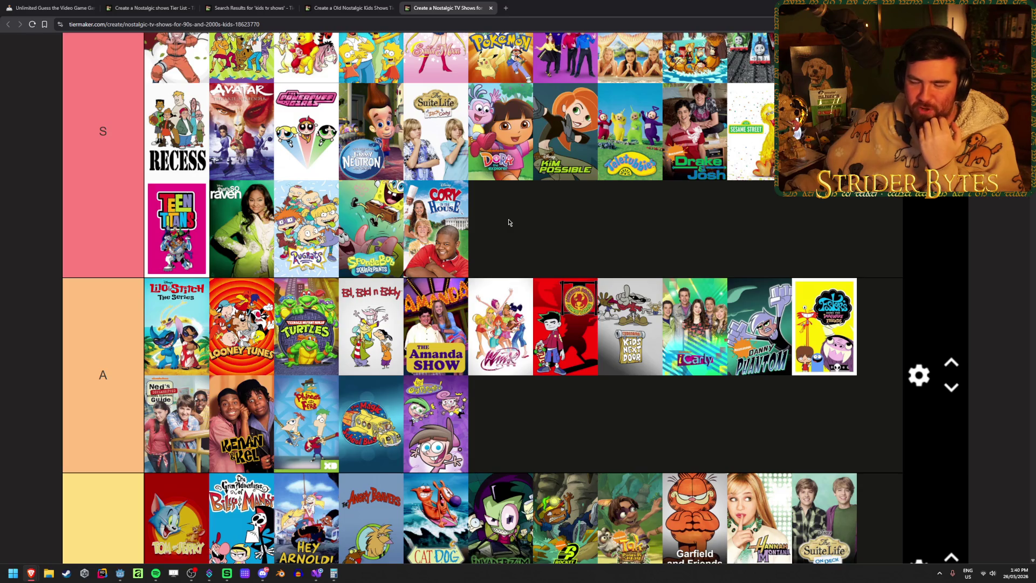
scroll(508, 222, down, 12)
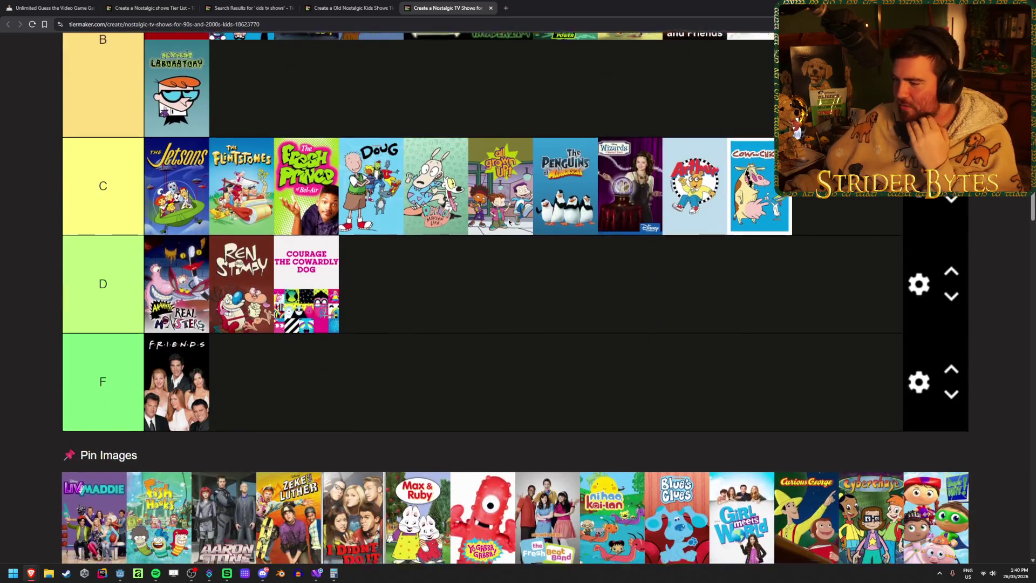
scroll(509, 222, down, 1)
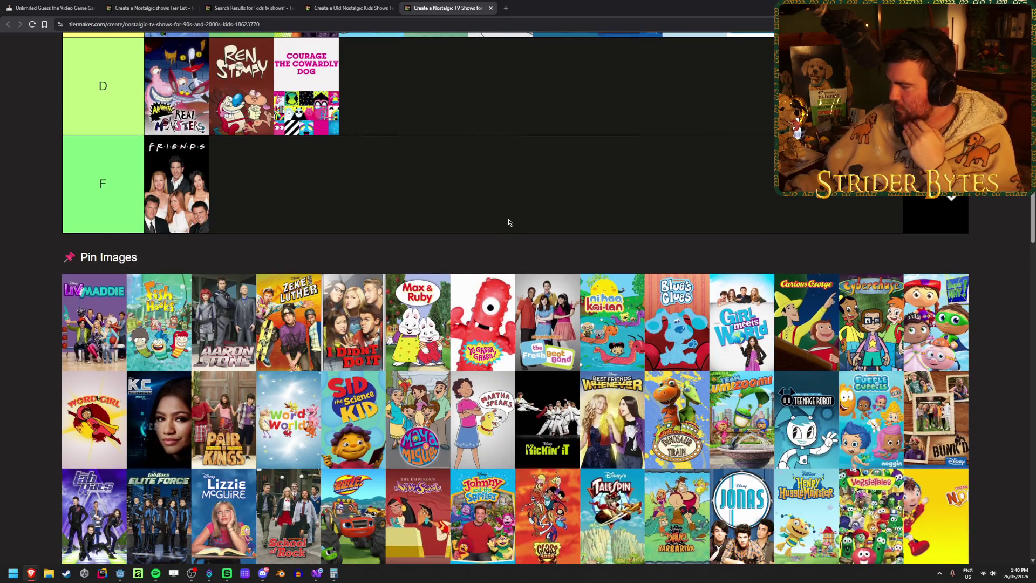
scroll(508, 222, down, 3)
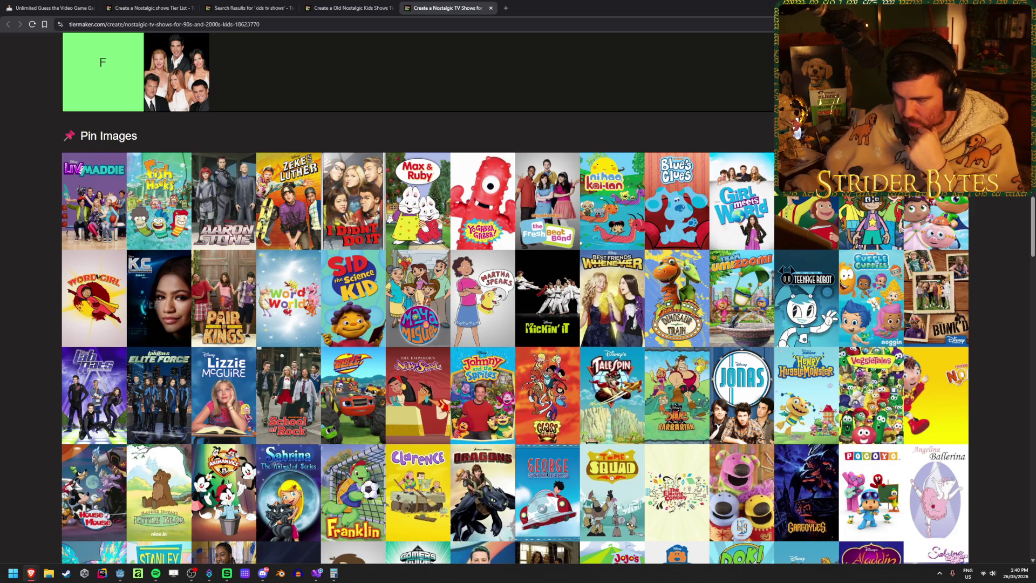
- Place Franklin from the image pool at the end of tier C
drag(366, 496, 855, 253)
scroll(486, 431, up, 8)
scroll(855, 253, down, 7)
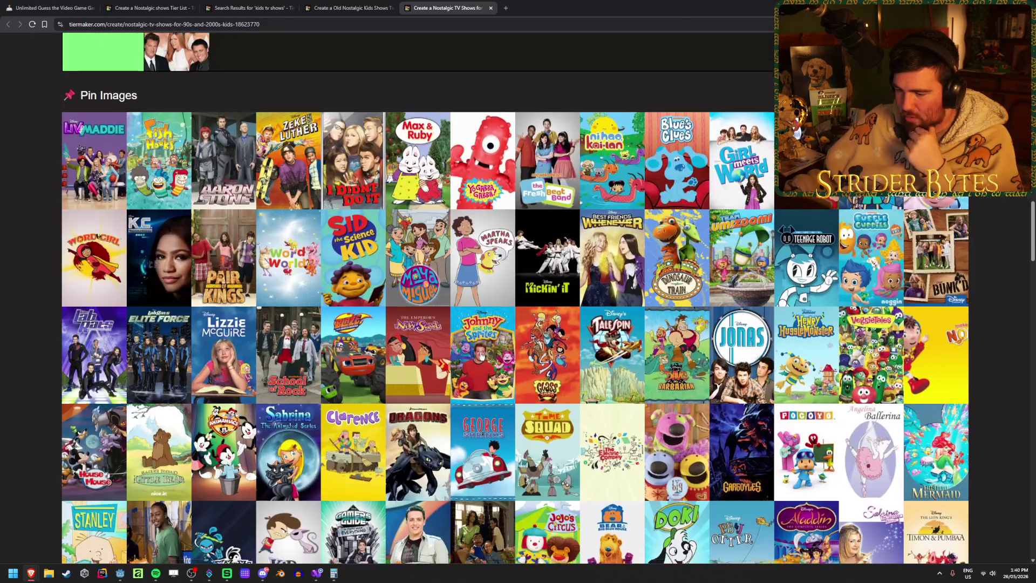
scroll(483, 355, up, 1)
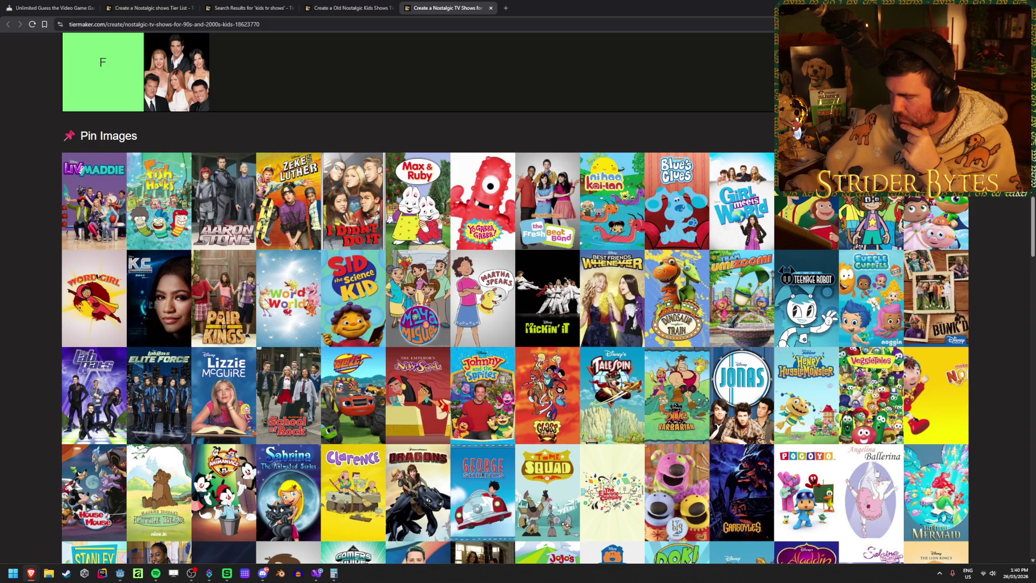
scroll(940, 482, down, 2)
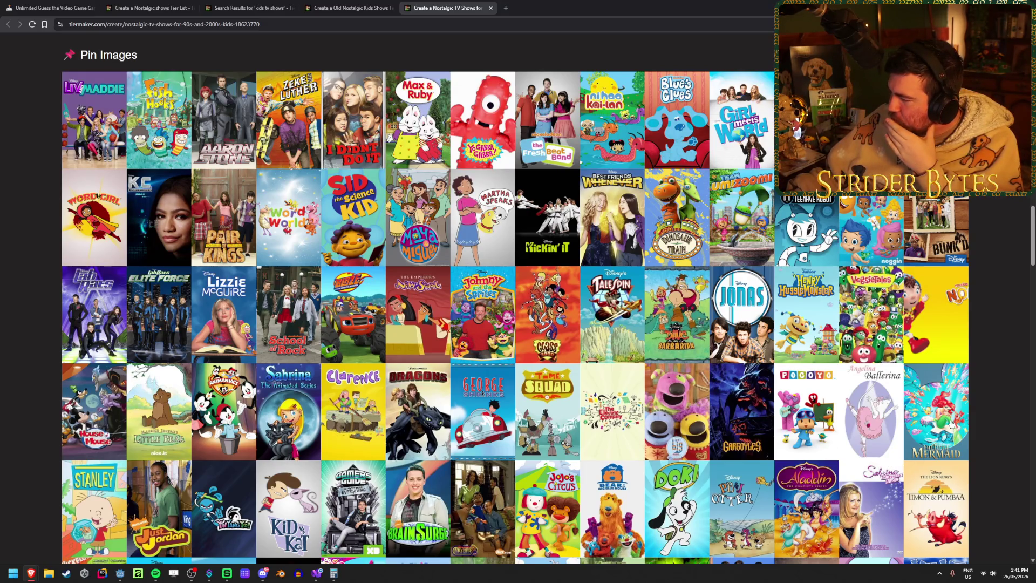
scroll(951, 425, down, 3)
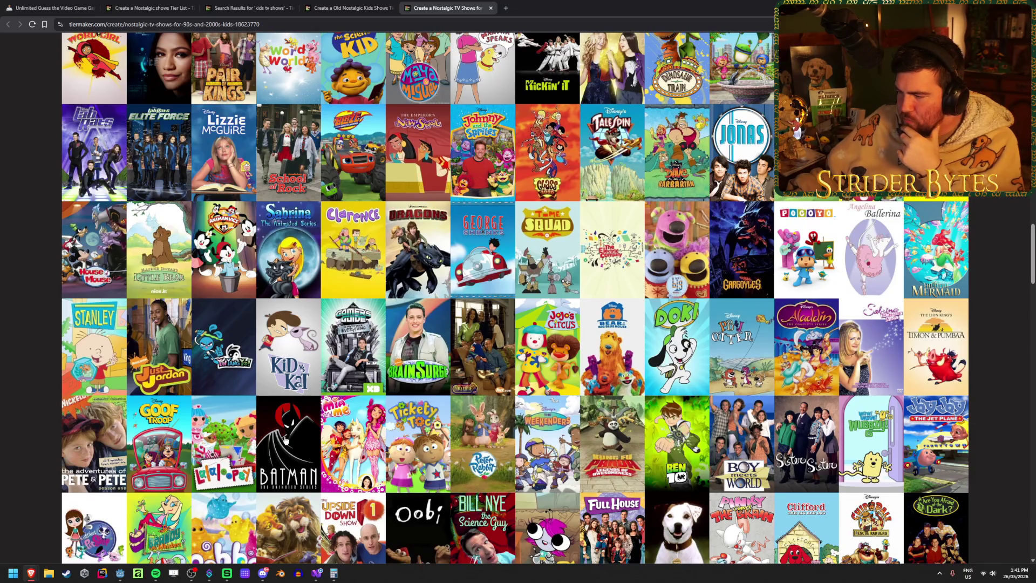
- Move Ben 10 into tier S
mouse_move(664, 430)
mouse_down()
mouse_move(648, 468)
mouse_move(623, 481)
mouse_move(621, 356)
mouse_up()
scroll(623, 481, up, 5)
scroll(615, 323, down, 15)
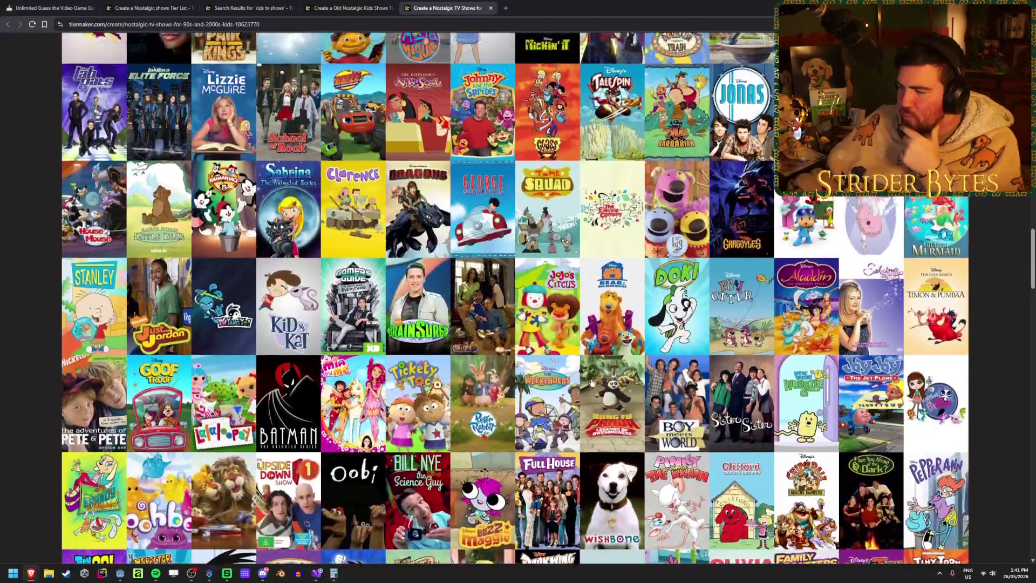
scroll(592, 376, up, 4)
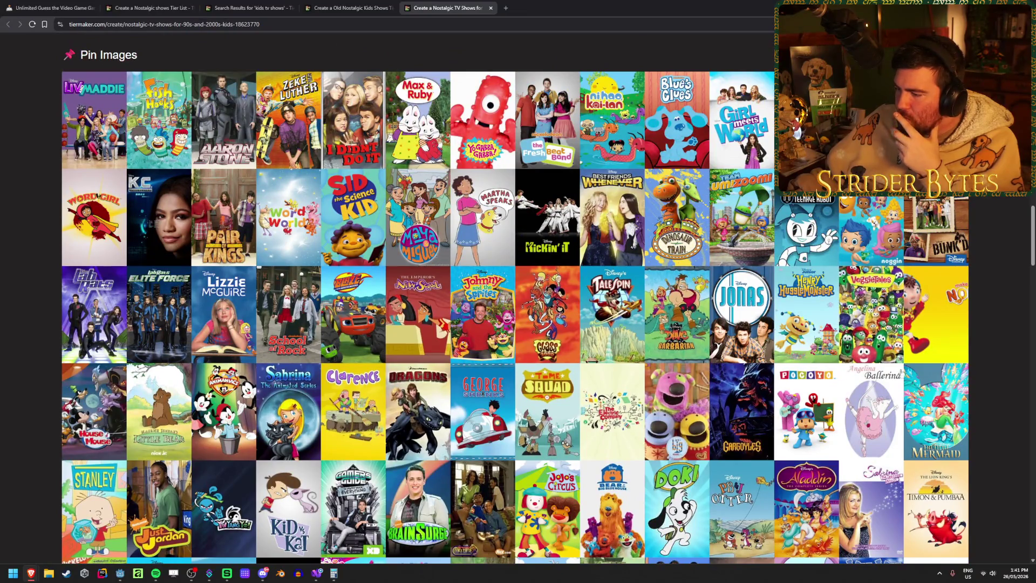
scroll(950, 373, down, 2)
scroll(999, 353, down, 2)
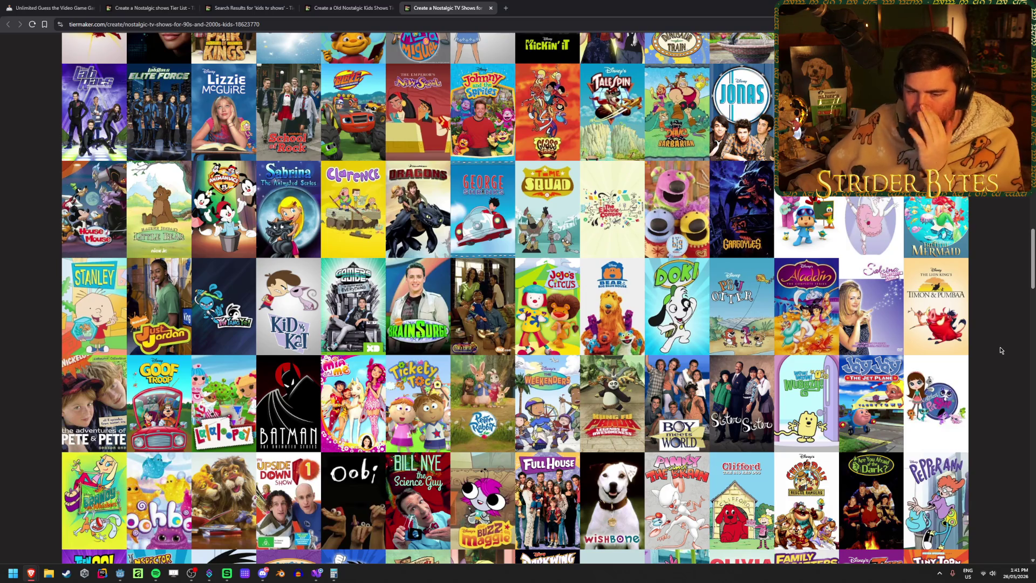
- Scroll the tier list to review the three-row S tier and the A tier
scroll(1000, 350, up, 10)
scroll(999, 350, up, 1)
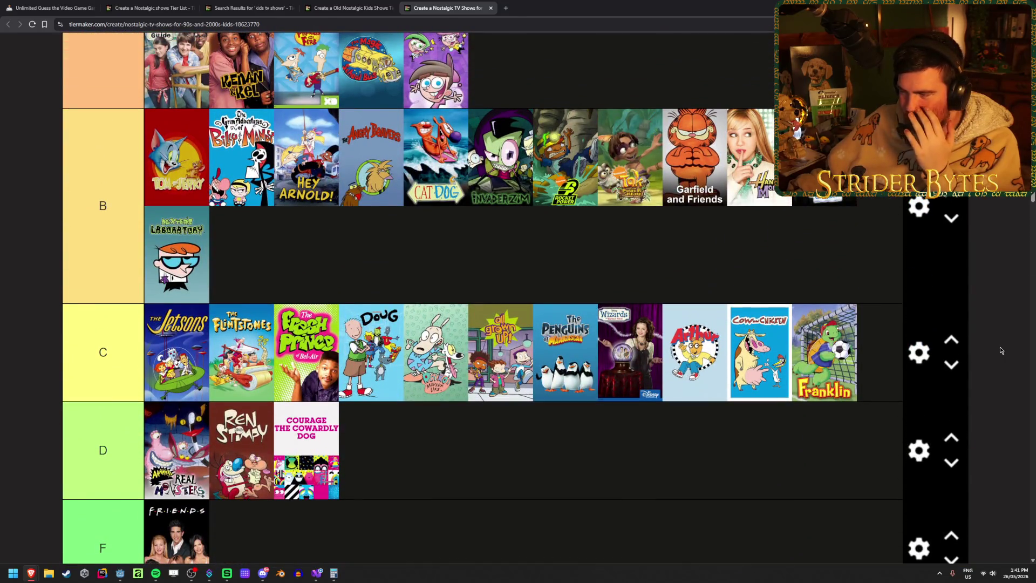
scroll(999, 350, up, 5)
scroll(999, 347, up, 1)
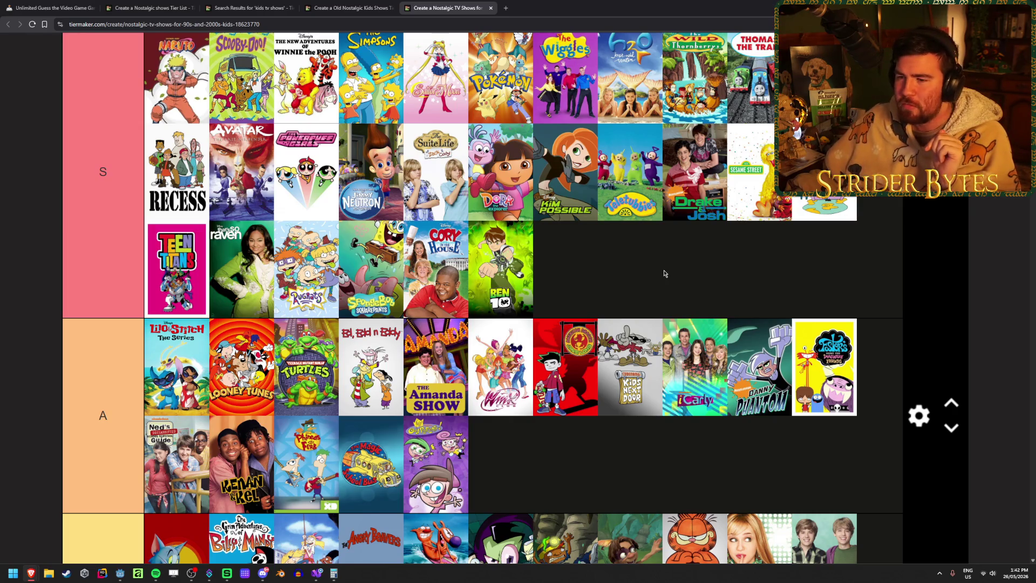
scroll(665, 269, up, 1)
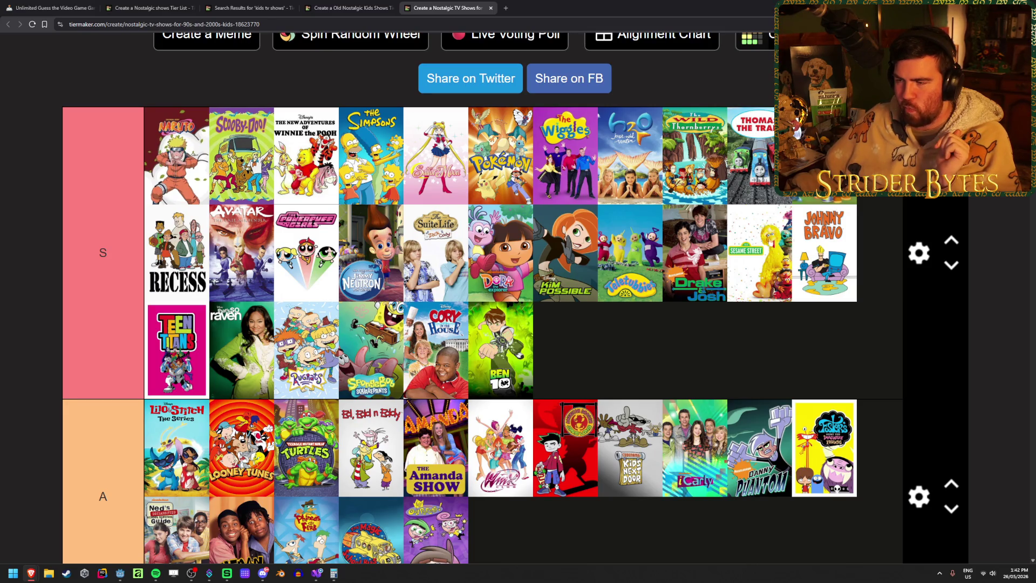
scroll(376, 231, down, 2)
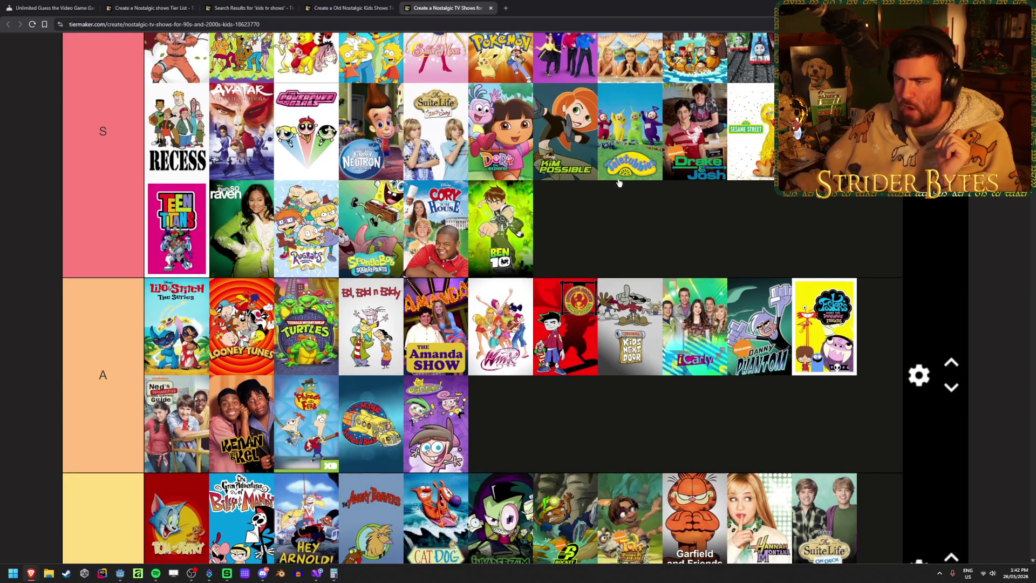
- Move Suite Life of Zack & Cody back into tier S after Ben 10
mouse_move(407, 122)
mouse_down()
mouse_move(553, 464)
mouse_move(559, 416)
mouse_move(571, 413)
mouse_up()
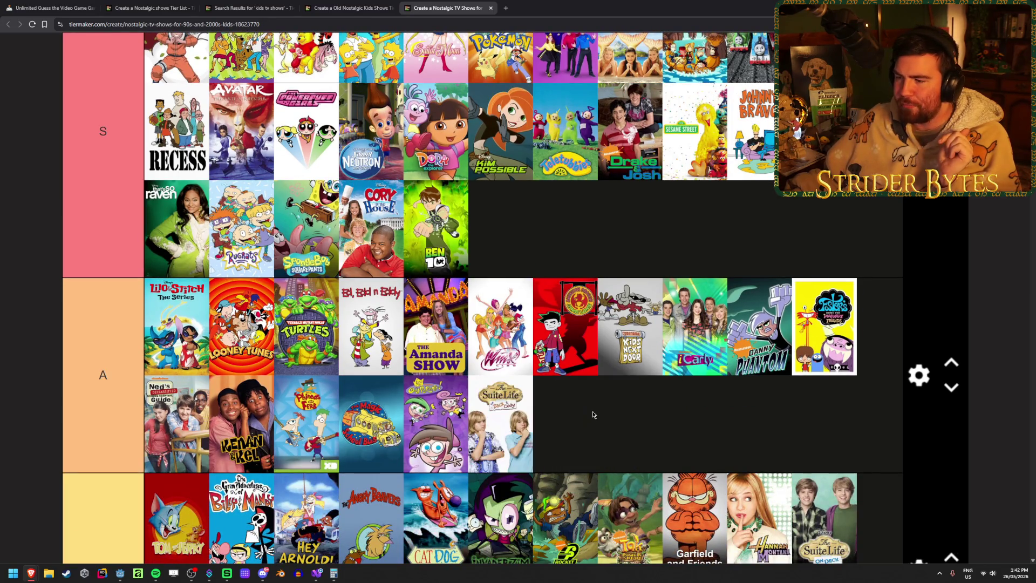
scroll(684, 316, down, 2)
scroll(684, 316, down, 3)
- Place Suite Life On Deck at the start of tier C's second row
mouse_move(817, 281)
mouse_down()
mouse_move(849, 363)
mouse_move(507, 358)
mouse_move(908, 305)
mouse_move(675, 344)
mouse_move(671, 365)
mouse_up()
scroll(647, 360, down, 4)
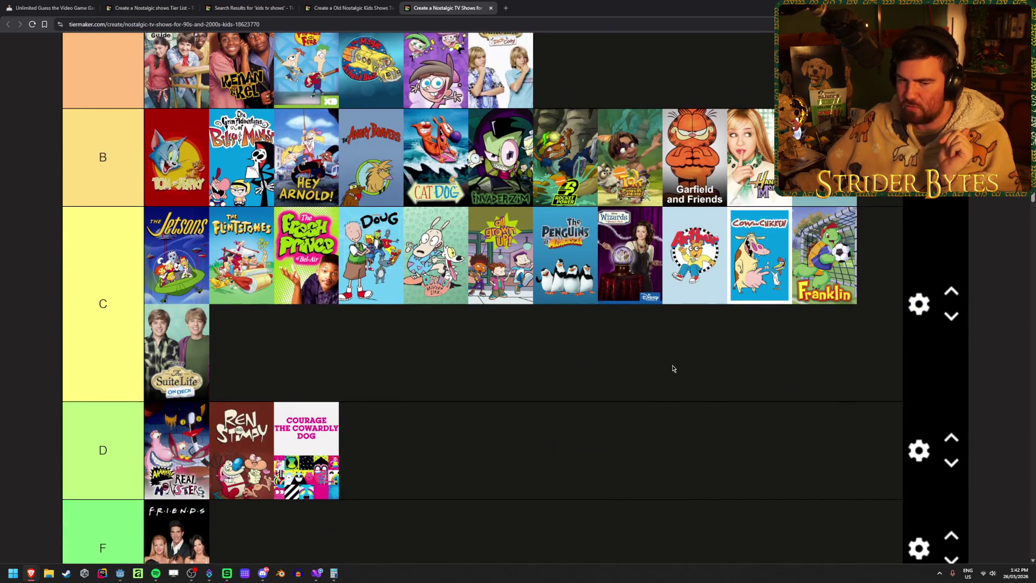
scroll(389, 299, up, 5)
scroll(389, 299, up, 4)
drag(497, 519, 518, 302)
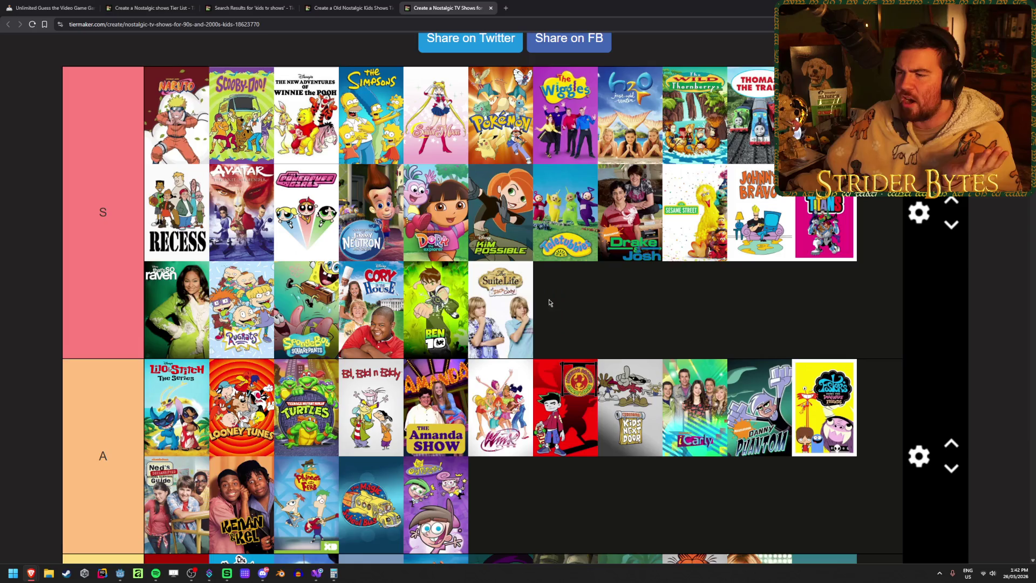
scroll(518, 302, down, 5)
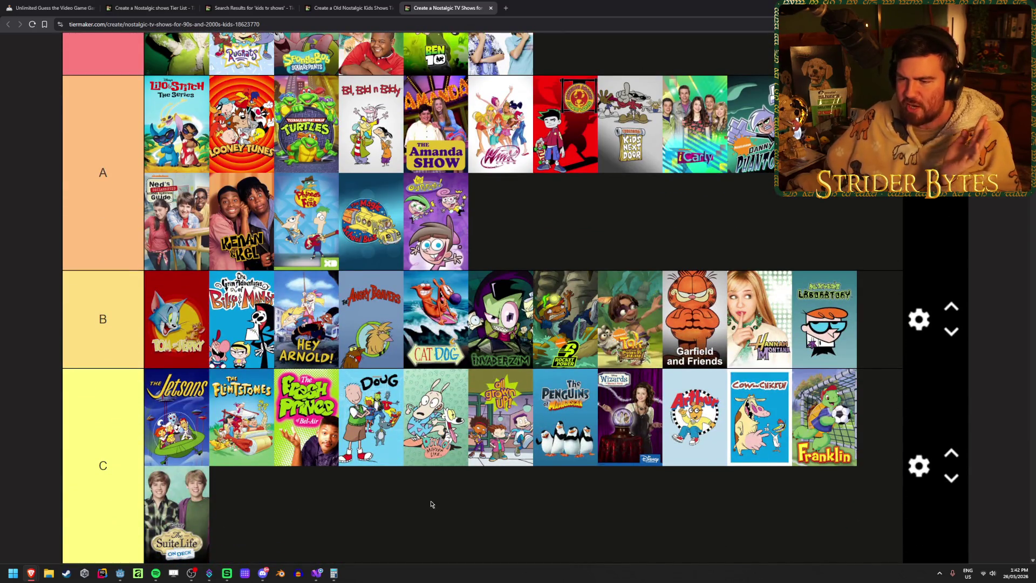
scroll(624, 485, up, 4)
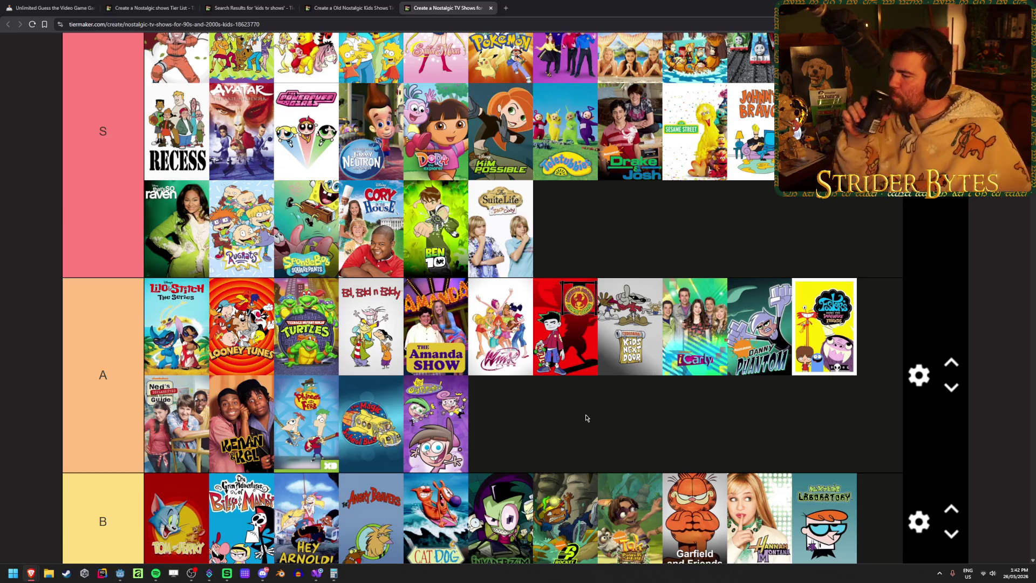
scroll(586, 415, down, 9)
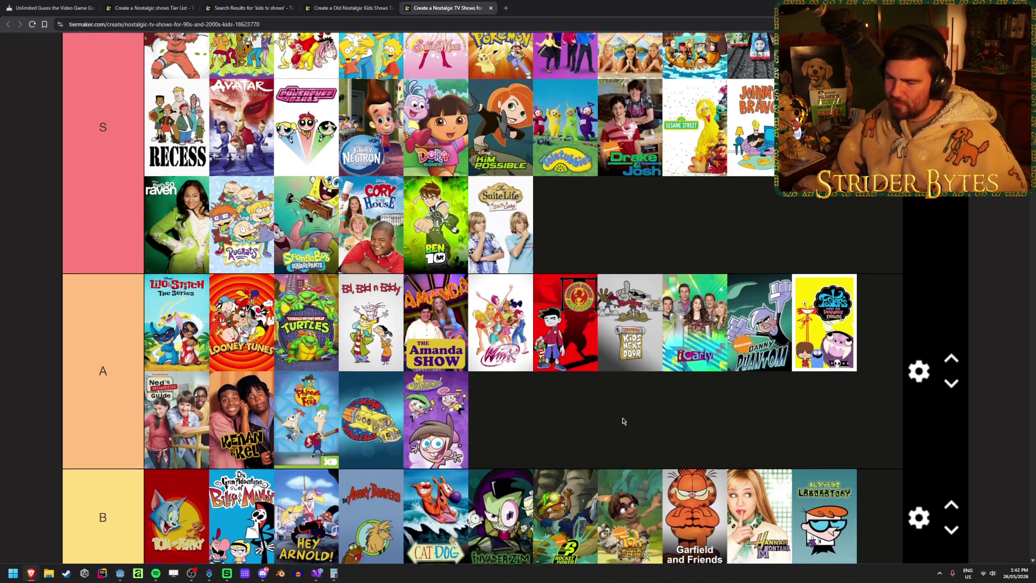
scroll(591, 363, up, 2)
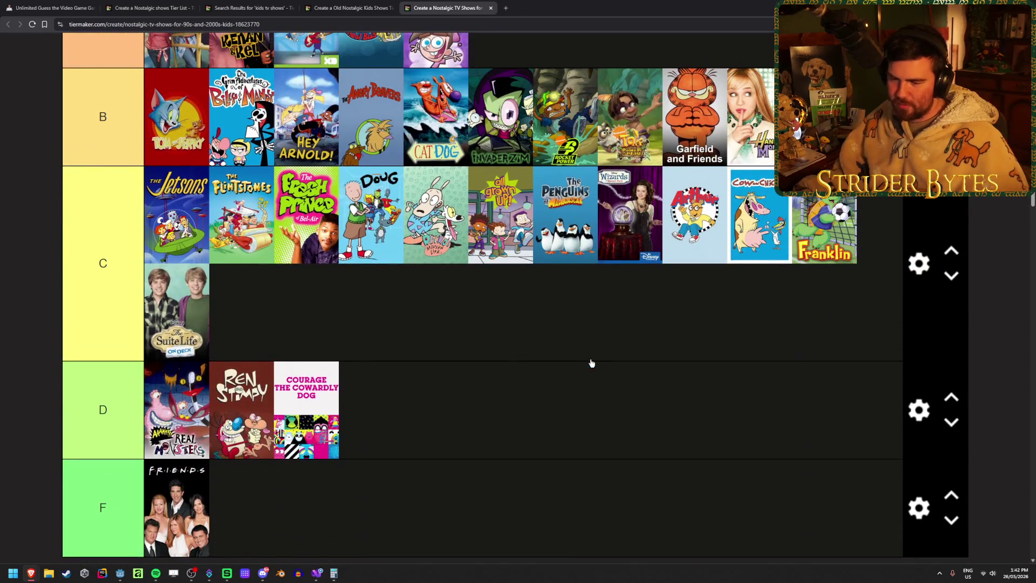
scroll(591, 363, up, 2)
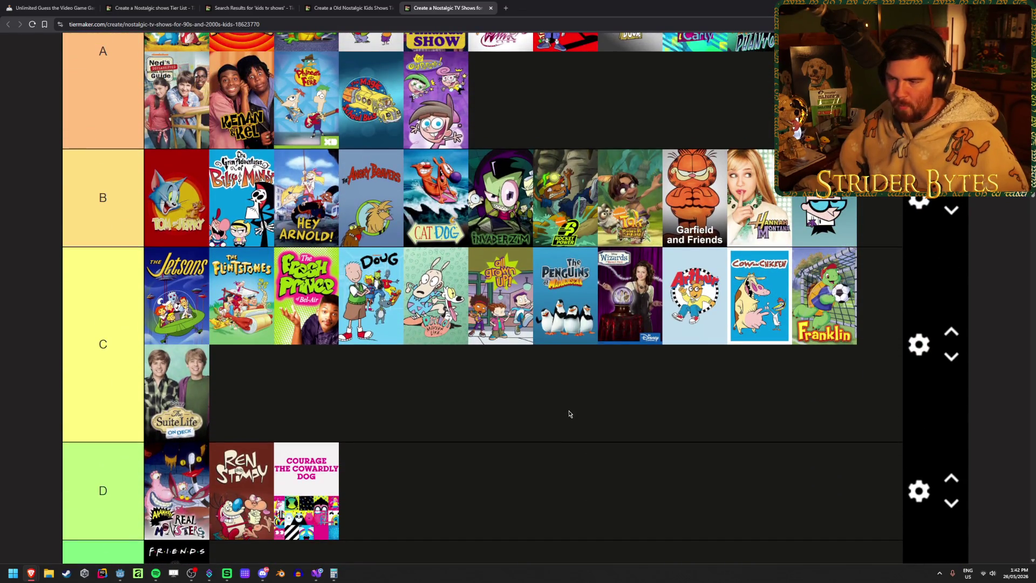
scroll(871, 369, up, 5)
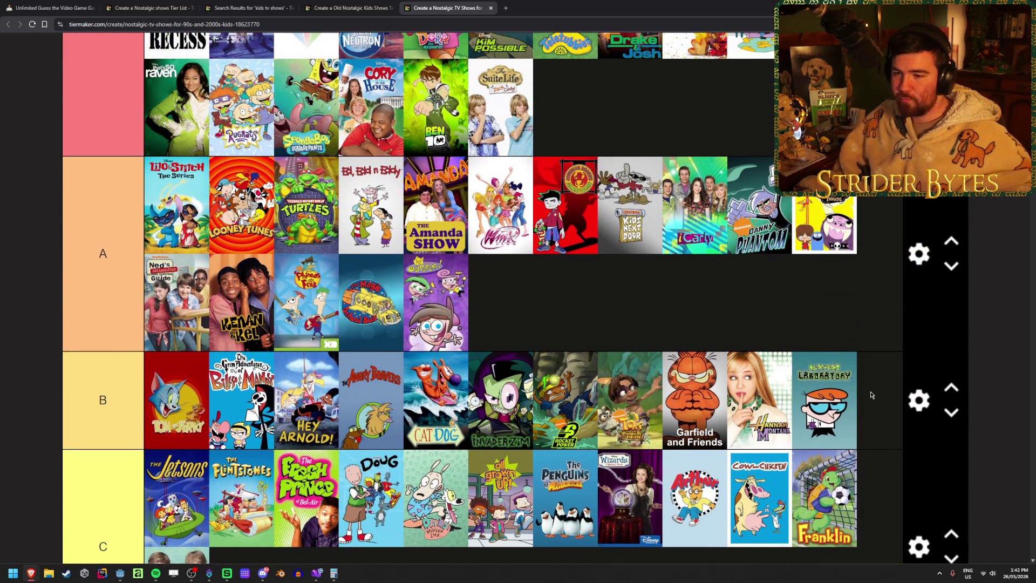
scroll(872, 397, down, 5)
scroll(304, 376, down, 3)
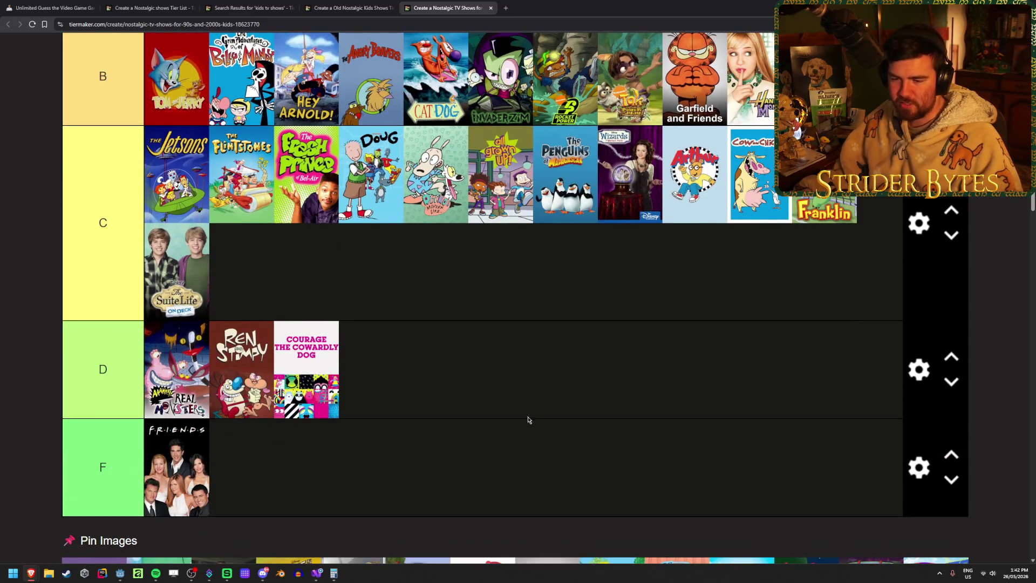
scroll(537, 418, up, 1)
scroll(536, 418, up, 3)
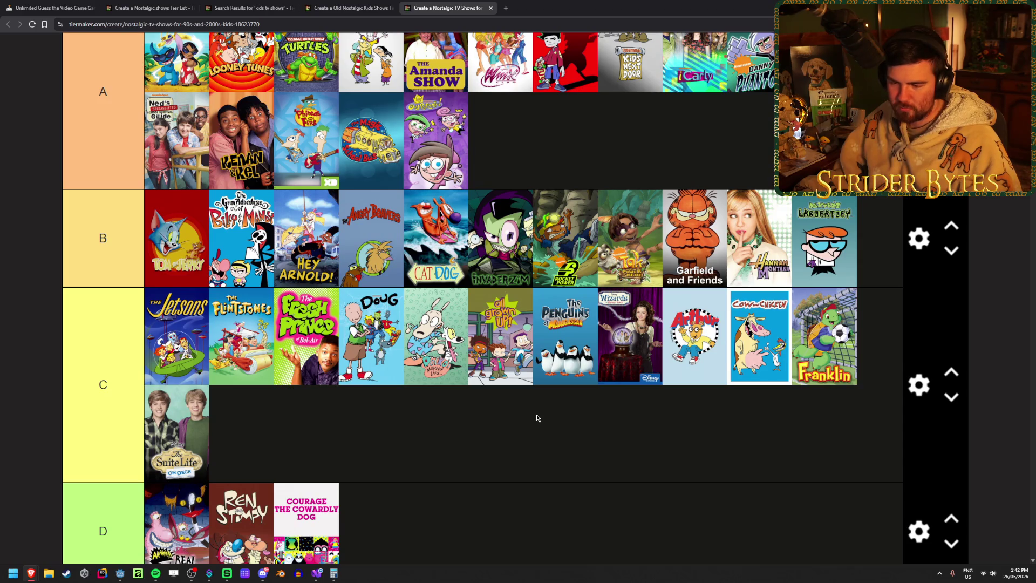
scroll(536, 417, down, 1)
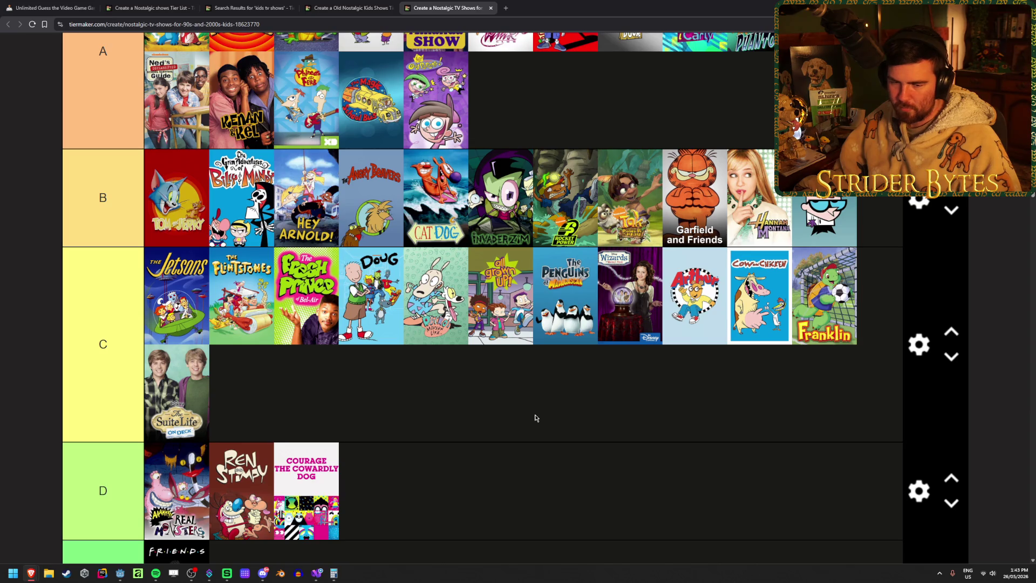
scroll(535, 418, down, 3)
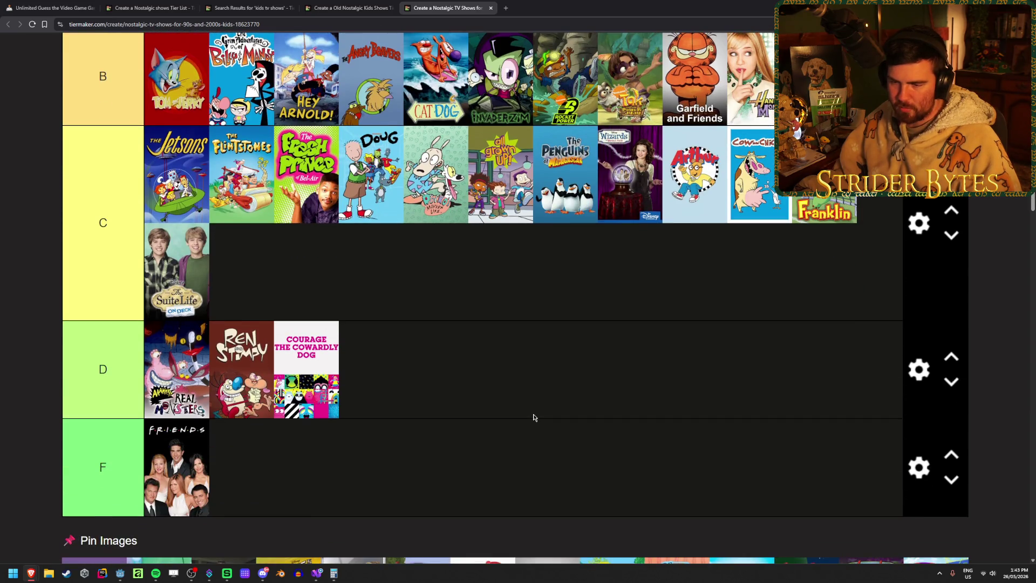
scroll(533, 417, up, 1)
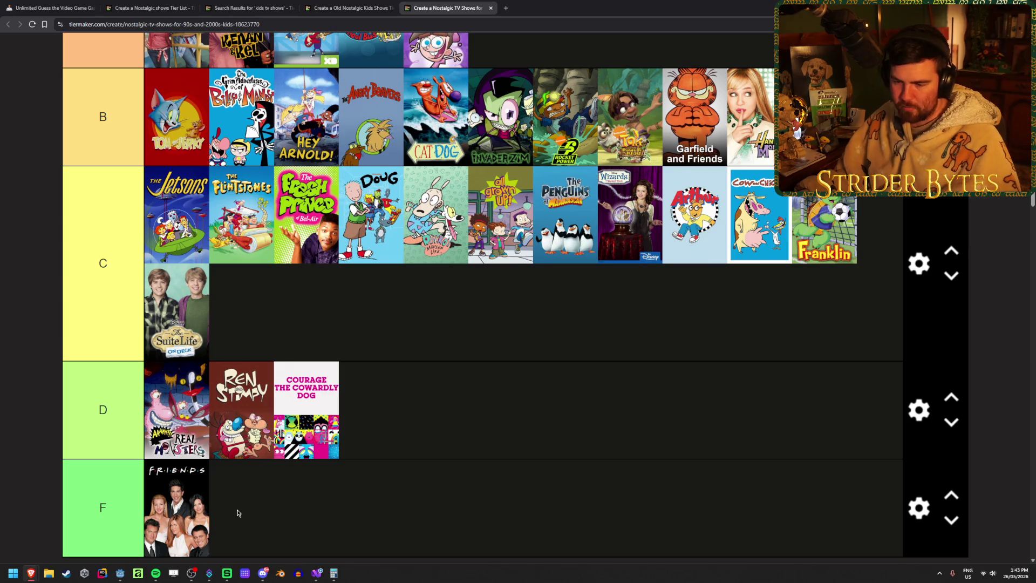
- Move Friends up to the end of tier D and put Aaahh!!! Real Monsters alone in F
mouse_move(175, 518)
mouse_down()
mouse_move(478, 508)
mouse_move(471, 422)
mouse_up()
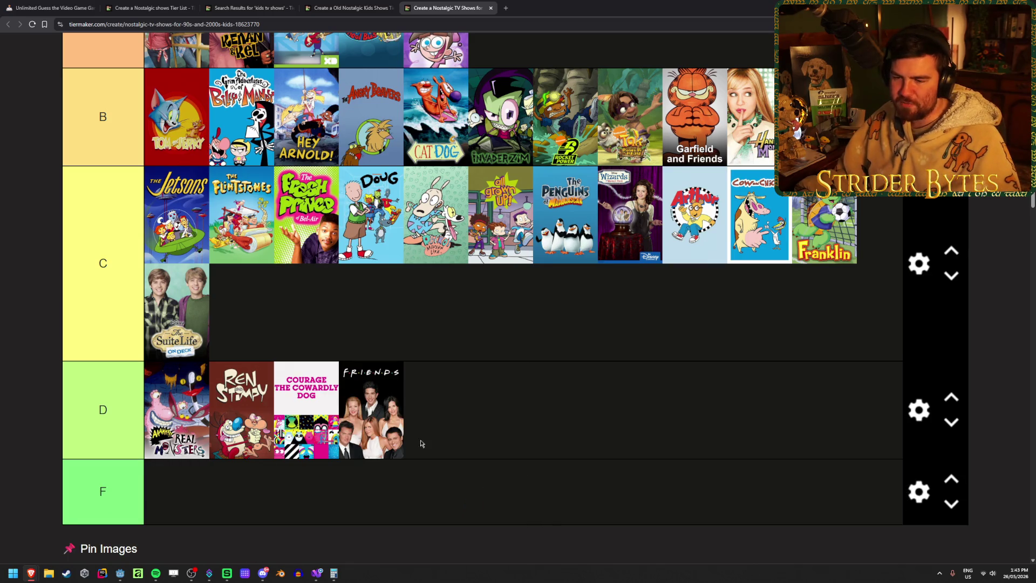
drag(167, 426, 171, 505)
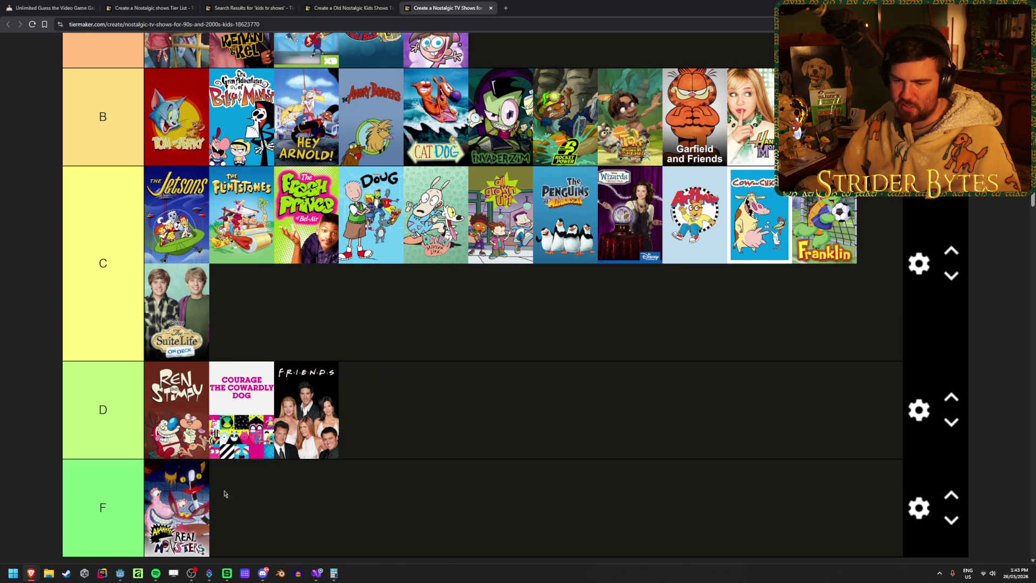
scroll(208, 501, down, 1)
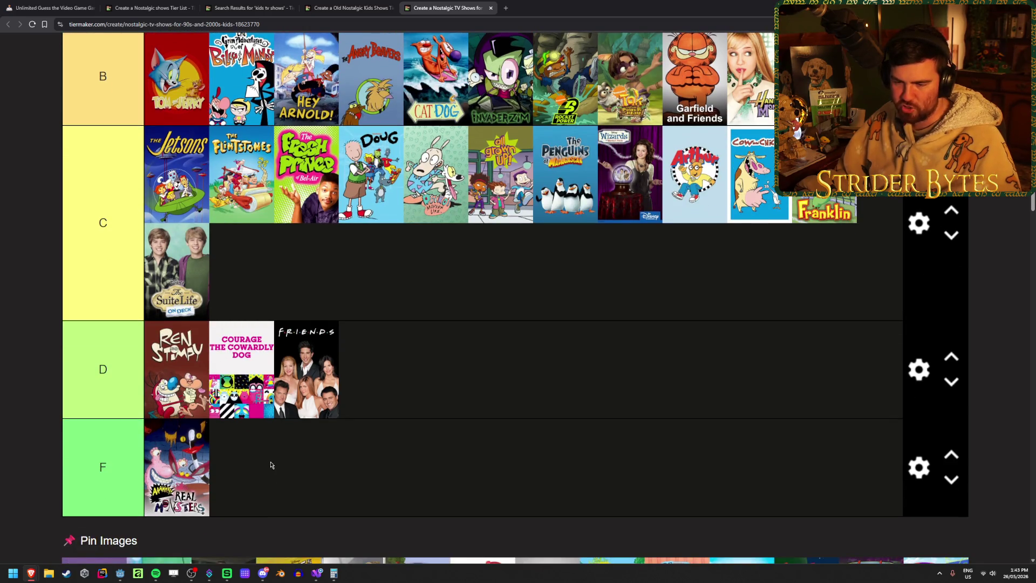
- Put Ned's Declassified second in tier A, right after Lilo & Stitch
scroll(262, 483, up, 1)
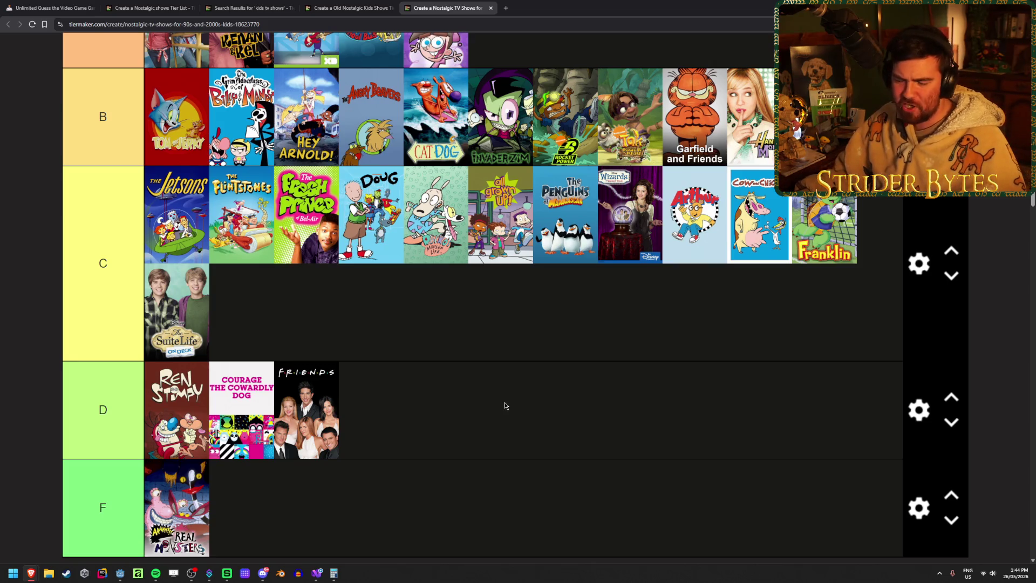
scroll(503, 406, up, 2)
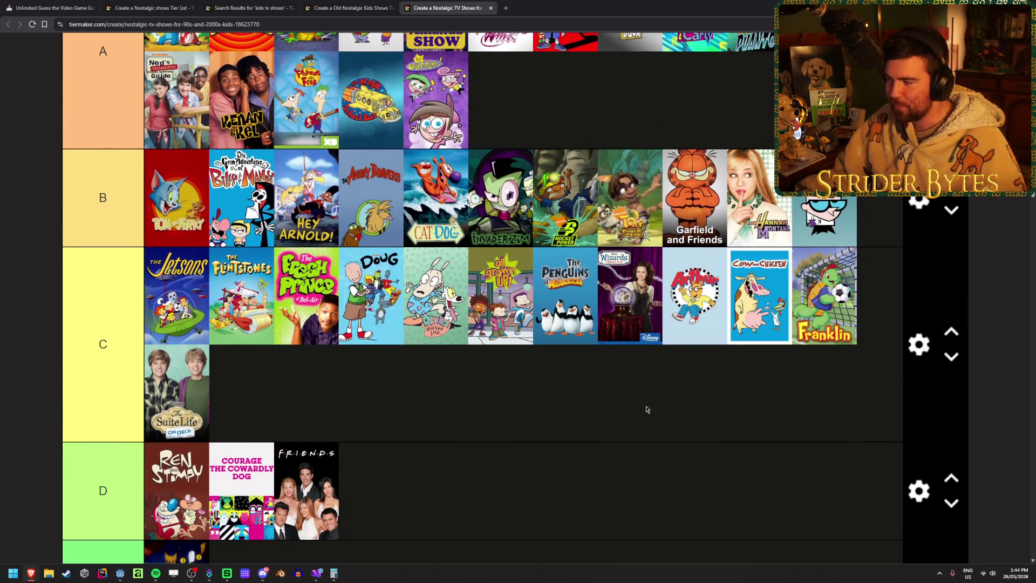
scroll(871, 395, up, 2)
scroll(871, 396, up, 6)
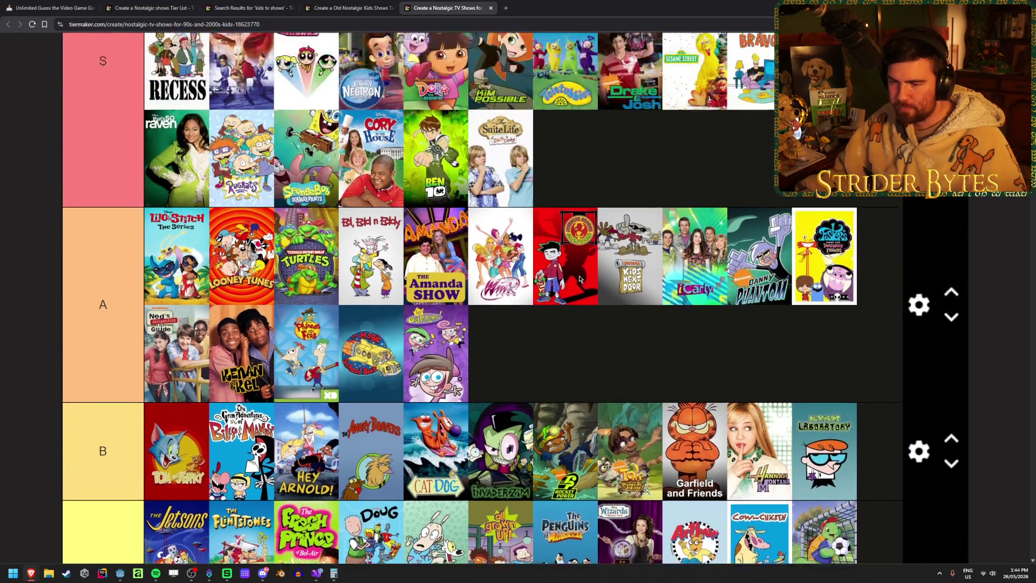
scroll(771, 313, down, 5)
scroll(763, 318, up, 4)
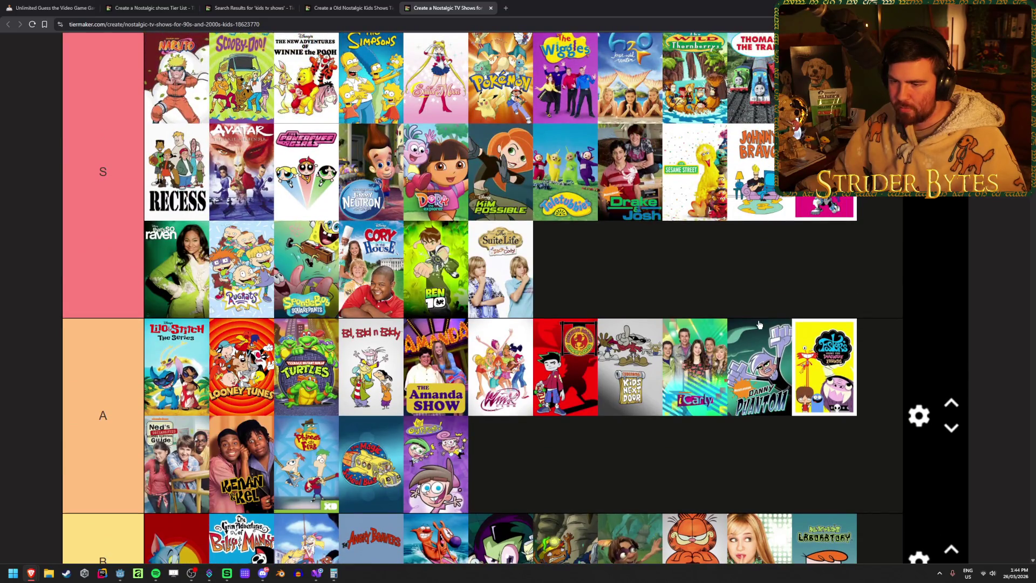
scroll(759, 324, down, 3)
drag(177, 298, 180, 296)
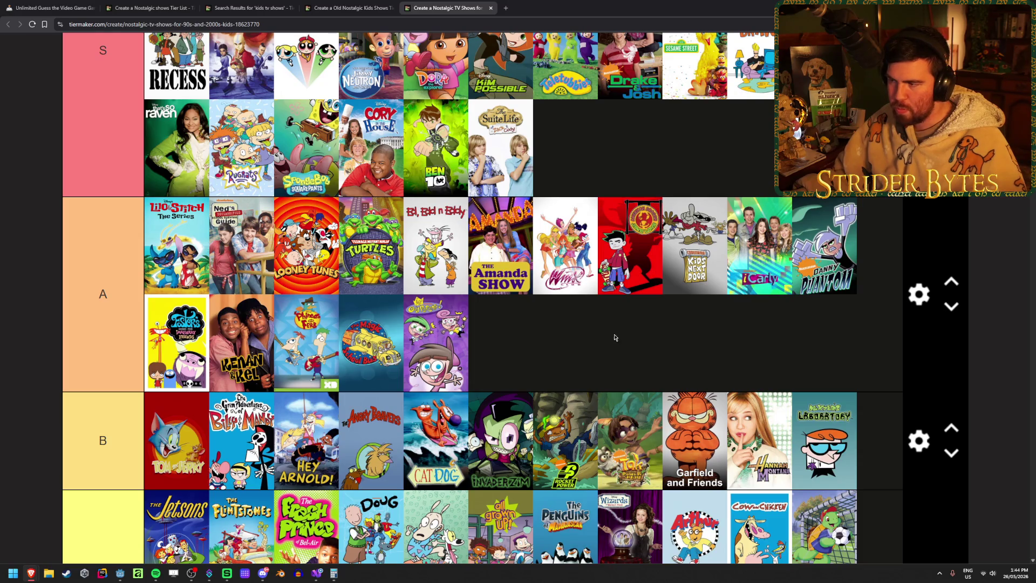
scroll(614, 338, down, 5)
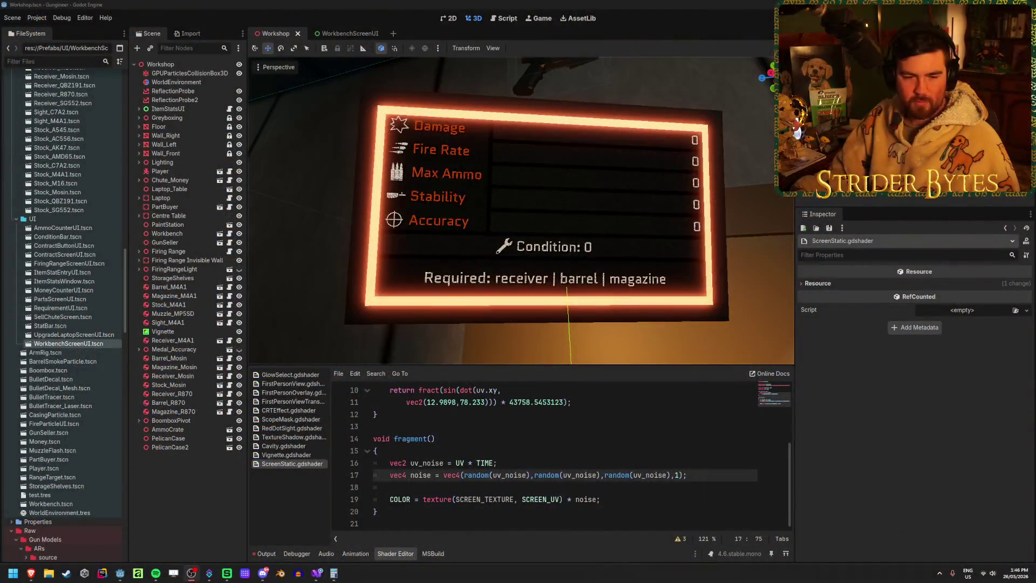
click(276, 3)
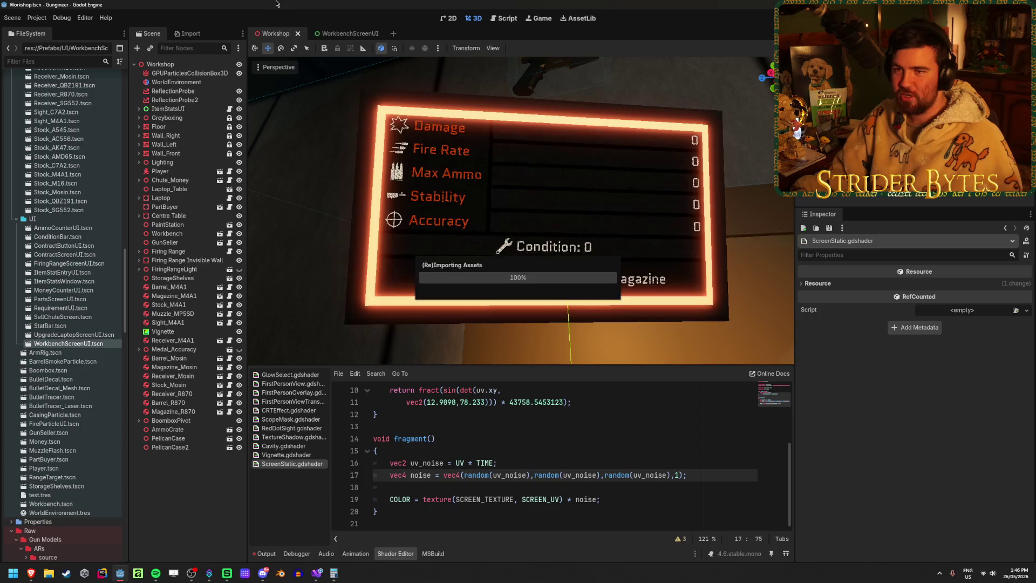
scroll(562, 164, up, 5)
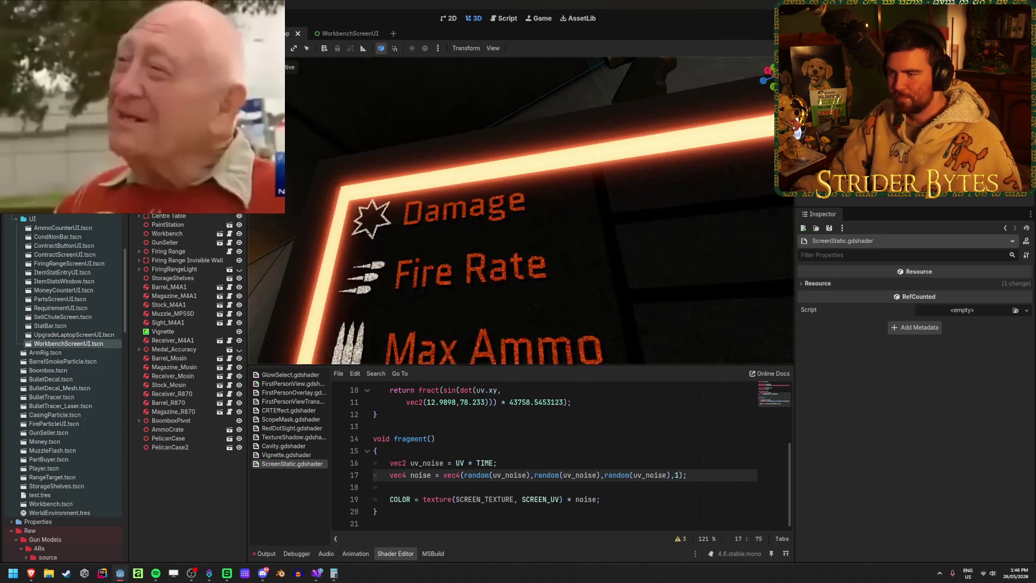
scroll(561, 164, up, 4)
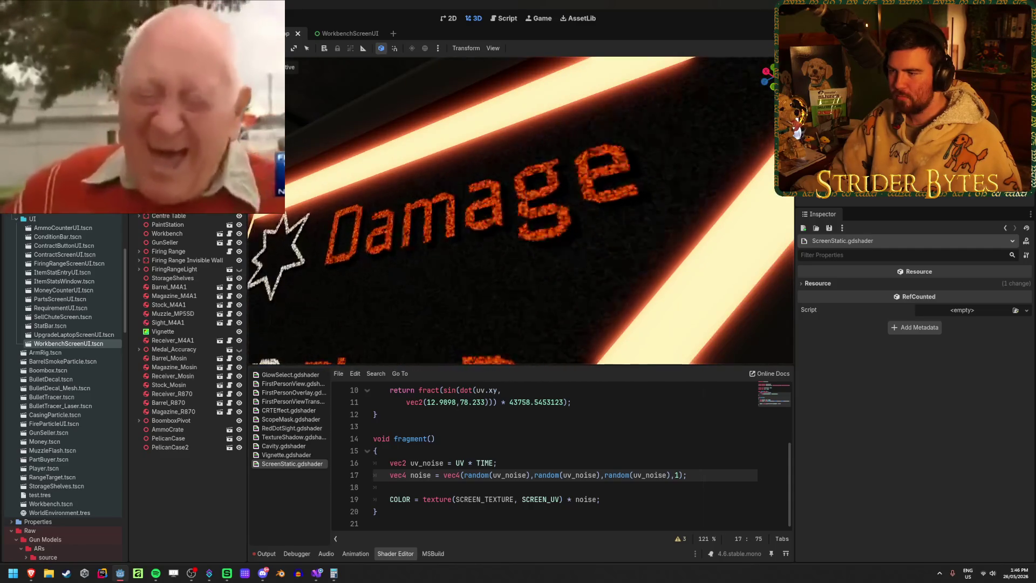
scroll(562, 164, down, 6)
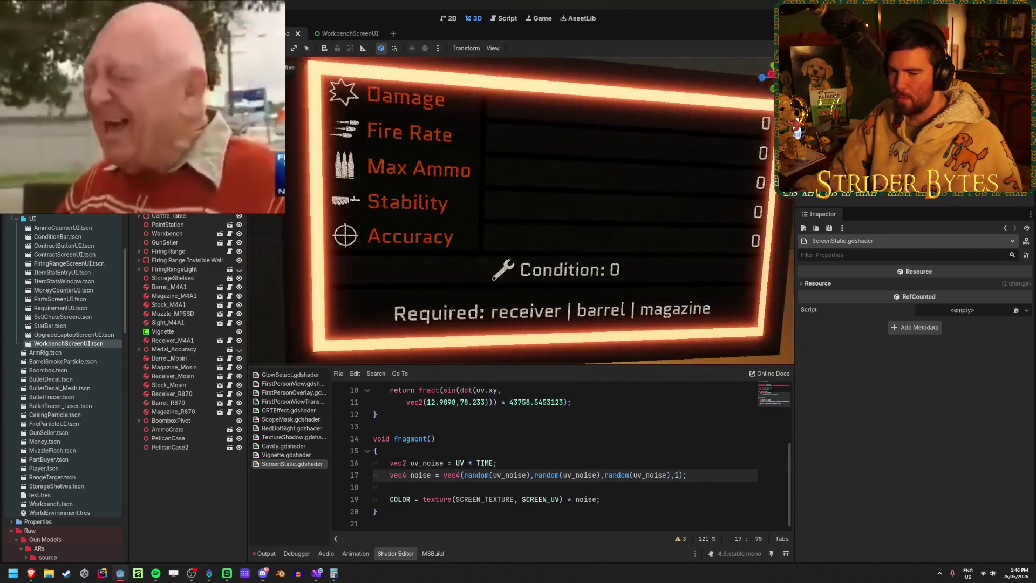
scroll(555, 162, down, 3)
scroll(556, 162, up, 4)
scroll(556, 162, down, 3)
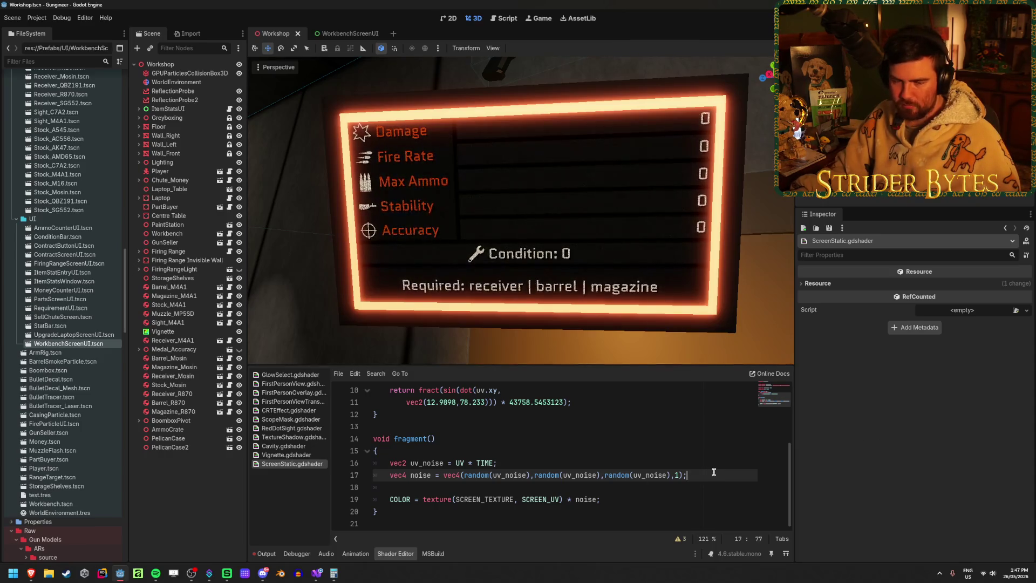
click(633, 498)
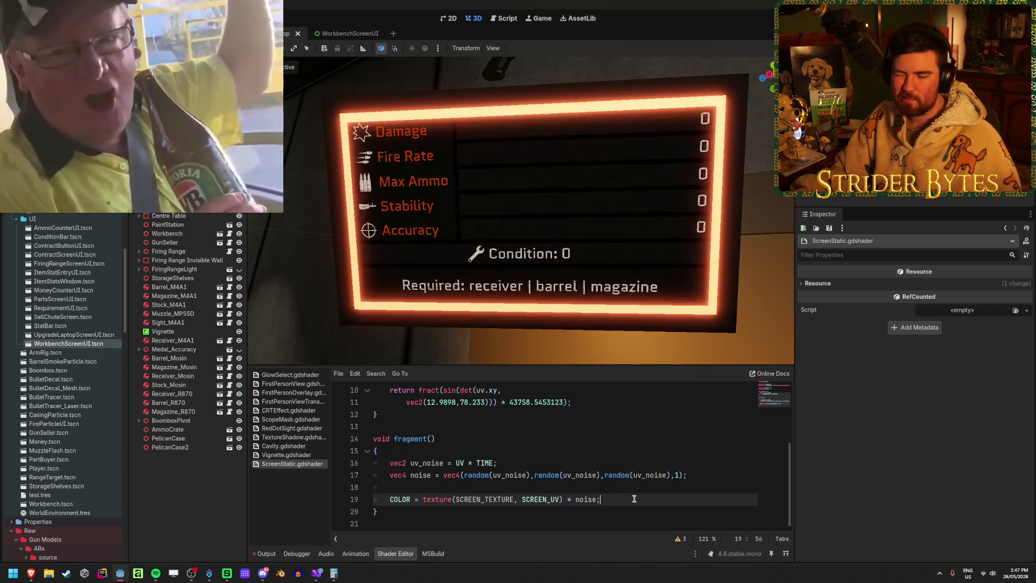
- Check the ScreenStatic fragment's COLOR line, clear the Output log, and select the Workbench
click(420, 515)
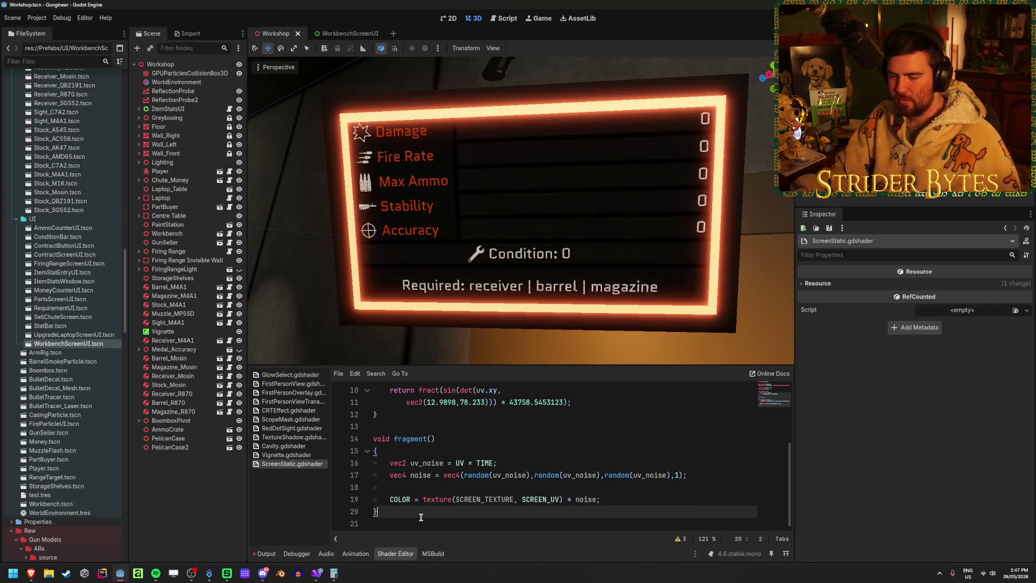
click(619, 500)
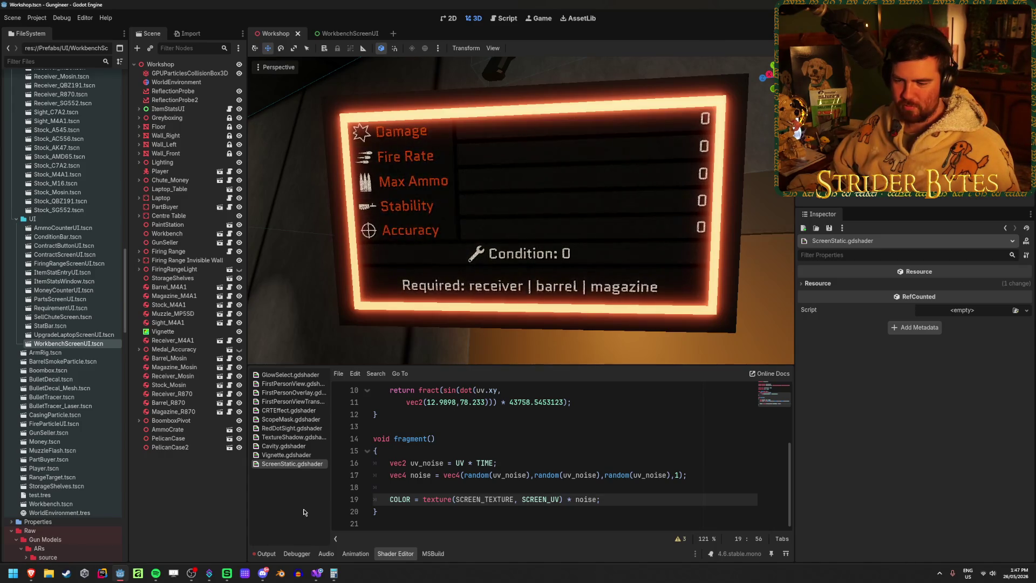
click(267, 548)
click(775, 377)
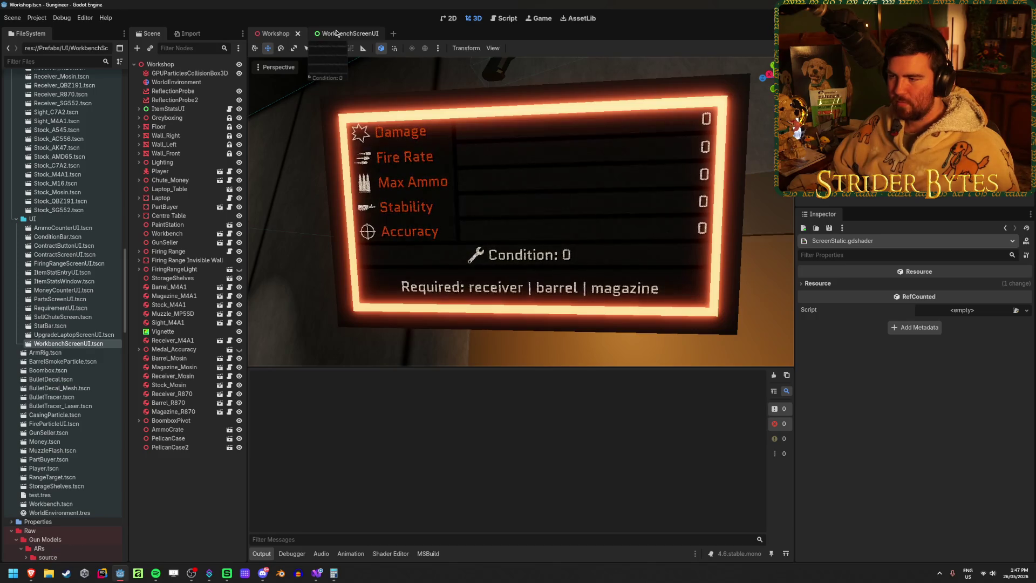
click(462, 171)
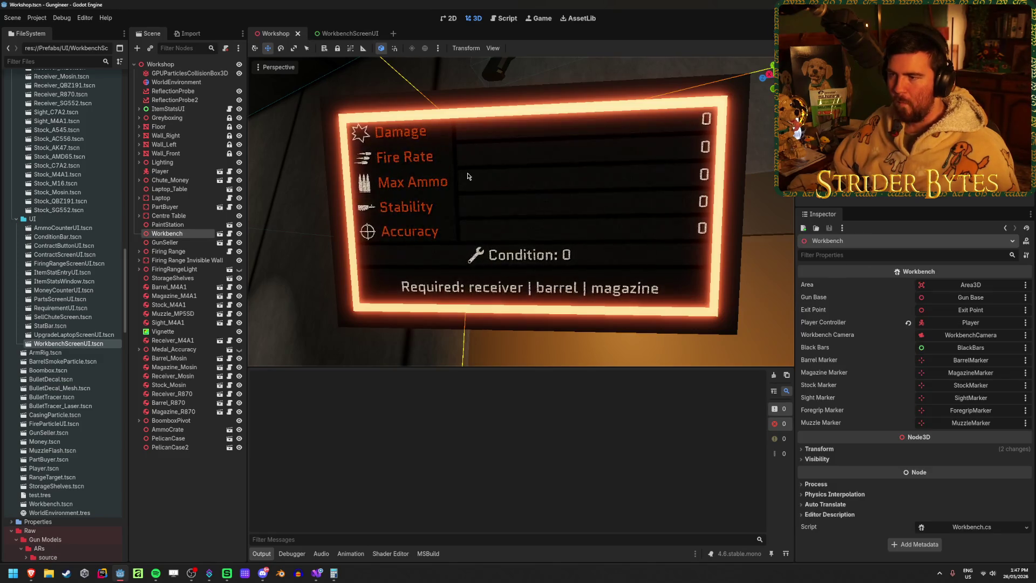
- Open the Workbench scene and inspect Workbench_Screen and its SubViewport settings
click(207, 456)
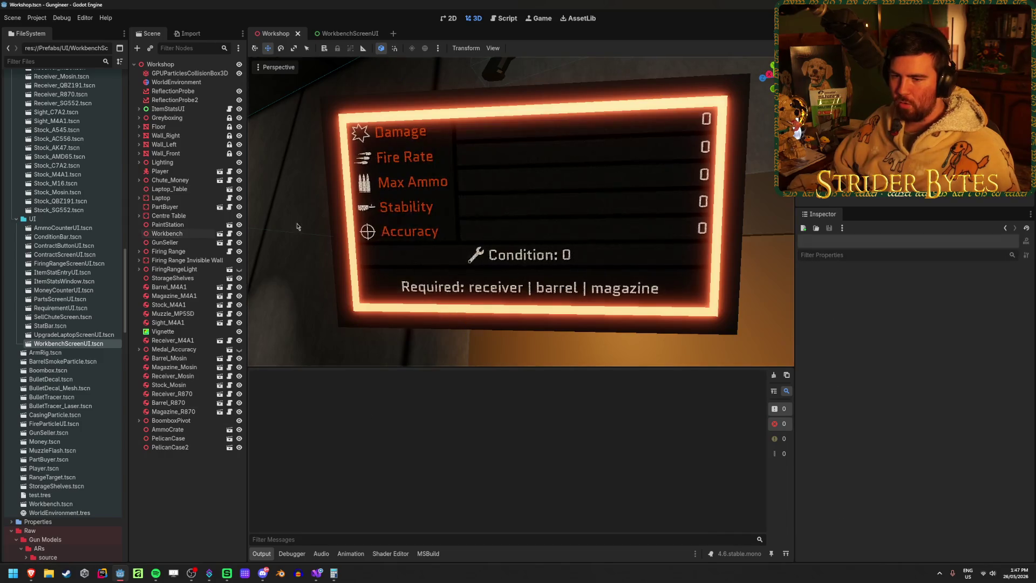
click(219, 233)
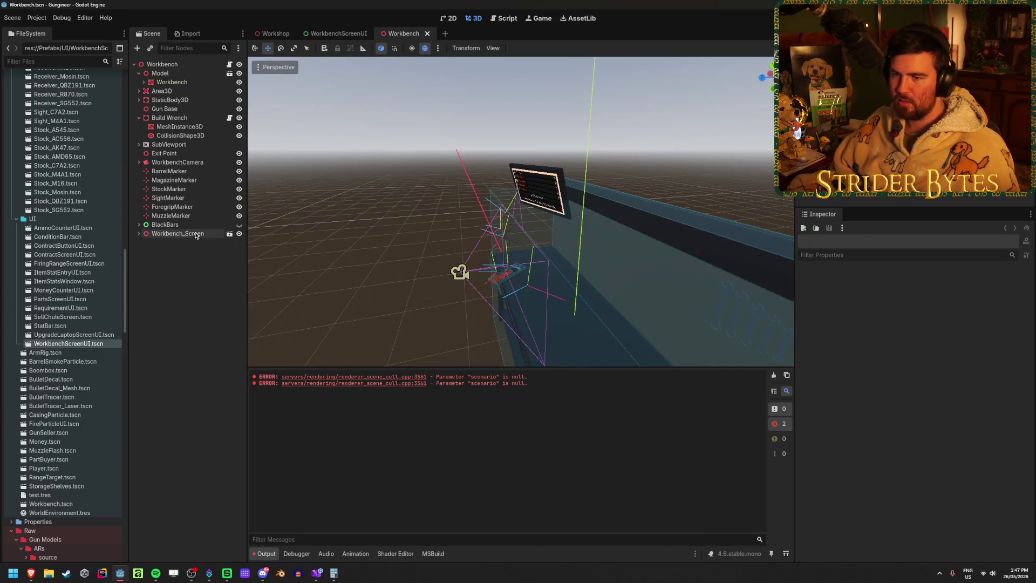
double_click(195, 234)
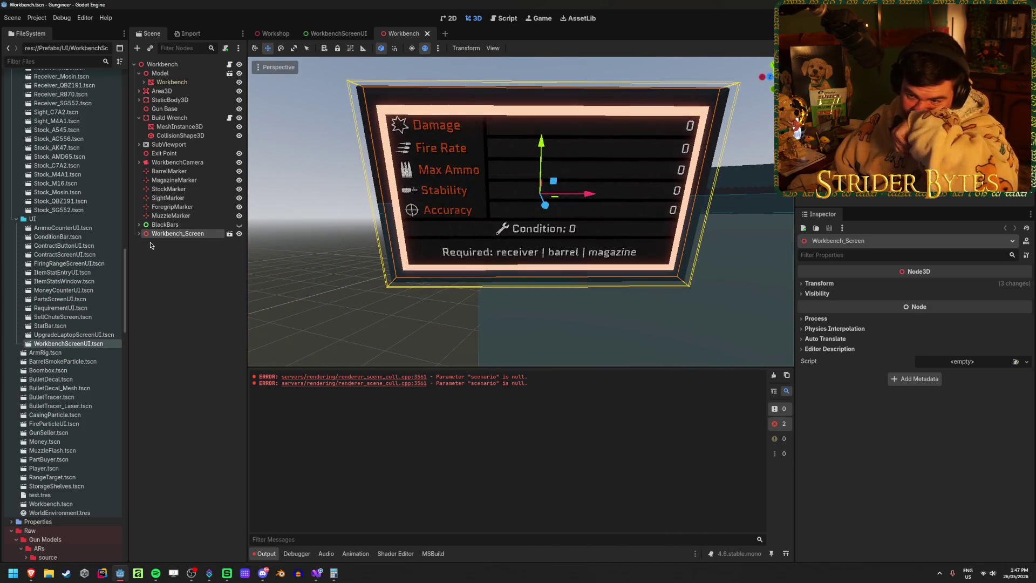
click(140, 144)
click(168, 144)
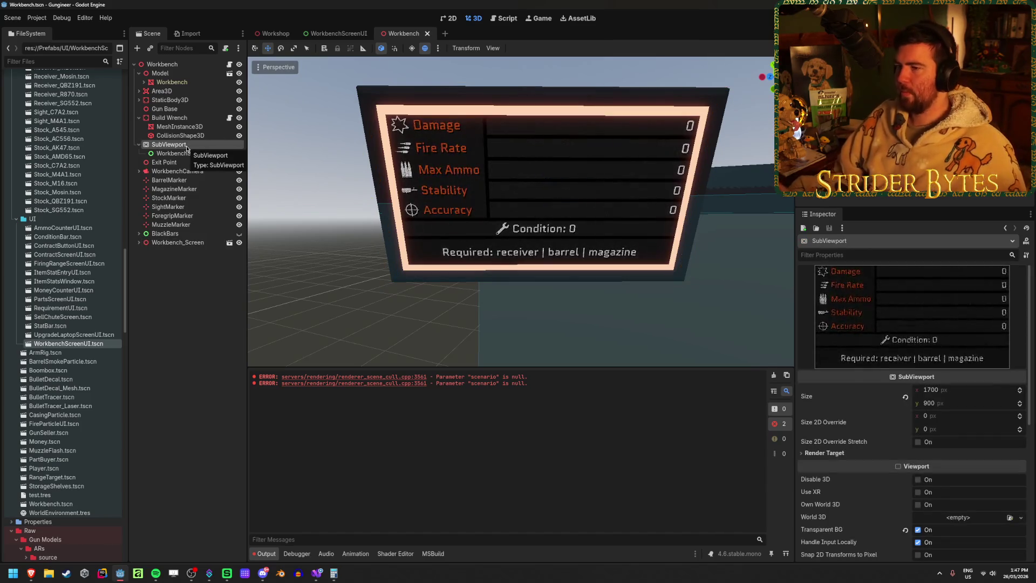
click(200, 305)
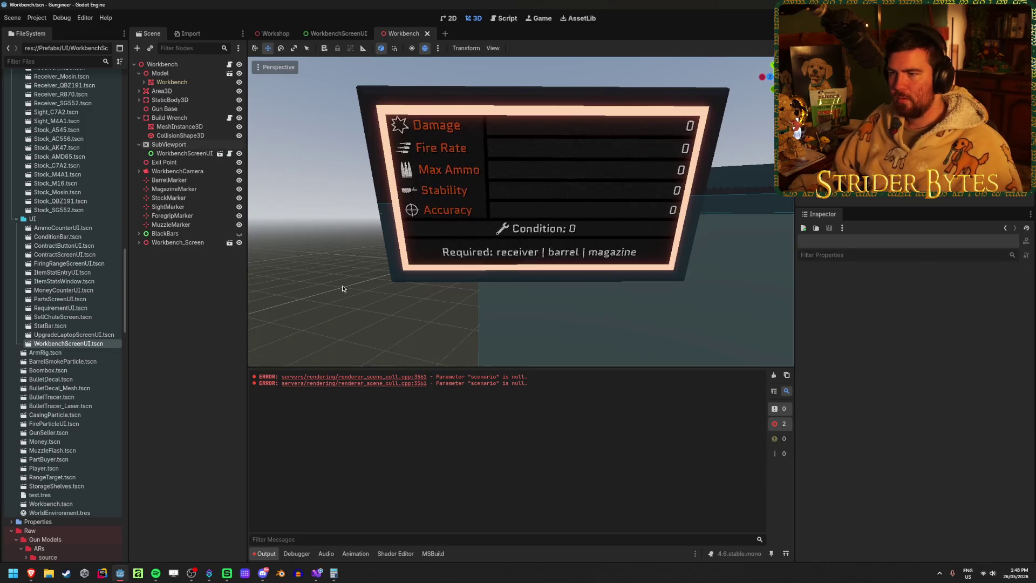
- Toggle WorkbenchScreenUI visibility to check the screen, save the Workbench scene, then open WorkbenchScreenUI
drag(305, 293, 345, 292)
drag(249, 277, 292, 274)
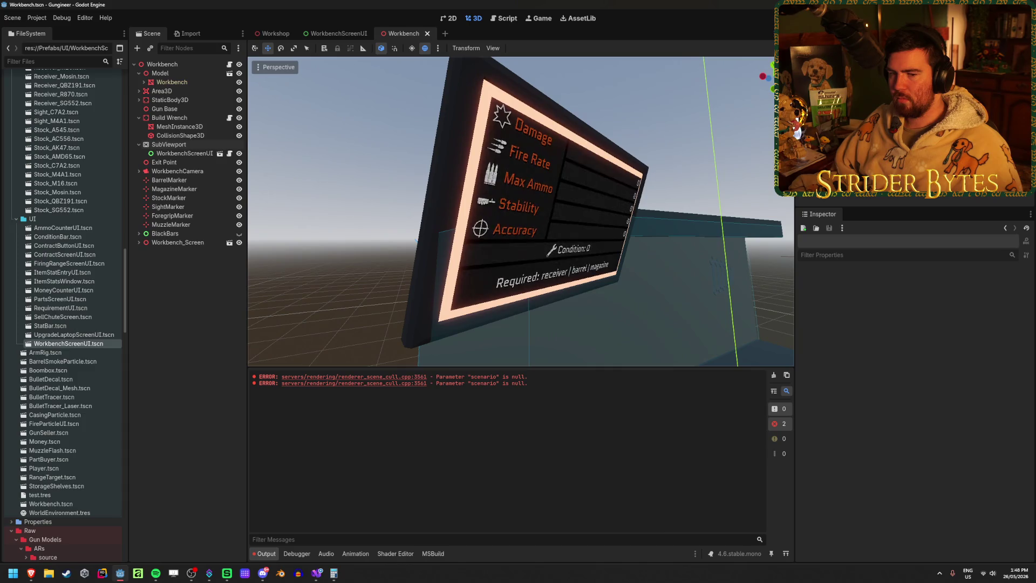
drag(540, 260, 493, 260)
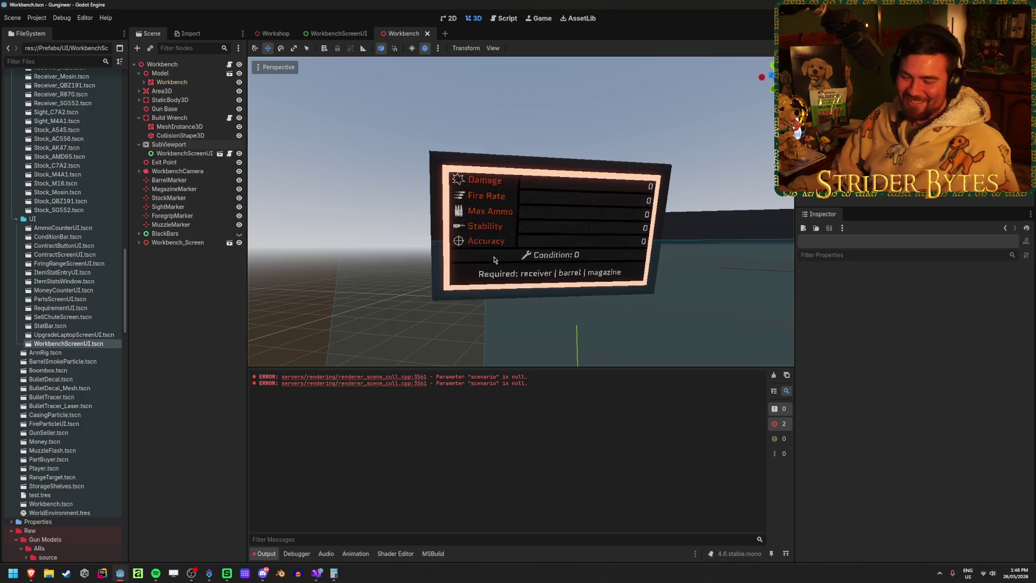
scroll(488, 224, up, 4)
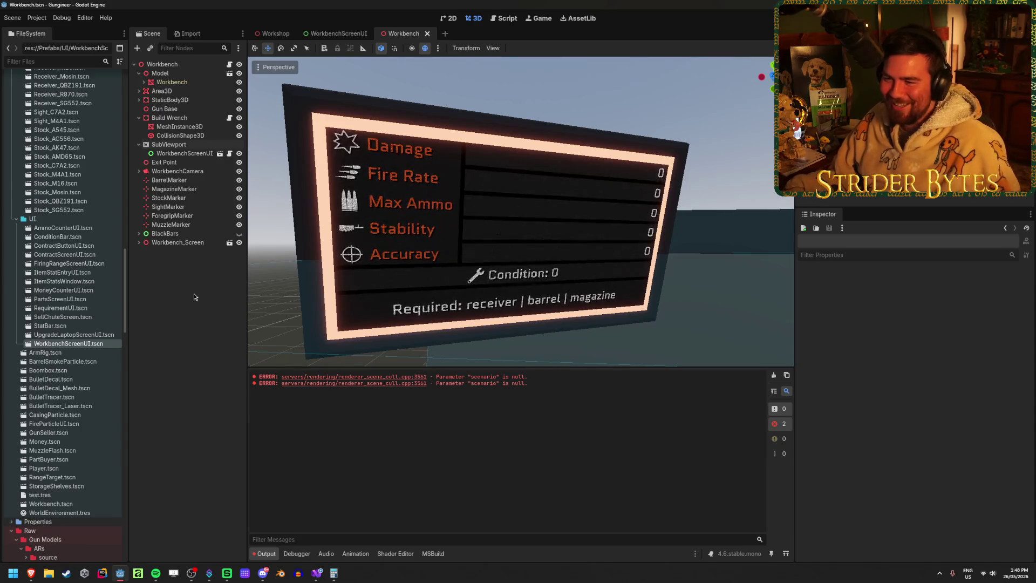
click(239, 153)
click(239, 154)
key(ctrl+s)
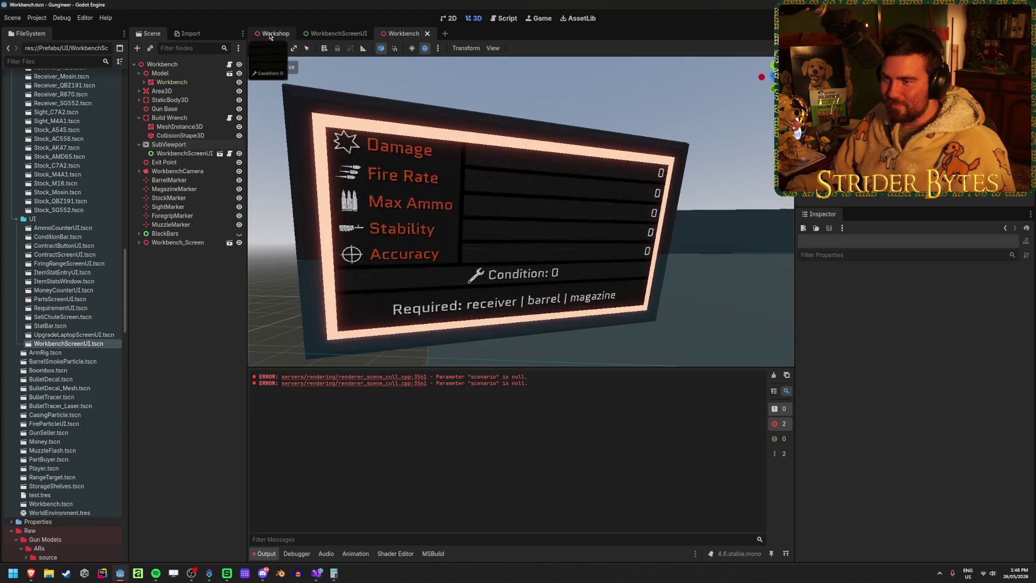
click(277, 34)
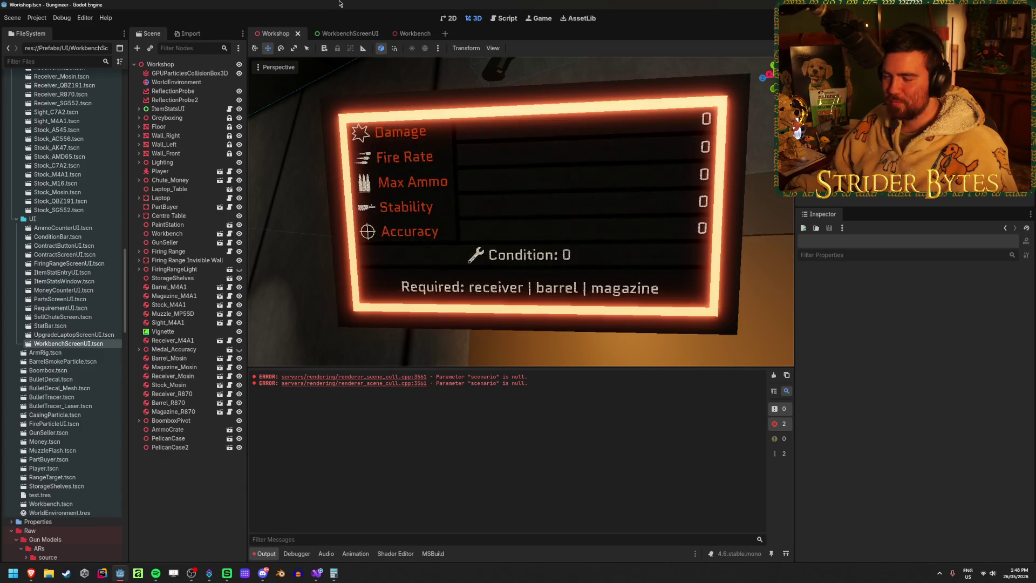
click(346, 34)
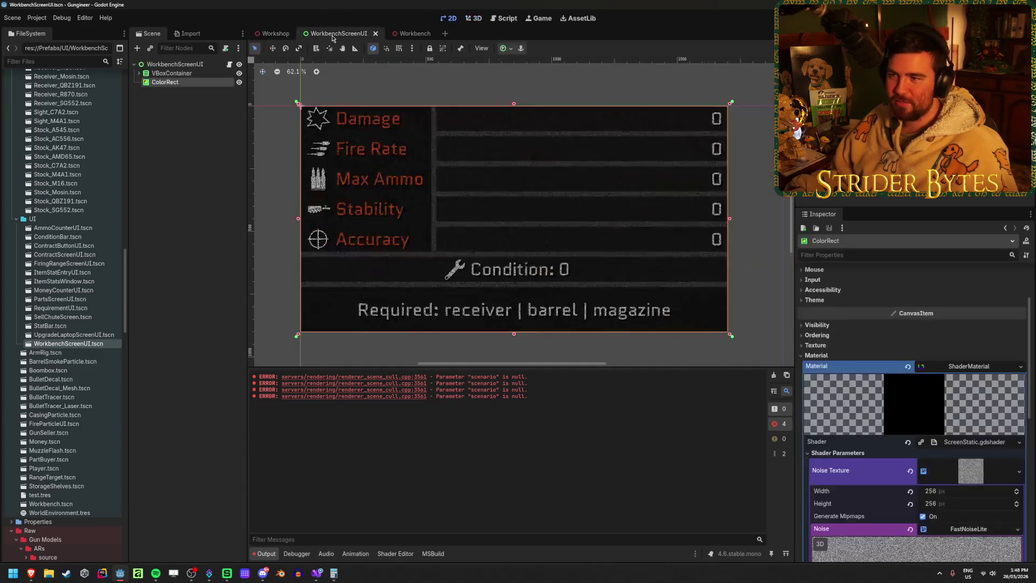
- Hide the VBoxContainer stats and check the monitor frame in the Workshop scene
click(239, 73)
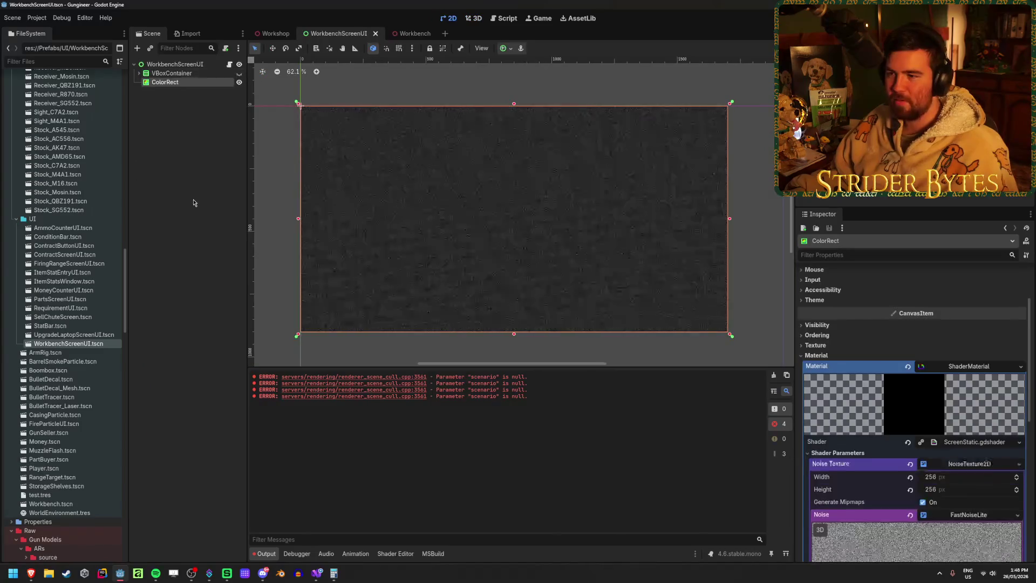
click(265, 35)
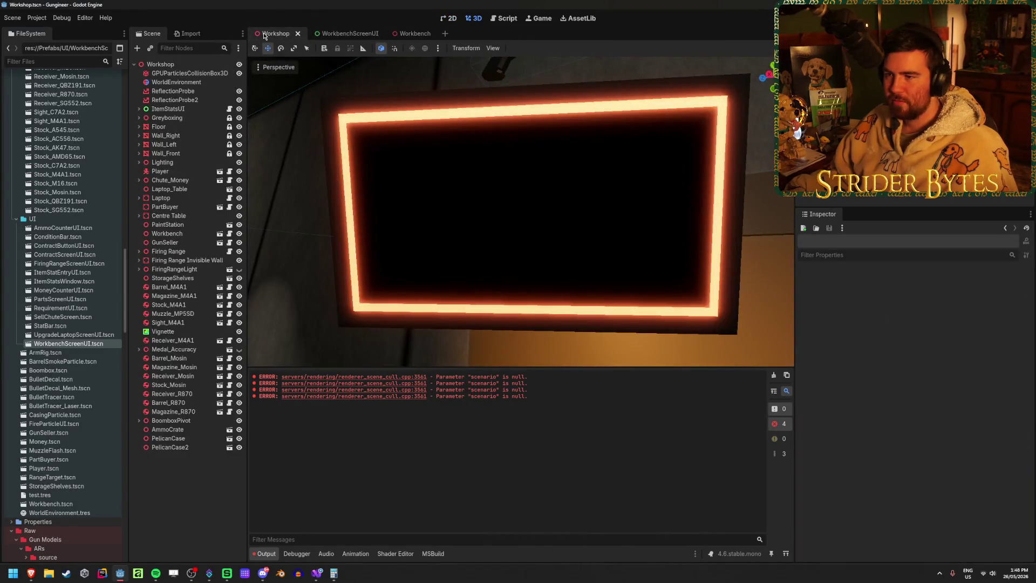
drag(324, 70, 352, 81)
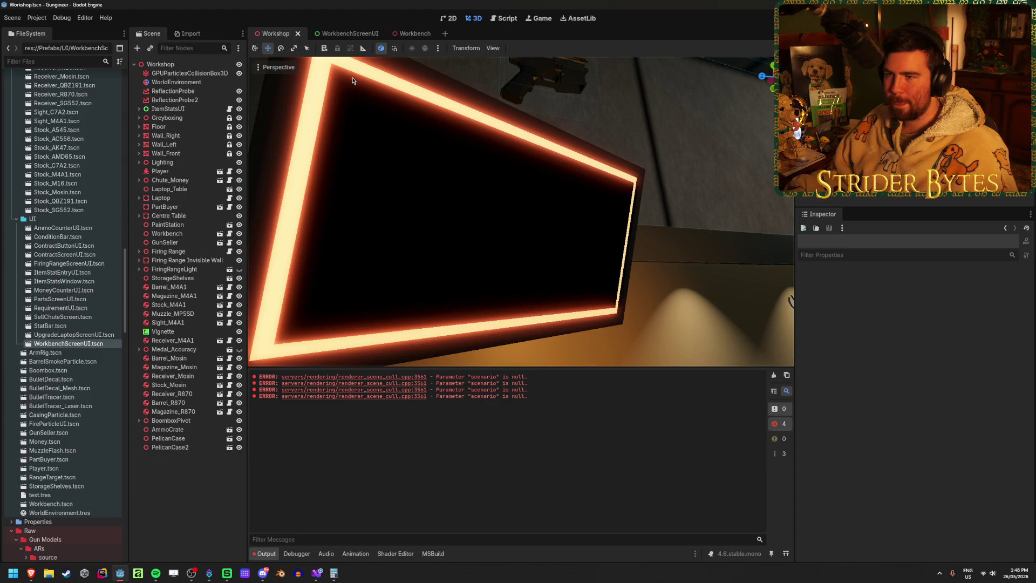
click(345, 34)
- Collapse the ColorRect's noise generator and noise texture settings in the Inspector
right_click(472, 213)
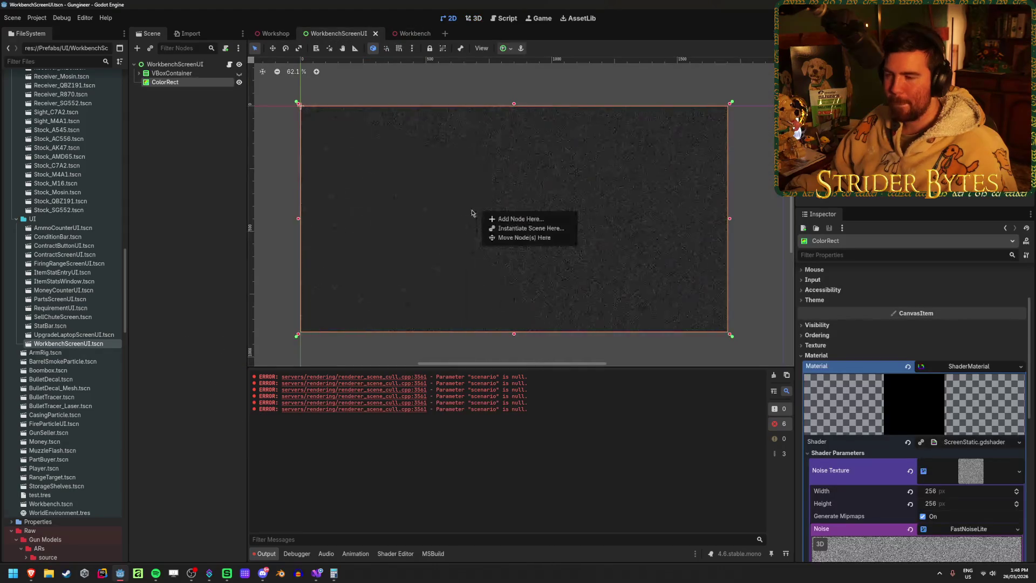
click(260, 233)
scroll(426, 263, up, 7)
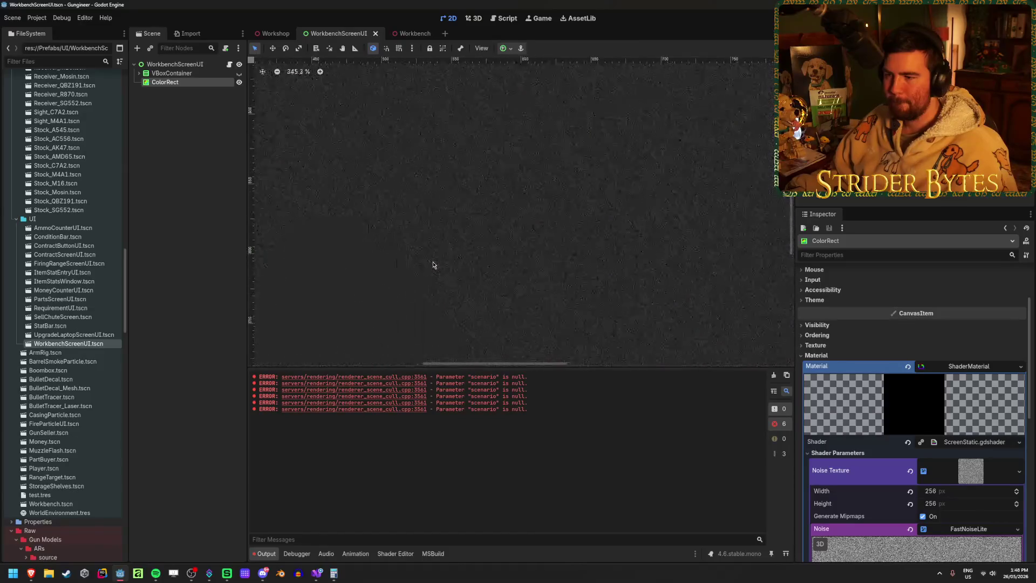
scroll(431, 266, down, 7)
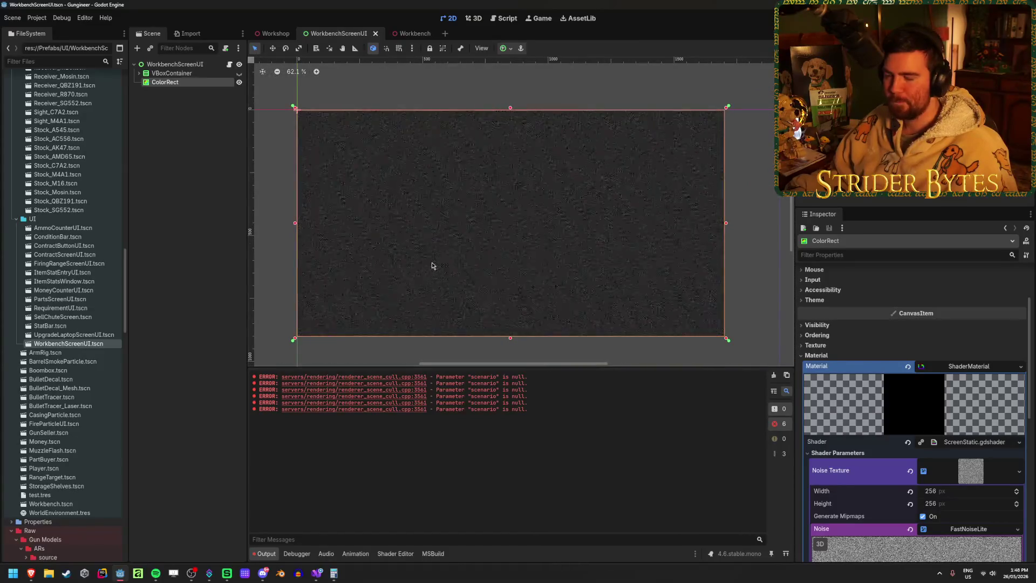
scroll(971, 458, down, 3)
click(973, 456)
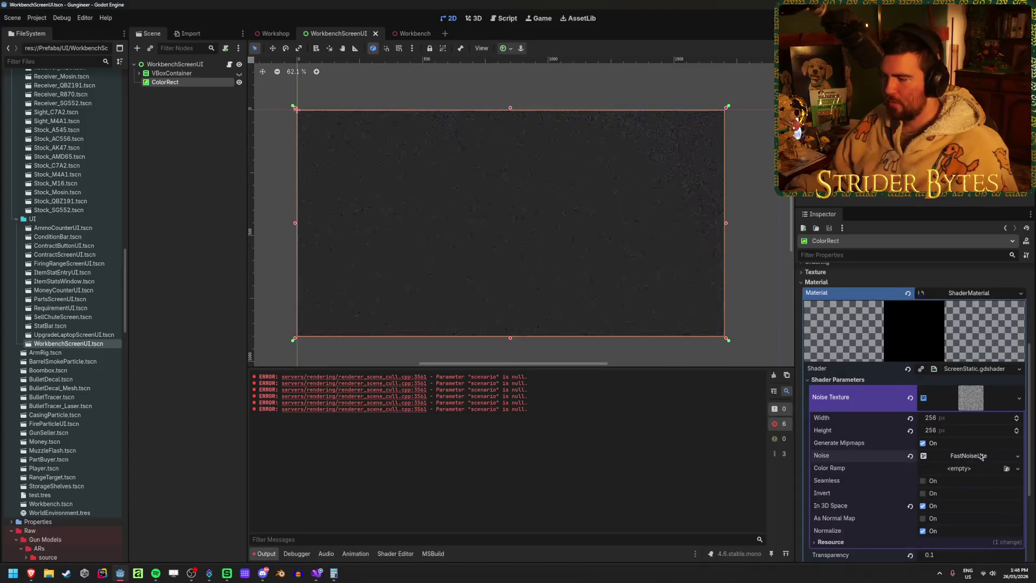
click(973, 397)
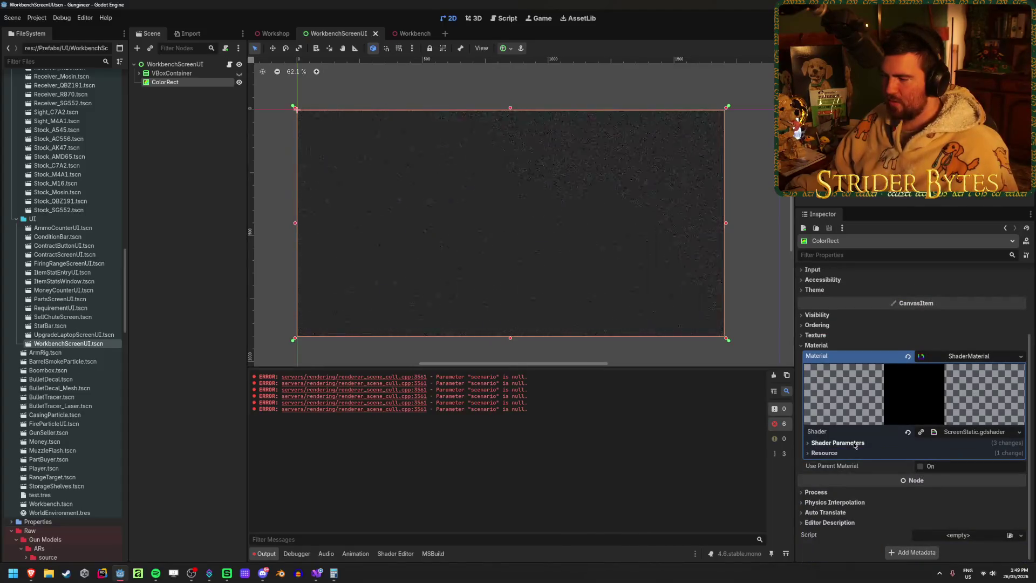
click(837, 335)
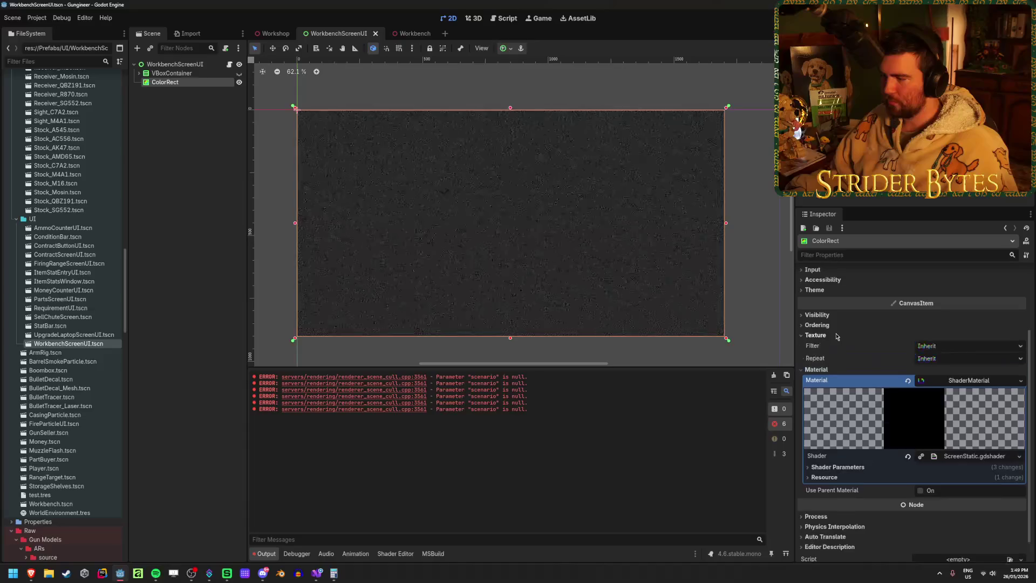
click(837, 335)
- Lower the ColorRect's Visibility > Modulate alpha to 45
click(818, 315)
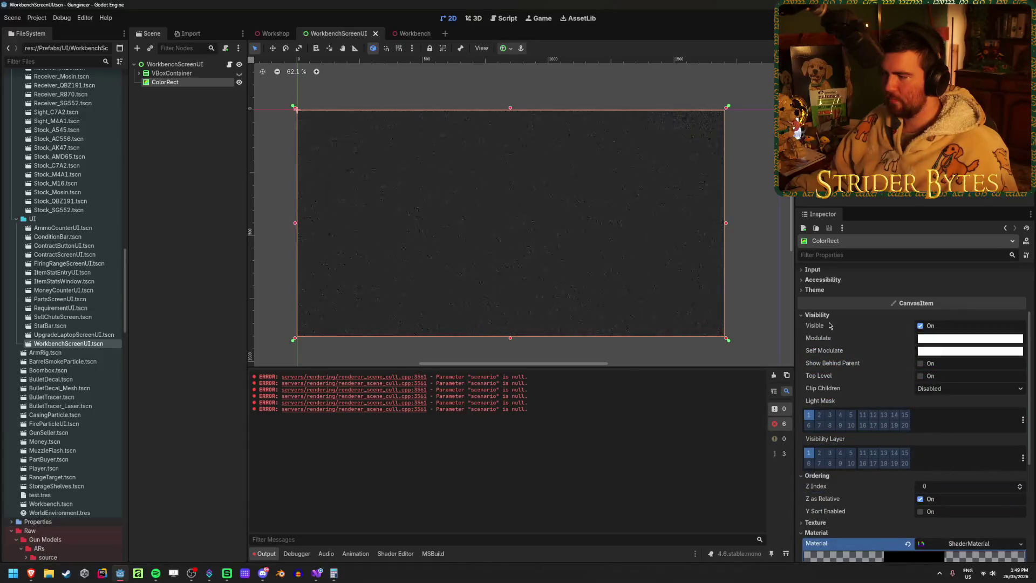
click(923, 338)
mouse_move(966, 275)
mouse_down()
mouse_move(922, 290)
mouse_move(1024, 313)
mouse_up()
click(202, 290)
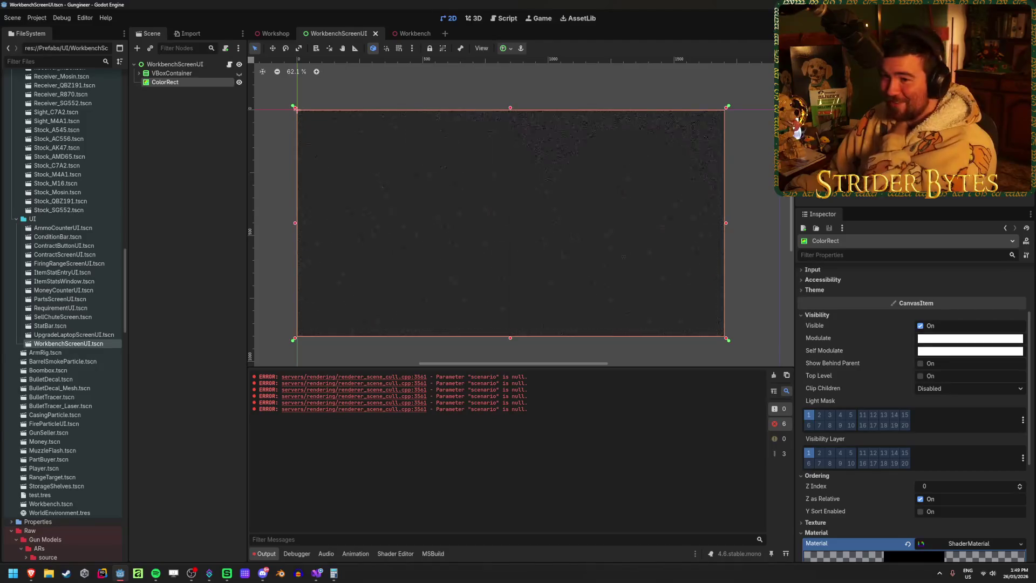
- Select the WorkbenchScreenUI root node and switch back to the Workshop scene
key(Escape)
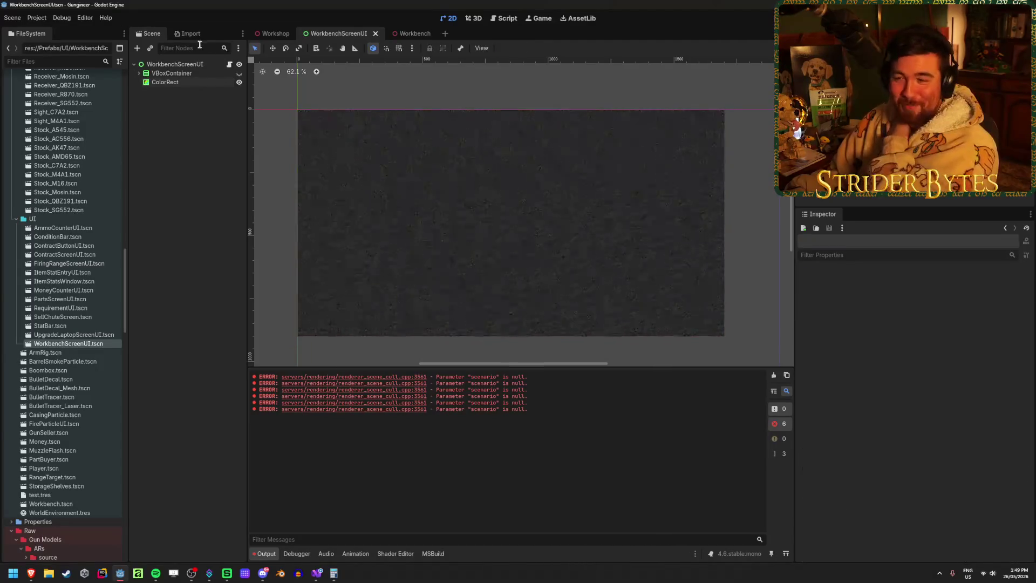
click(178, 64)
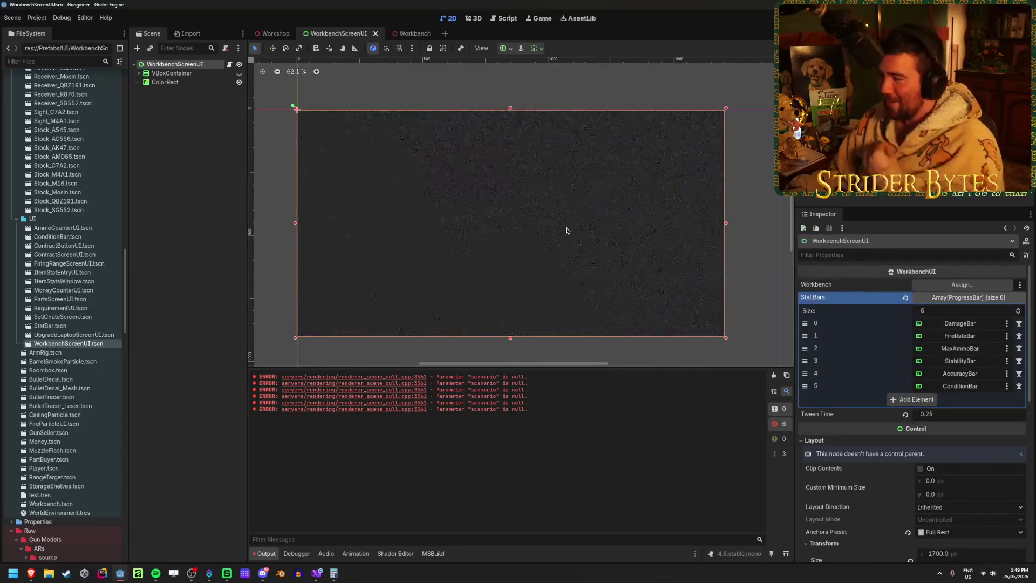
key(ctrl+shift+Tab)
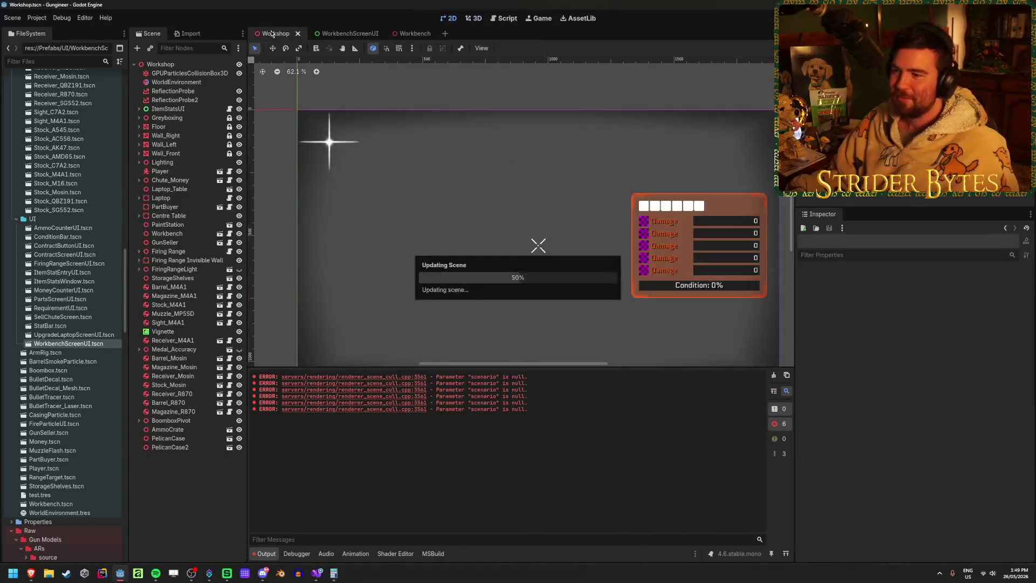
scroll(475, 217, down, 5)
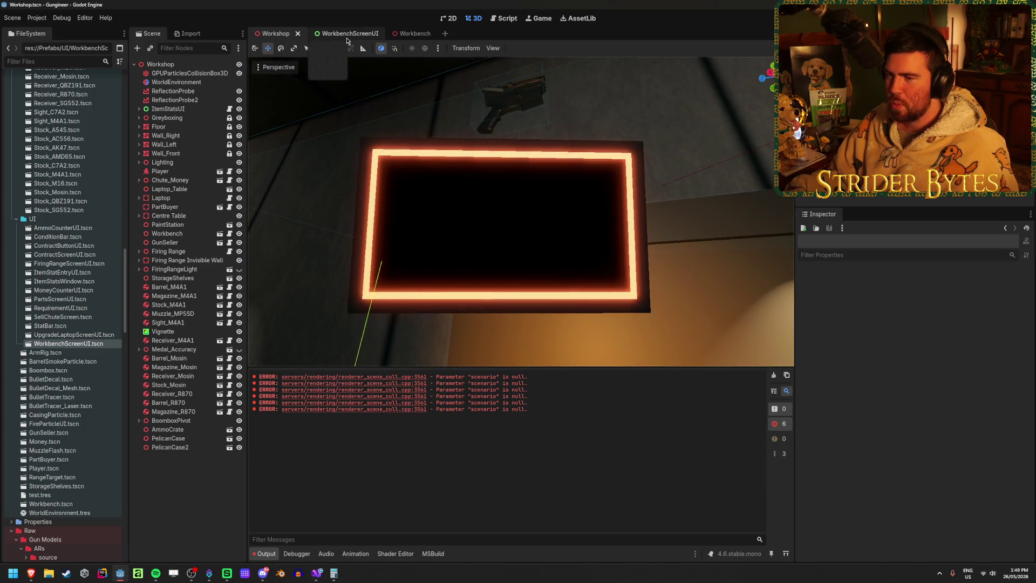
- Set the ColorRect's modulate alpha to 0, then go back to the Workshop scene
click(346, 37)
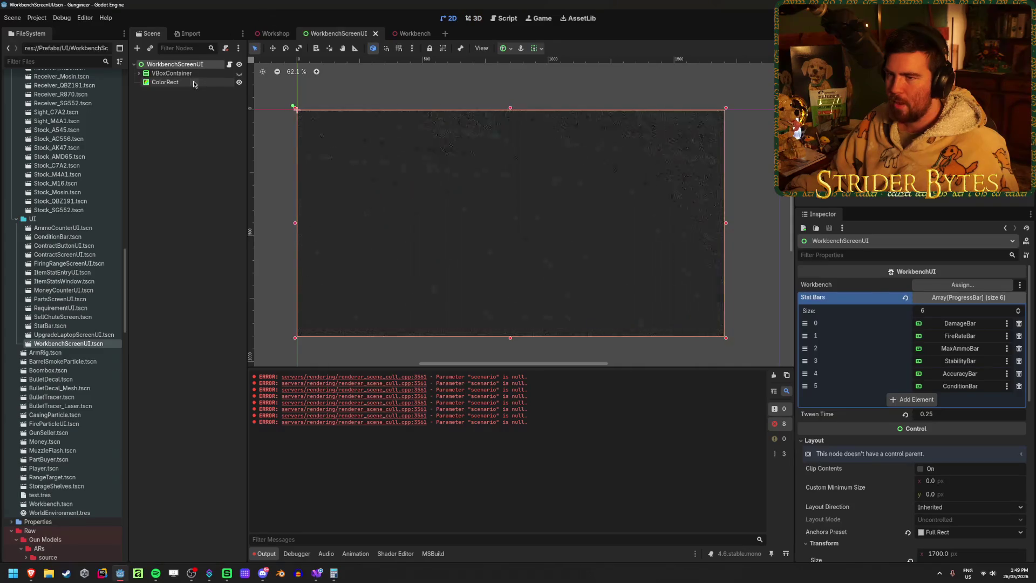
click(165, 82)
click(947, 343)
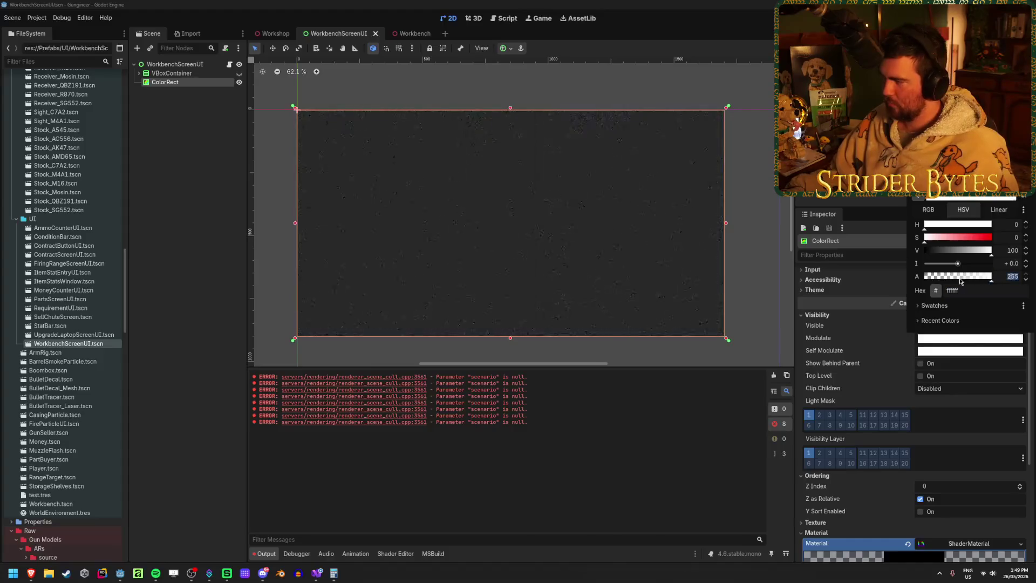
text(0)
key(Return)
click(354, 2)
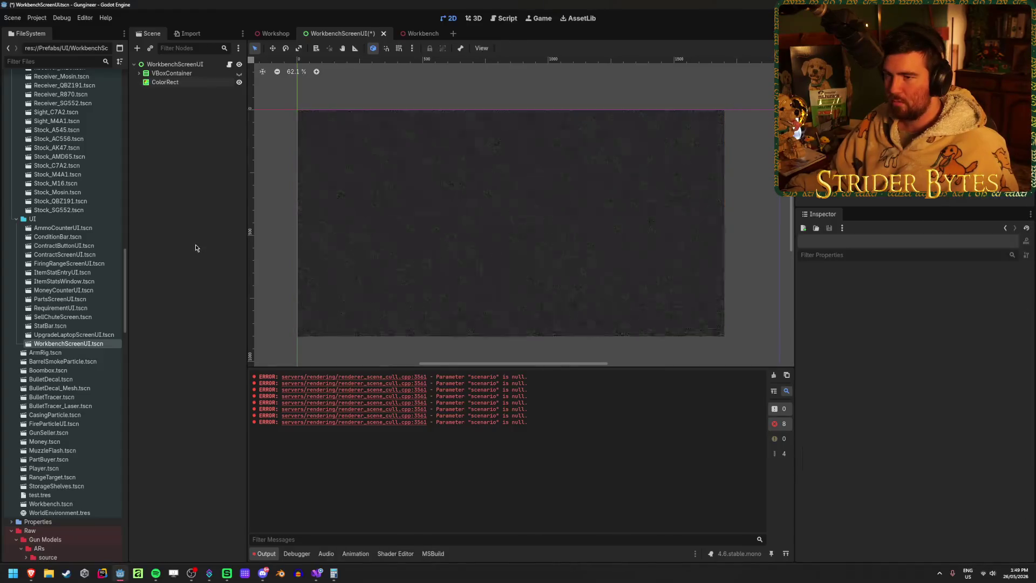
click(267, 34)
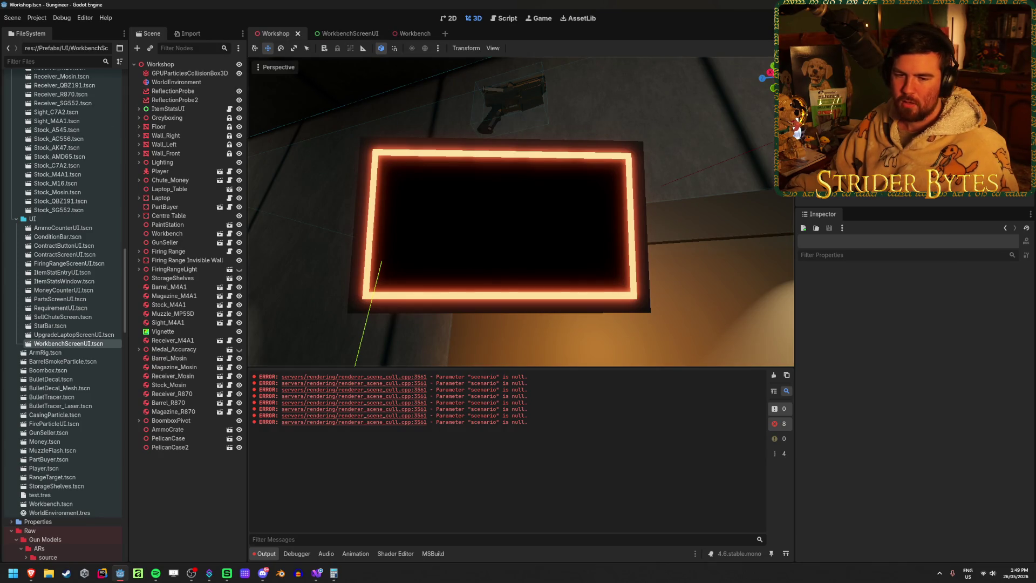
key(alt+Tab)
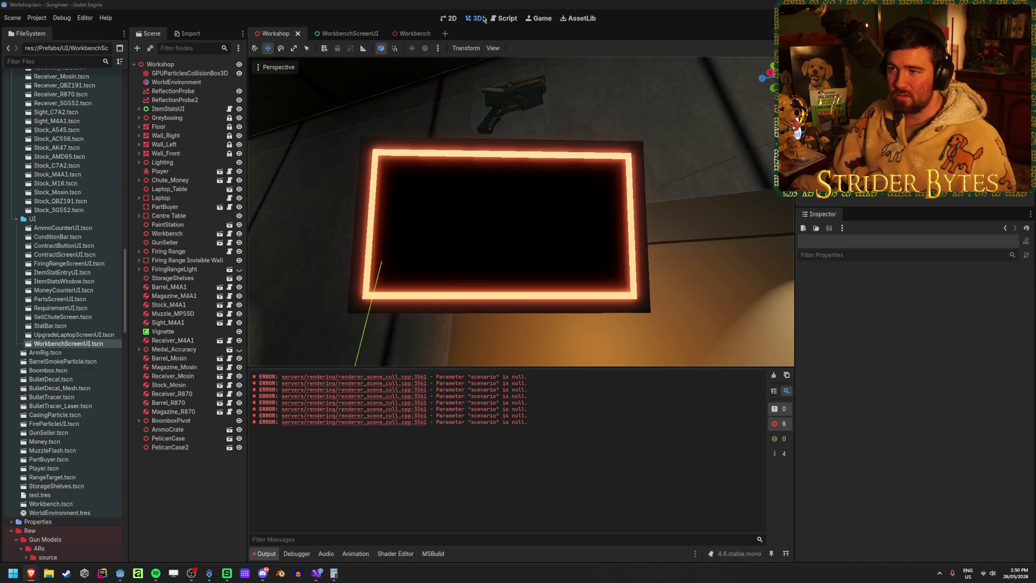
- Return to the Godot window so the project assets reimport
click(453, 186)
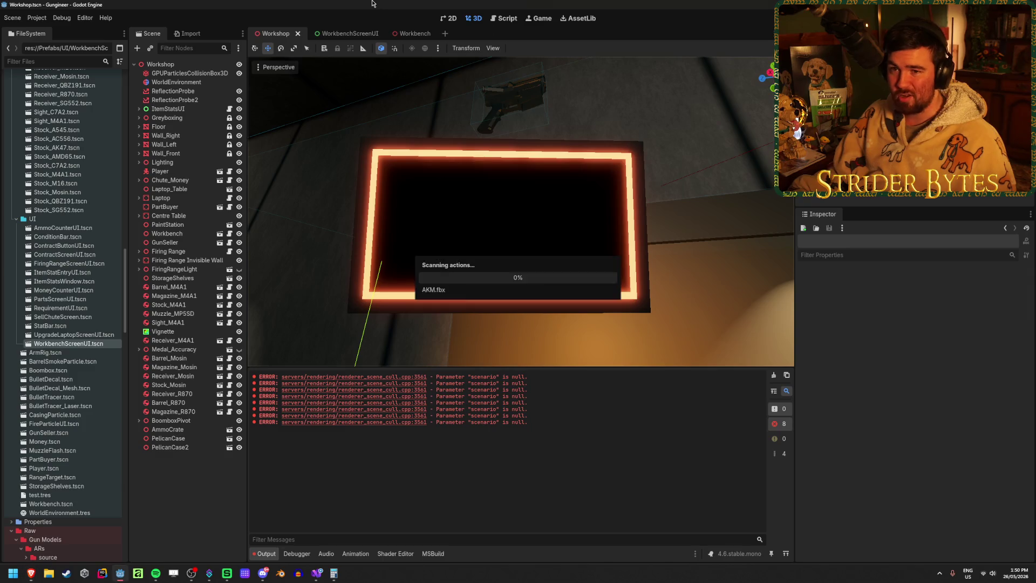
- Clear the output log, save the Workshop scene, and clear the log again after refocusing Godot
click(773, 375)
key(ctrl+s)
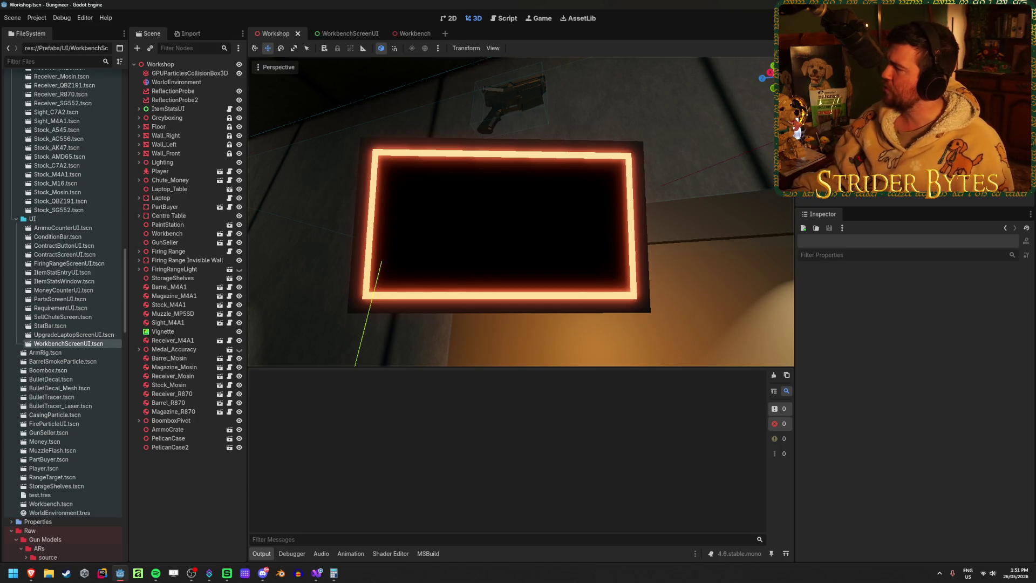
key(alt+Tab)
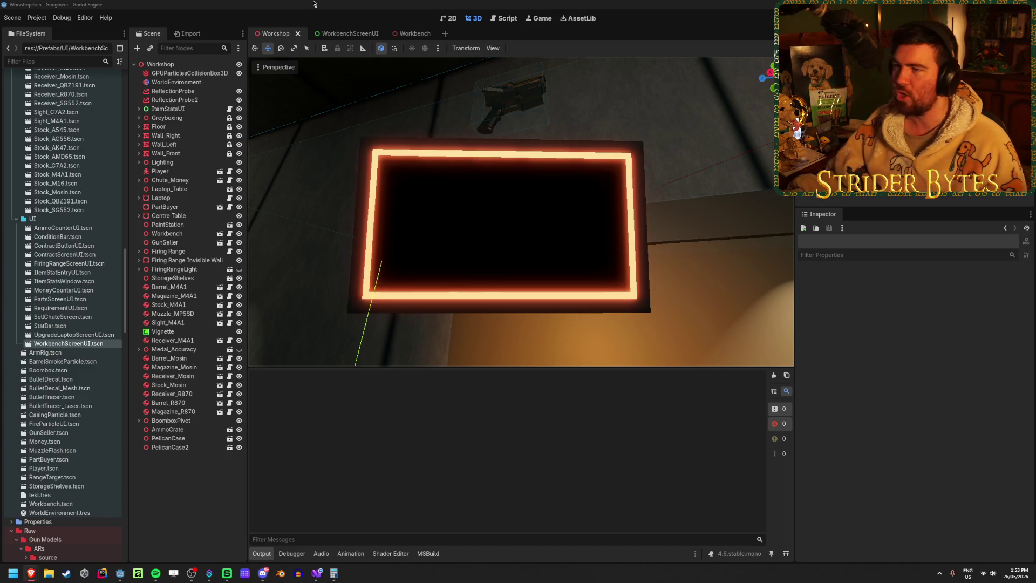
click(289, 3)
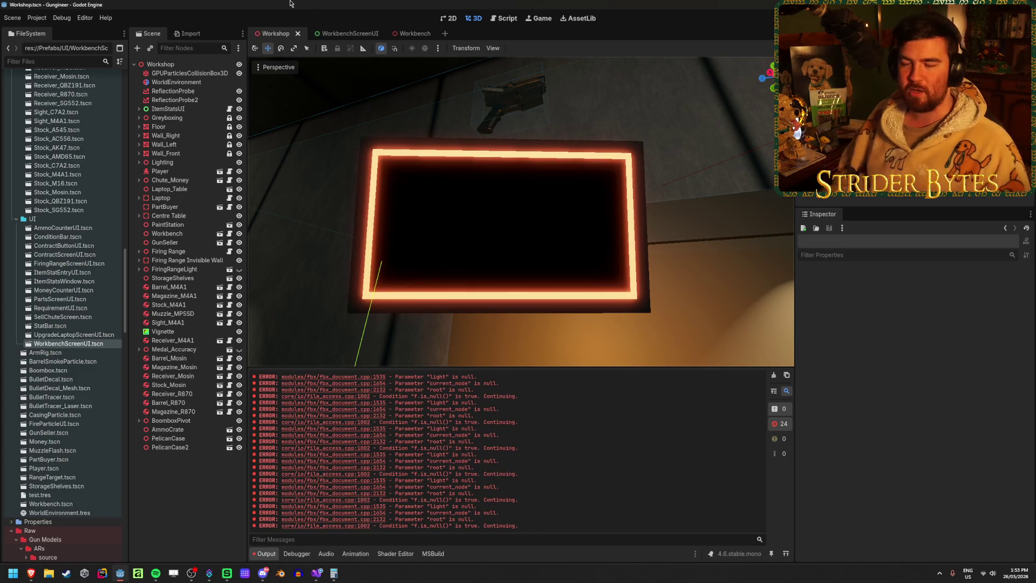
click(771, 376)
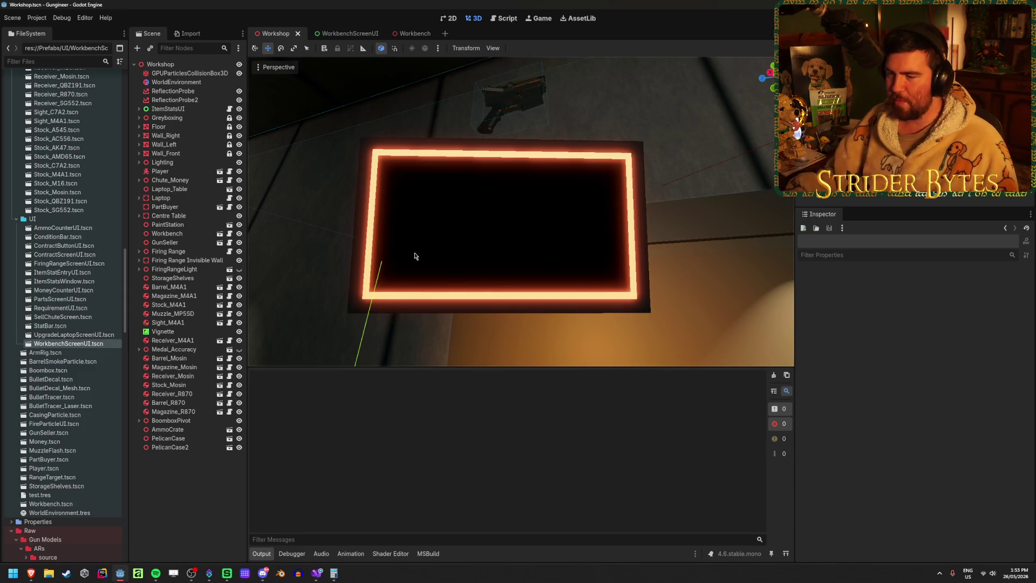
- Inspect the WorkbenchScreenUI node's SubViewport settings in the Workbench scene
click(352, 38)
click(275, 33)
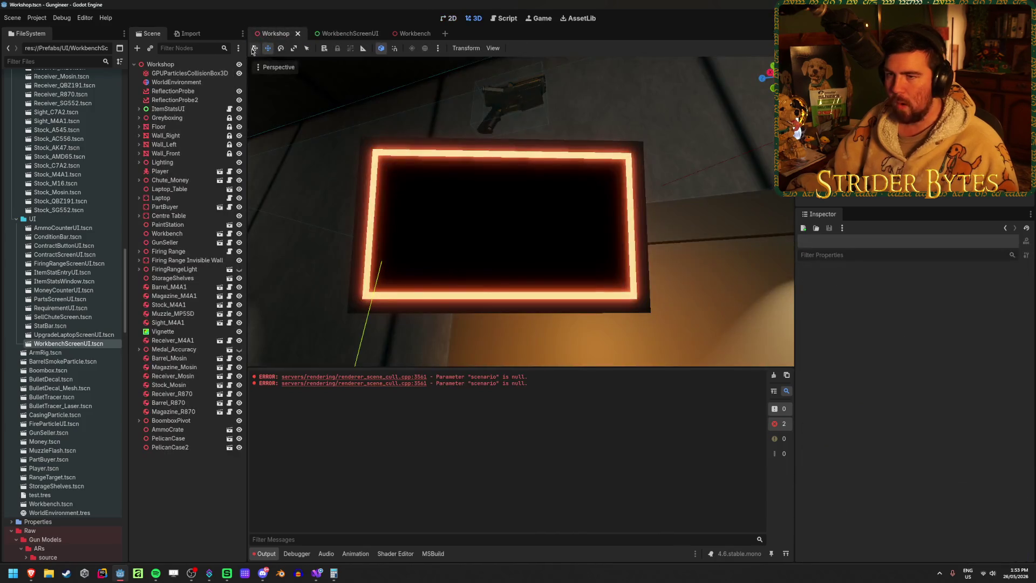
click(404, 33)
click(186, 153)
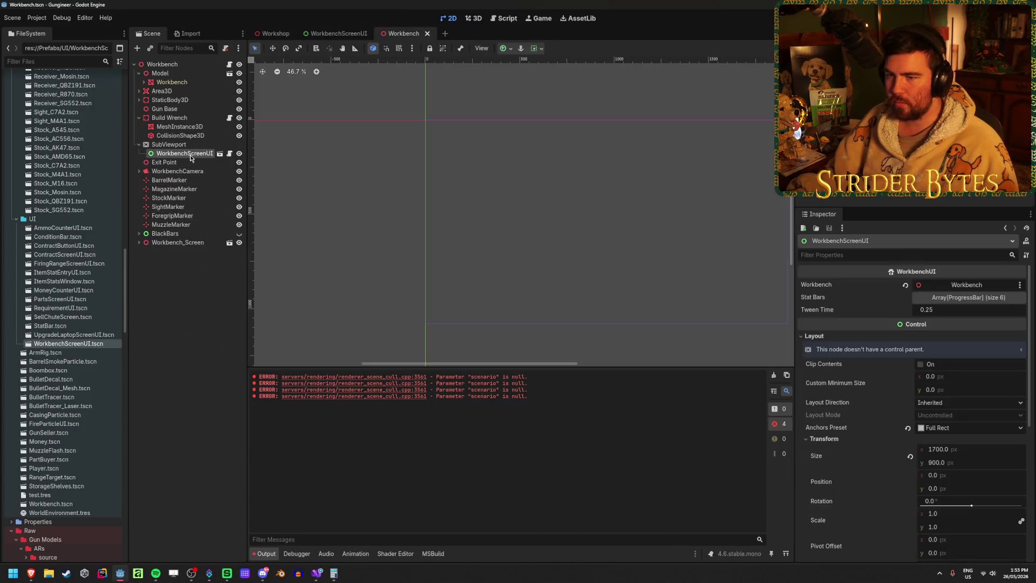
click(191, 146)
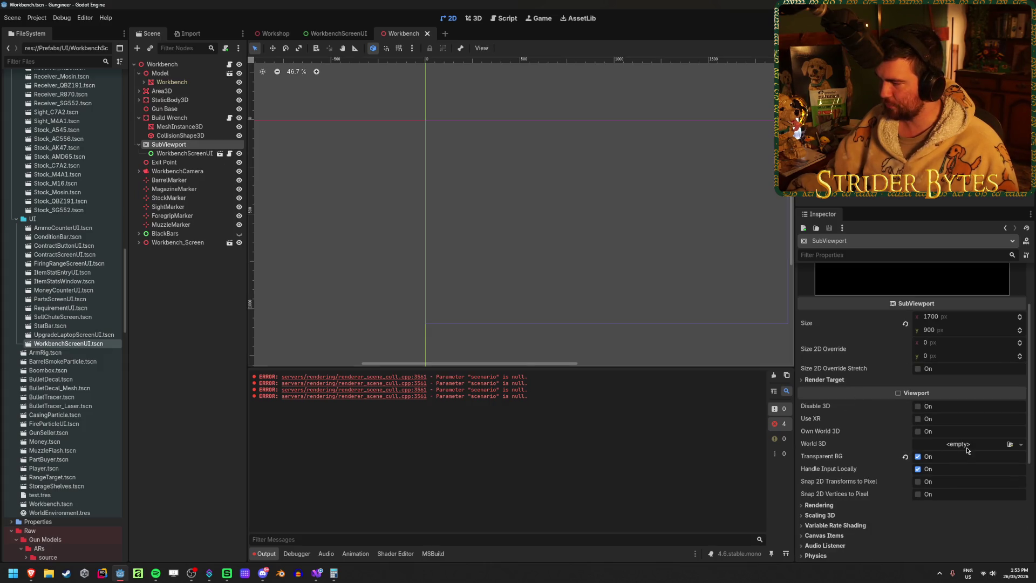
click(185, 153)
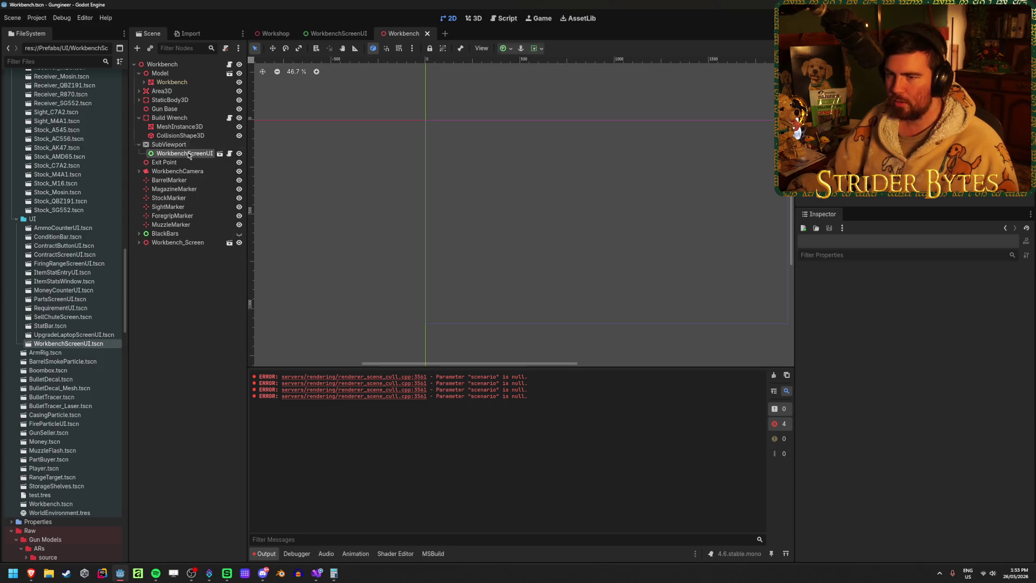
click(320, 34)
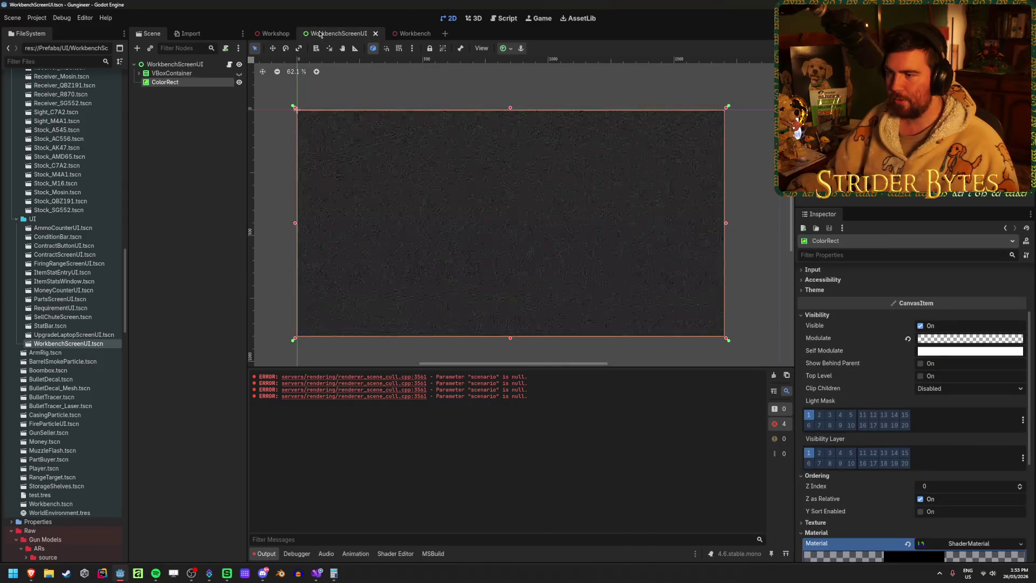
click(207, 156)
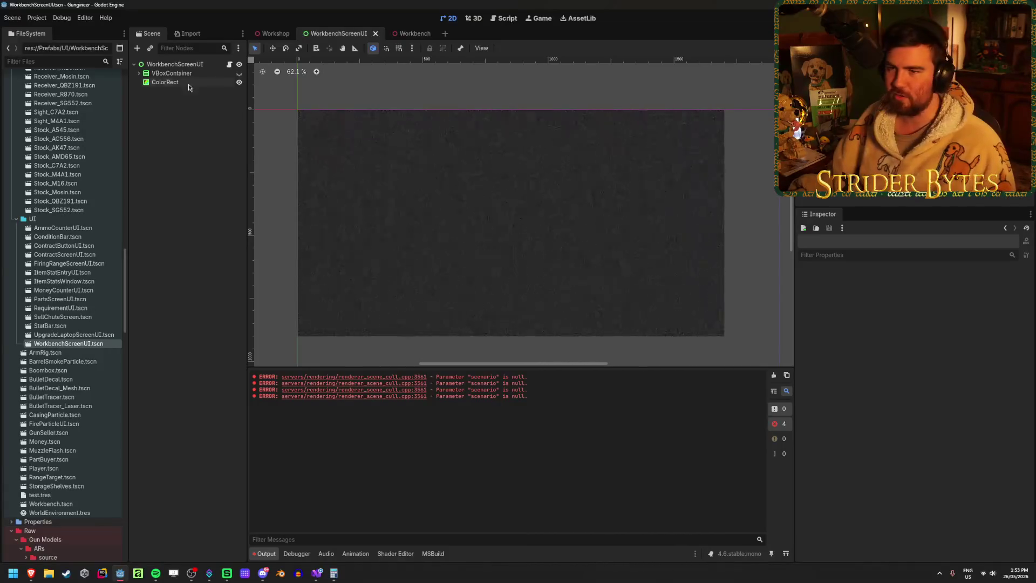
- Make the VBoxContainer stats visible, hide the ColorRect noise overlay, and save WorkbenchScreenUI
click(168, 82)
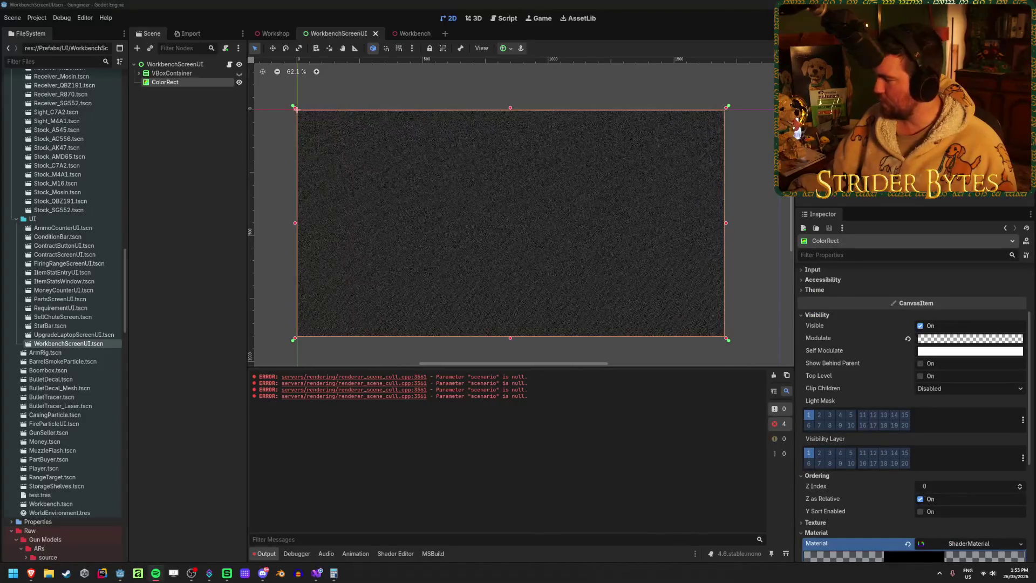
click(189, 142)
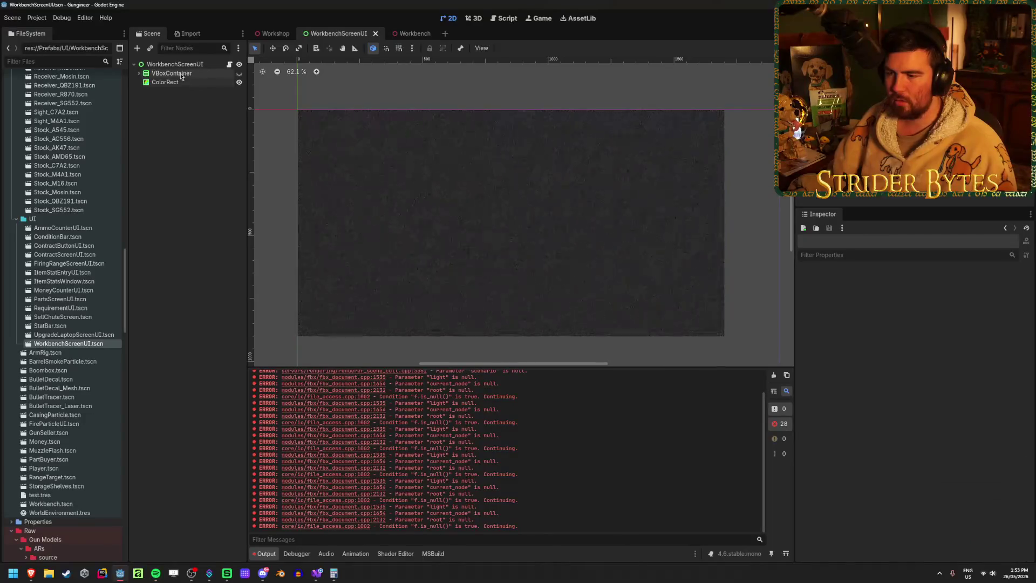
click(207, 66)
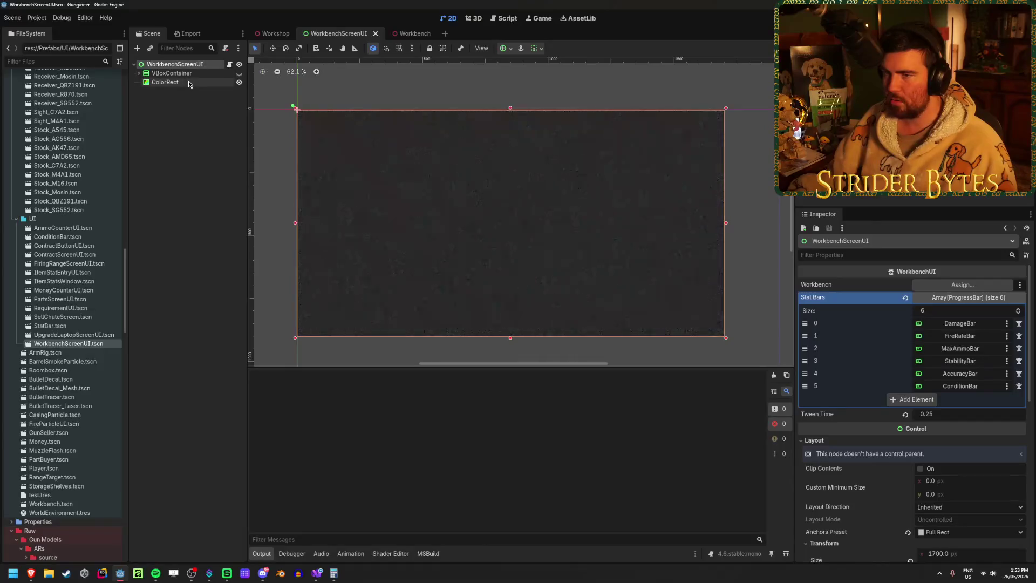
click(199, 82)
click(239, 73)
click(194, 167)
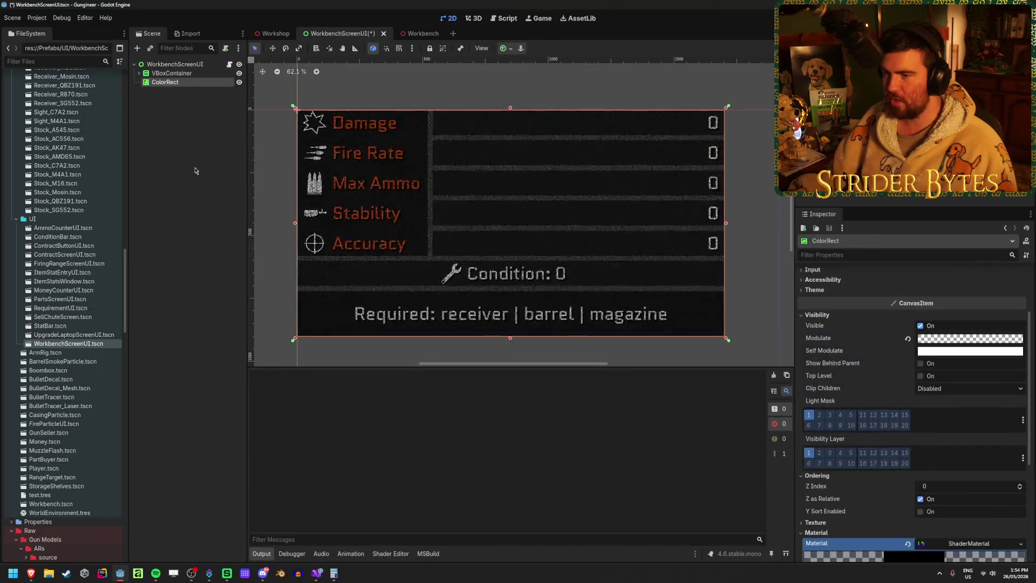
key(ctrl+s)
click(239, 83)
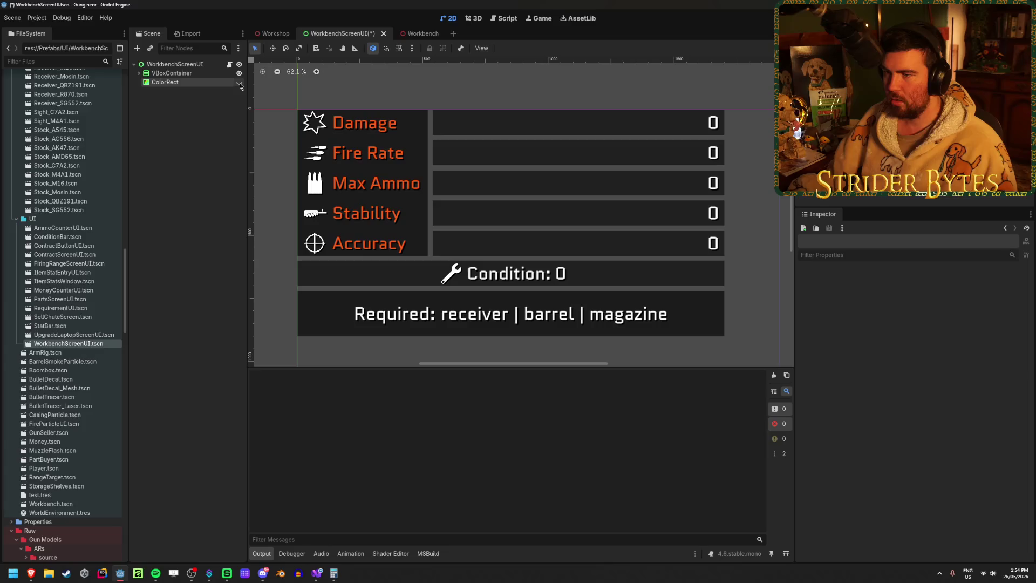
click(266, 34)
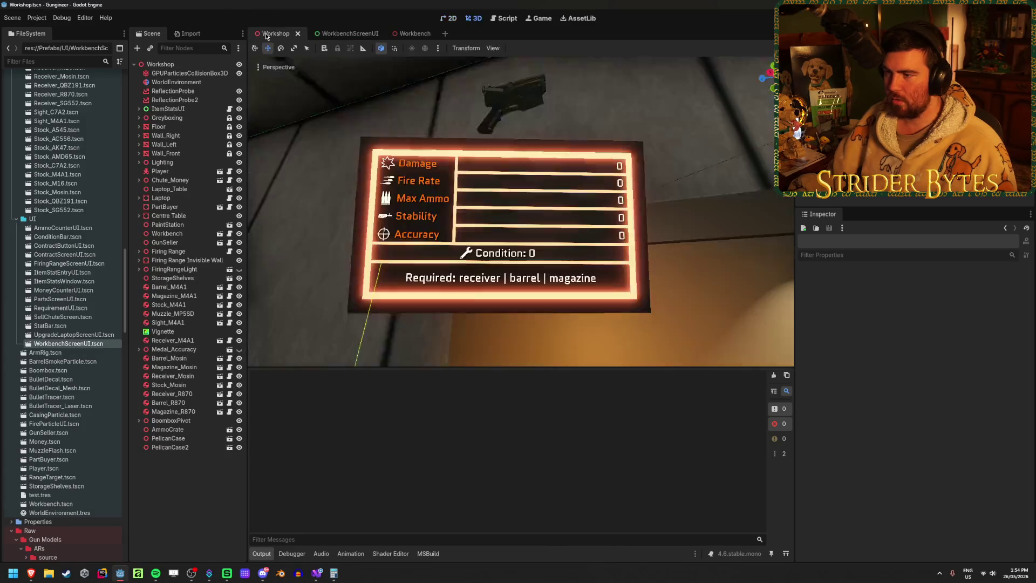
- Restore the ColorRect modulate to fully opaque, save, and frame the stats panel in Workshop
click(359, 33)
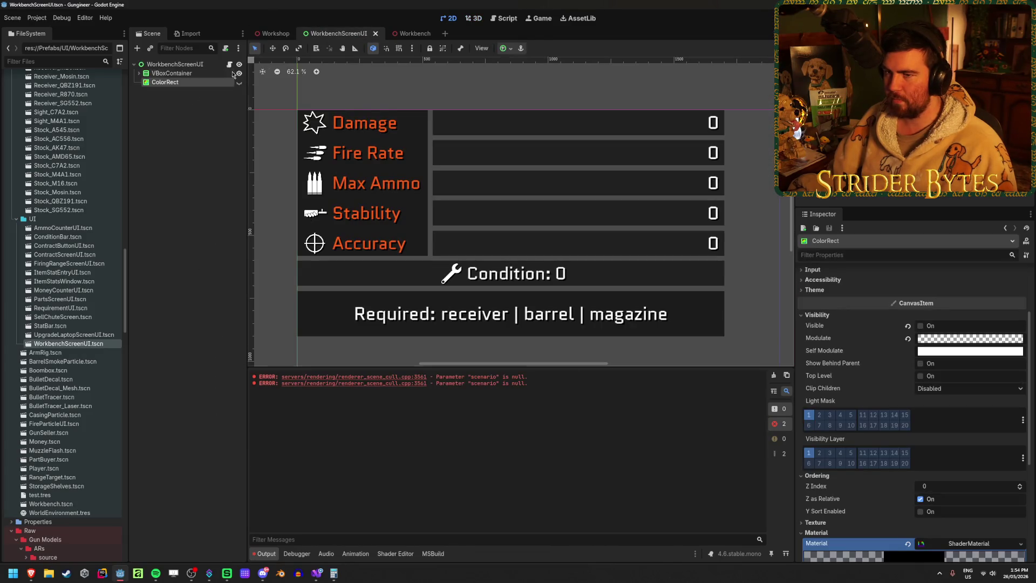
click(239, 82)
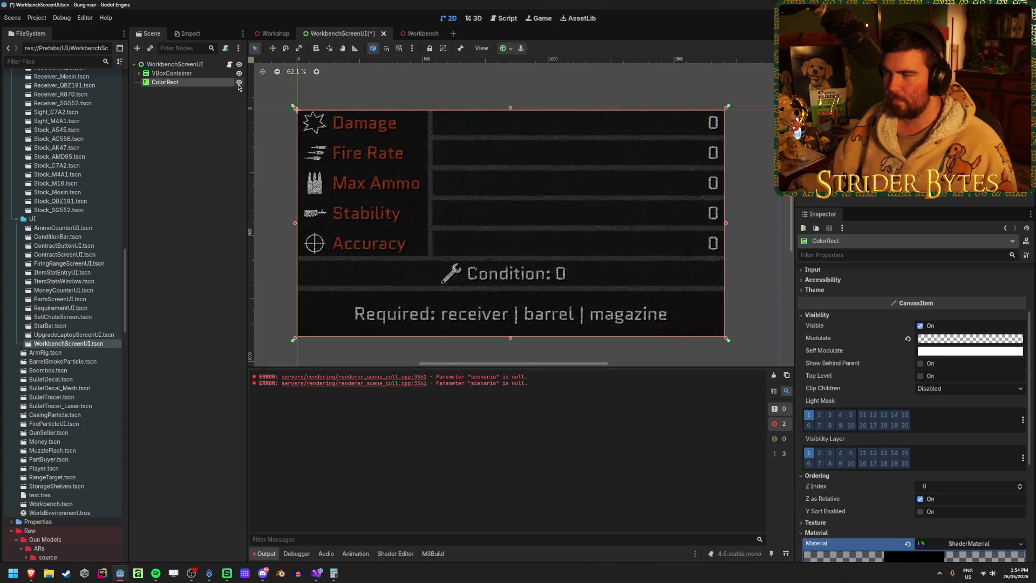
click(970, 338)
drag(925, 276, 1025, 277)
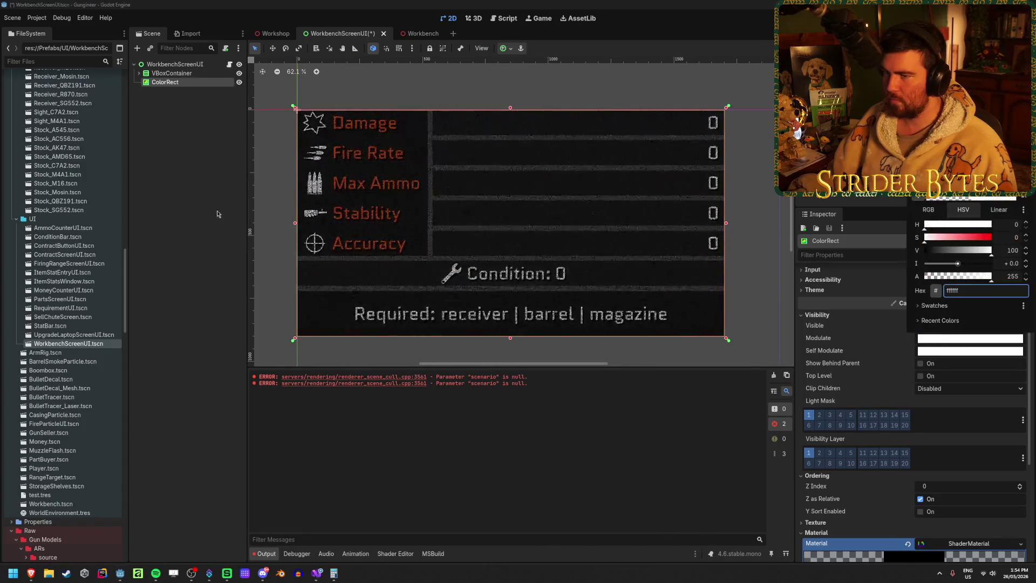
key(ctrl+s)
click(277, 35)
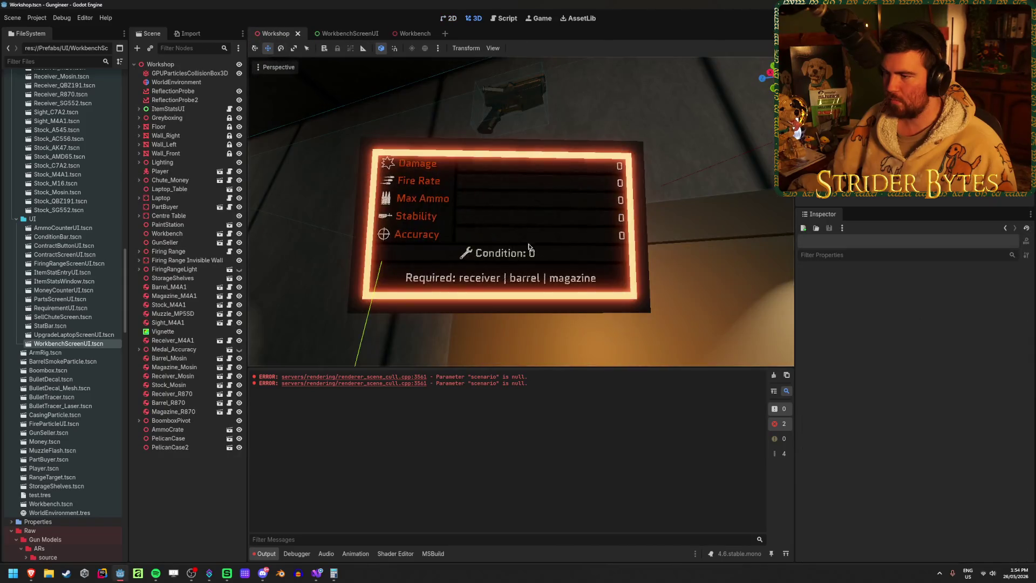
key(shift+f)
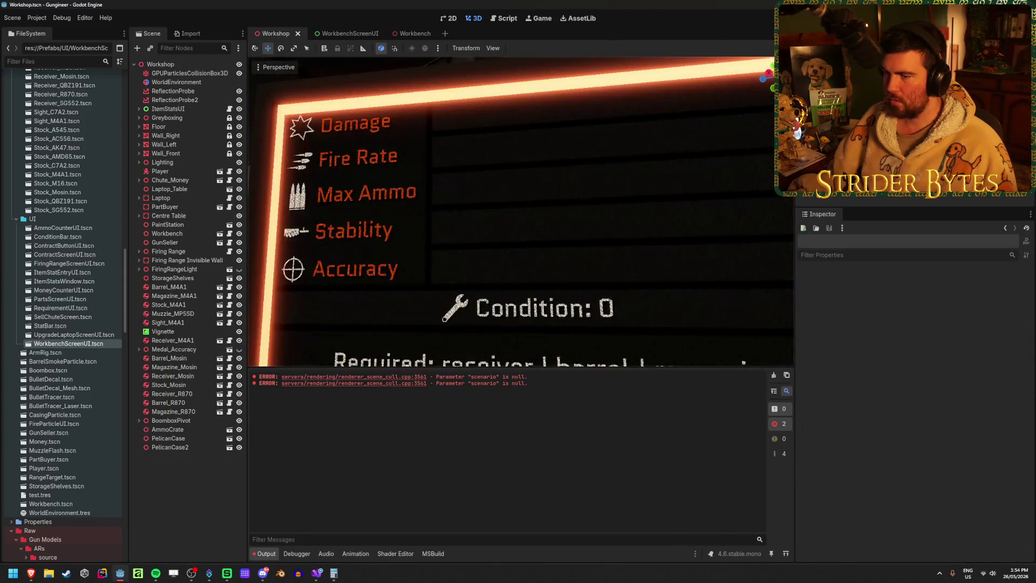
key(s)
key(s)
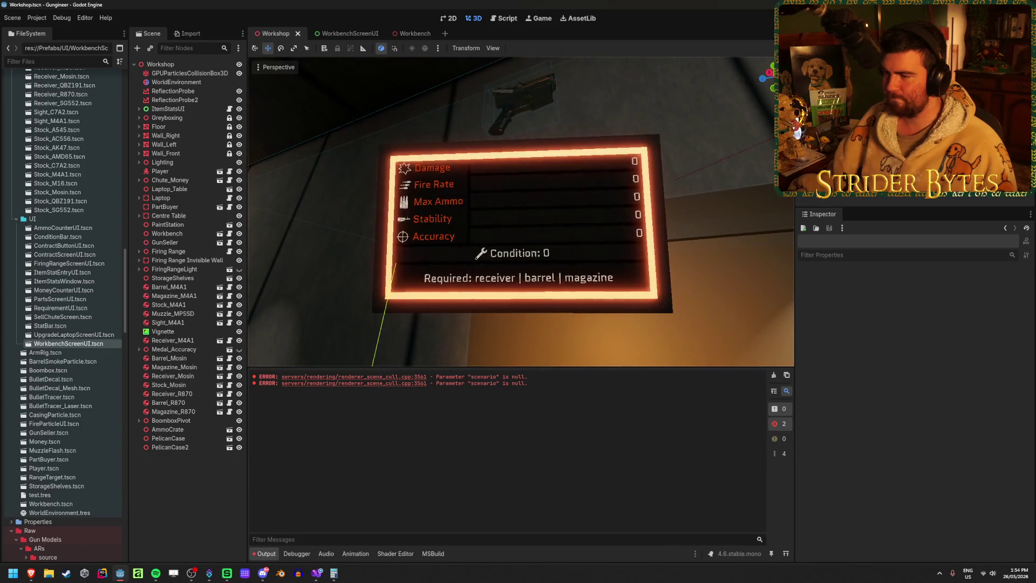
- Try grey and black as the ColorRect colour, then set it back to white
click(348, 34)
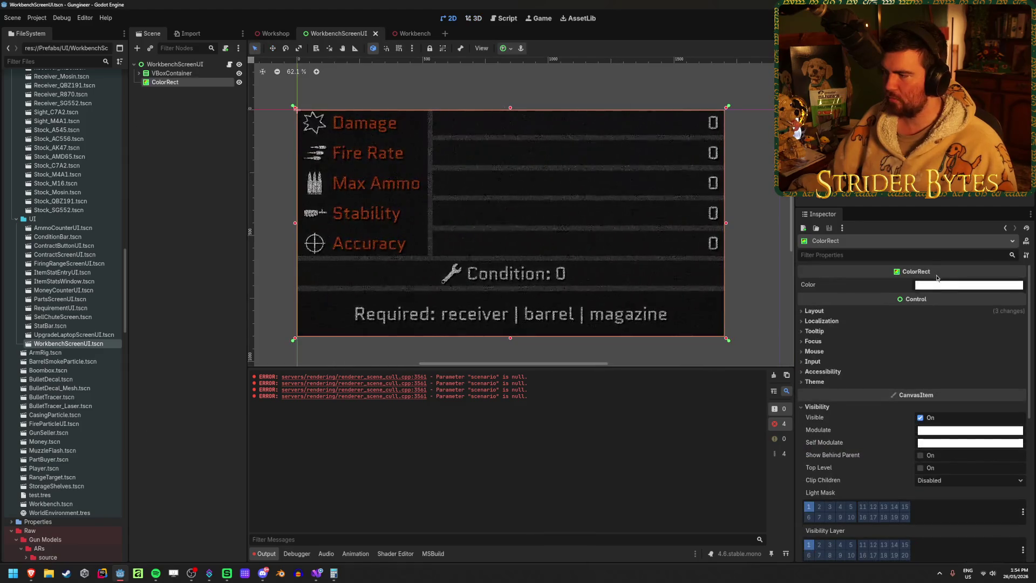
click(968, 284)
click(1021, 371)
mouse_move(1021, 371)
mouse_down()
mouse_move(1021, 400)
mouse_move(1021, 298)
mouse_up()
click(194, 182)
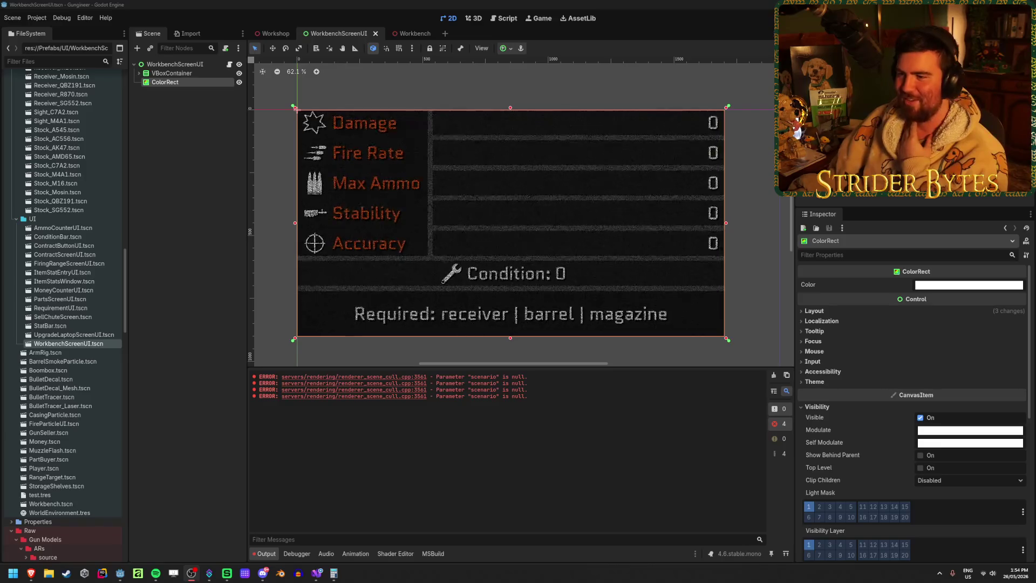
click(210, 190)
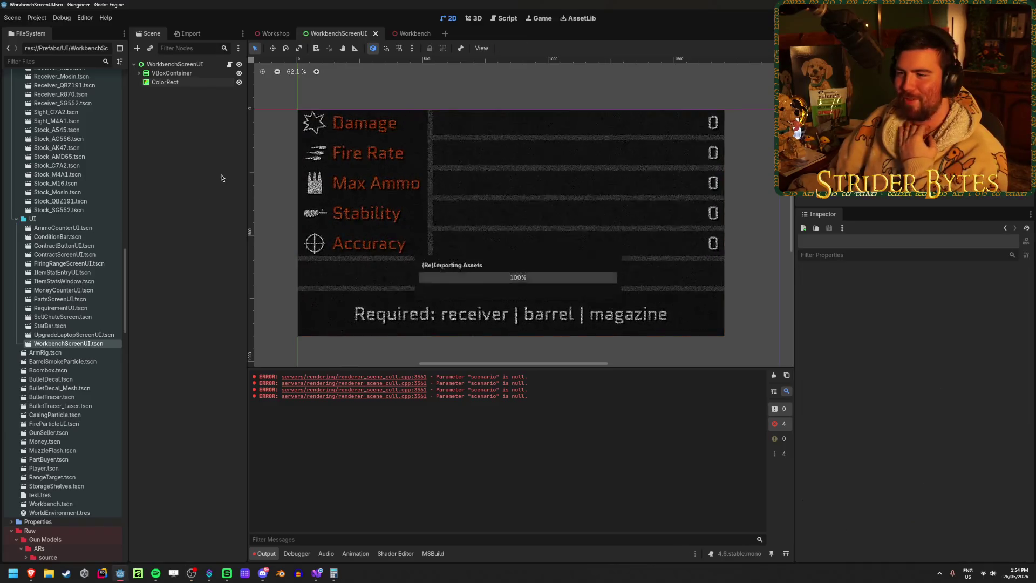
- Clear the output log, inspect the monitor in Workshop, and return to WorkbenchScreenUI
click(774, 375)
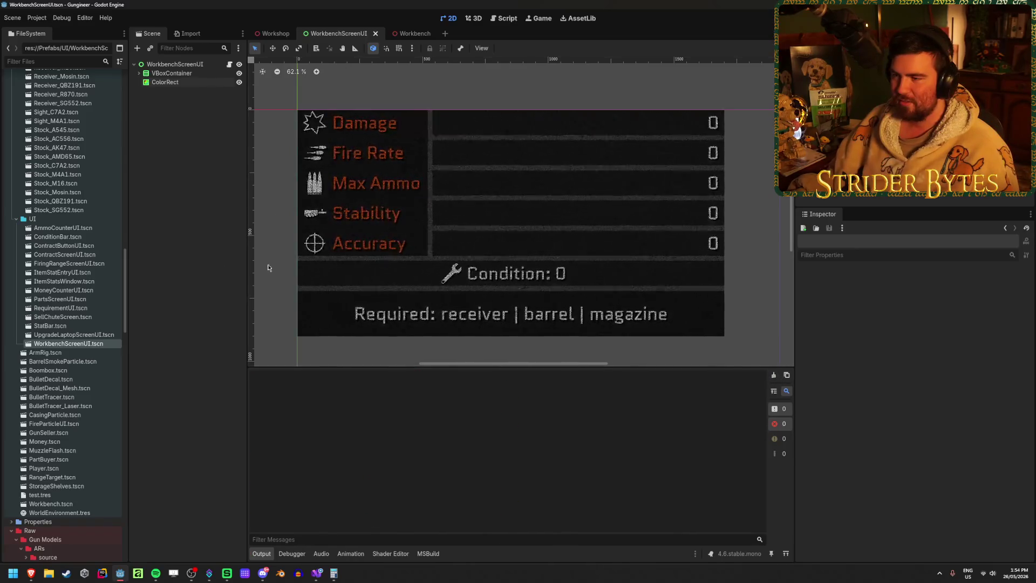
click(270, 33)
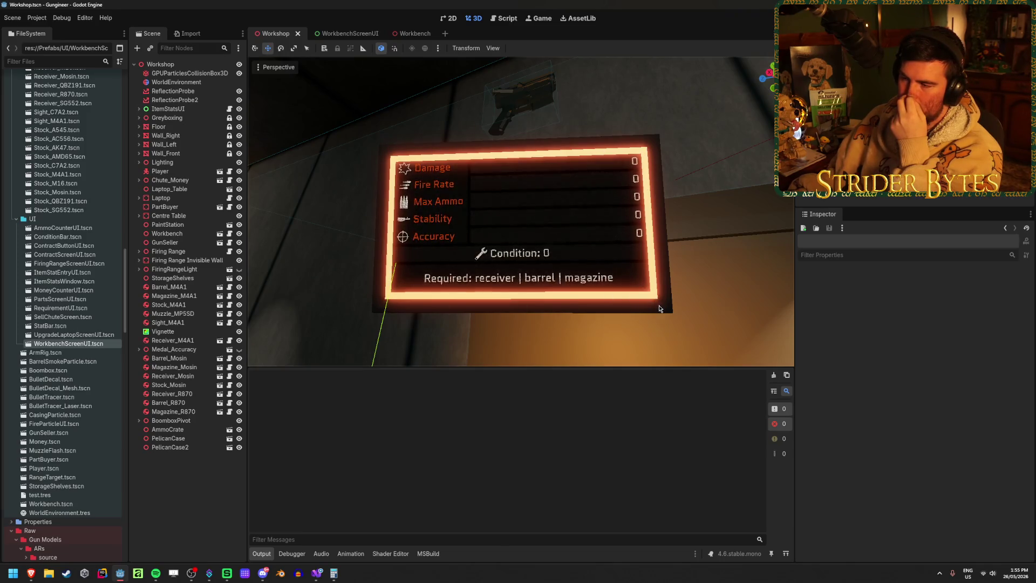
click(334, 34)
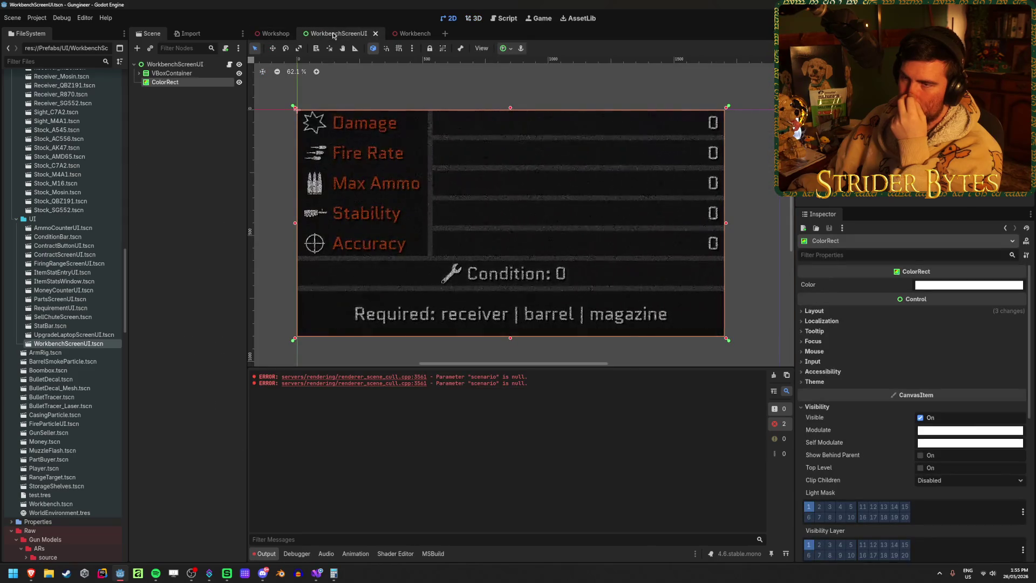
click(211, 96)
click(204, 84)
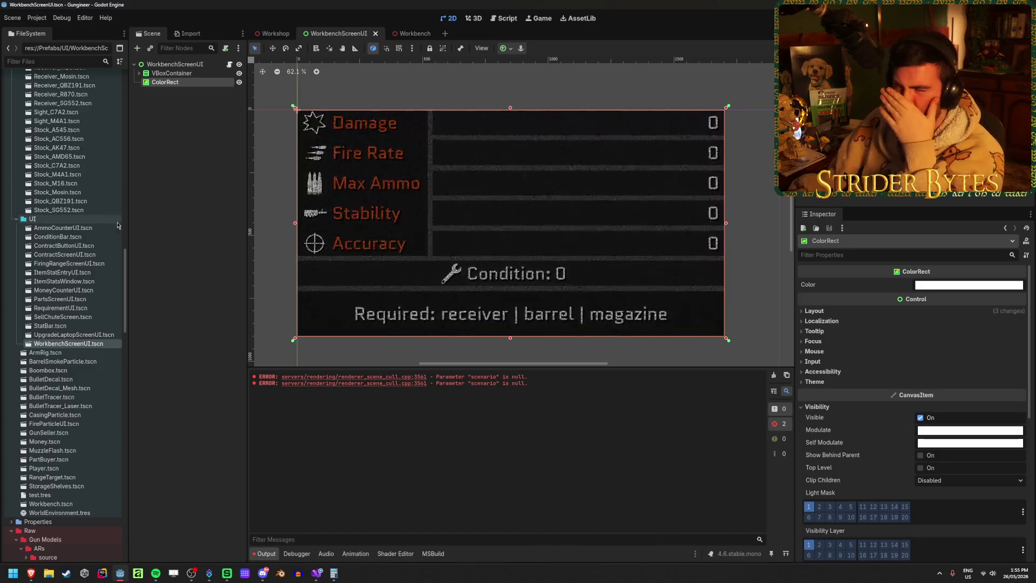
click(179, 241)
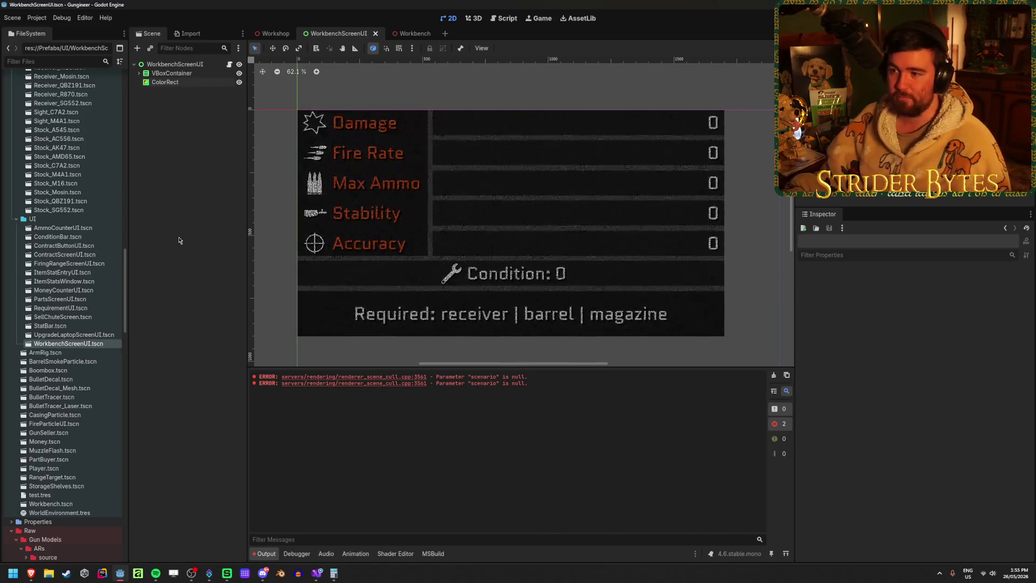
click(213, 83)
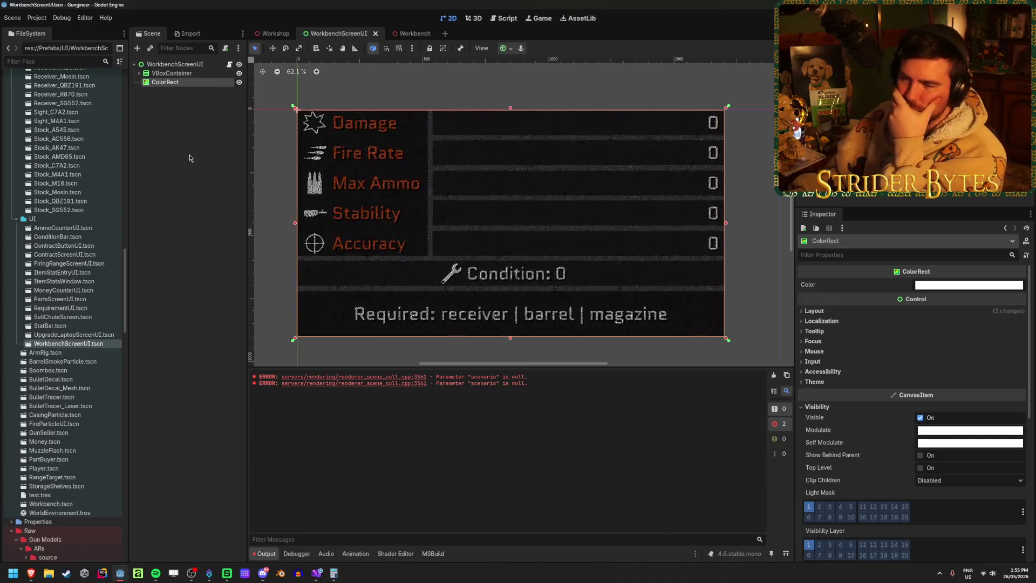
click(171, 73)
click(164, 82)
click(179, 124)
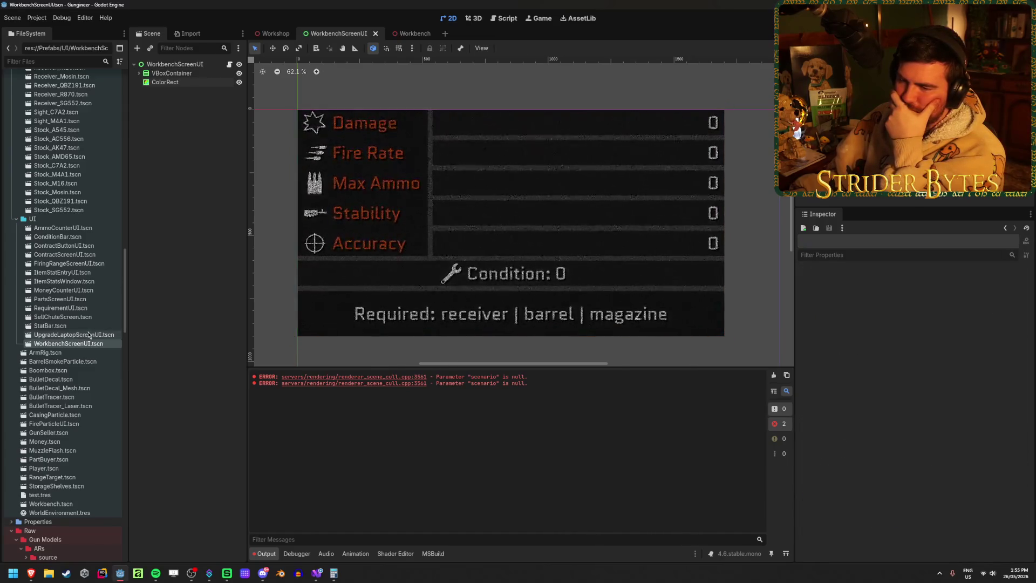
scroll(108, 329, down, 5)
click(406, 556)
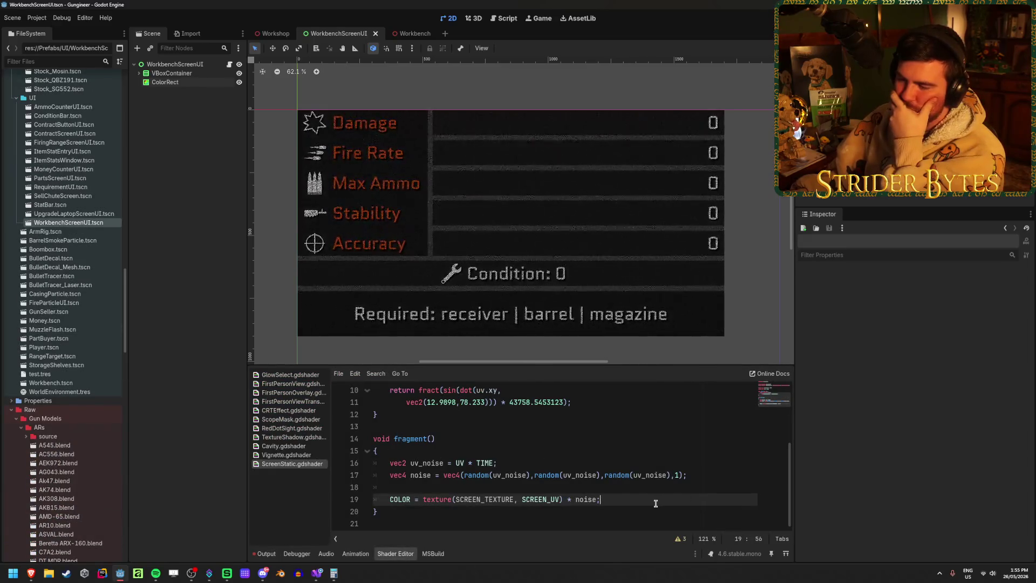
- Change the final 1 of the noise vec4 on line 17 to 0.2
double_click(674, 475)
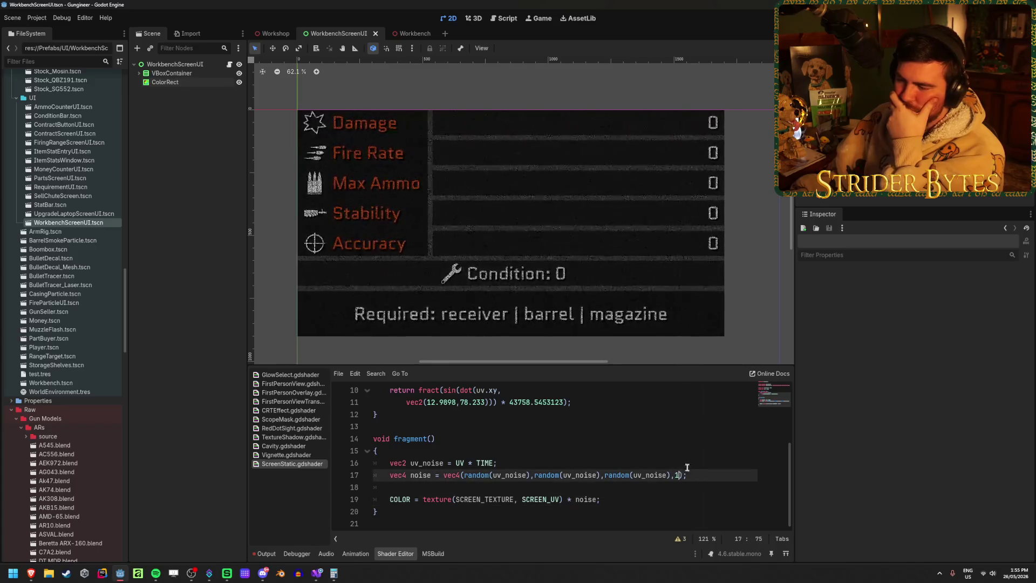
text(0.2)
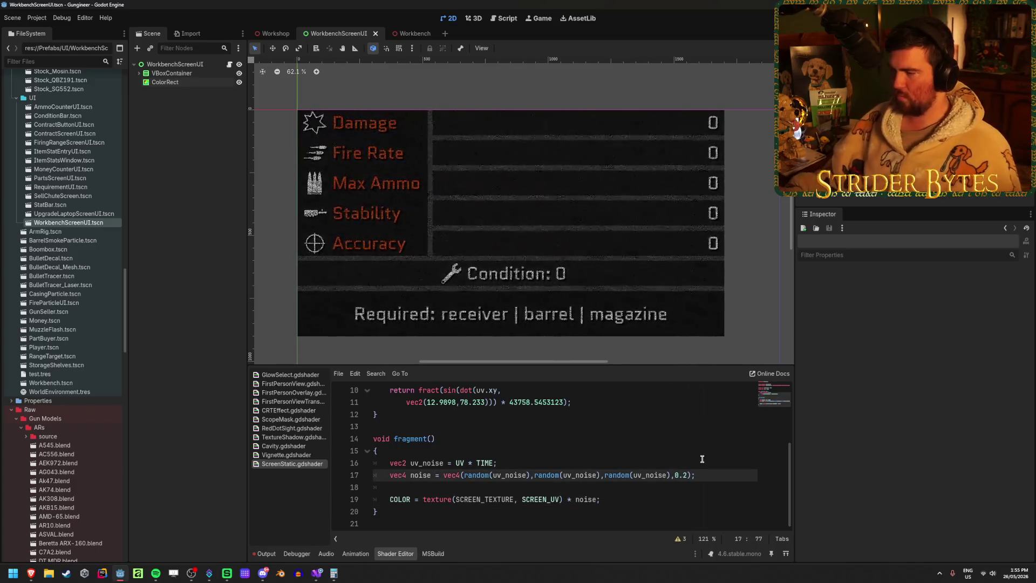
scroll(436, 243, up, 8)
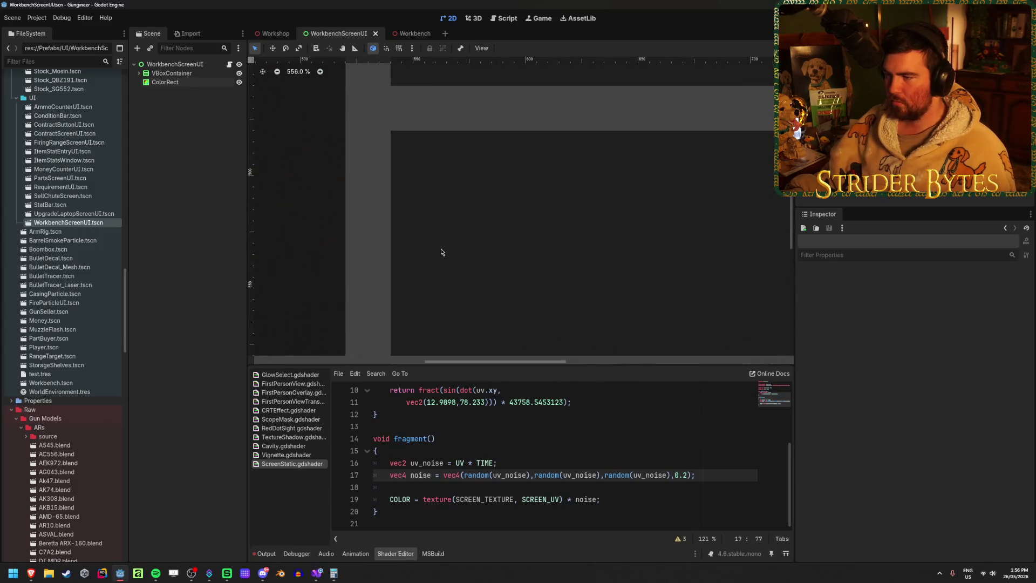
- Check the monitor in Workshop, then delete the ColorRect from WorkbenchScreenUI and save
scroll(441, 252, down, 8)
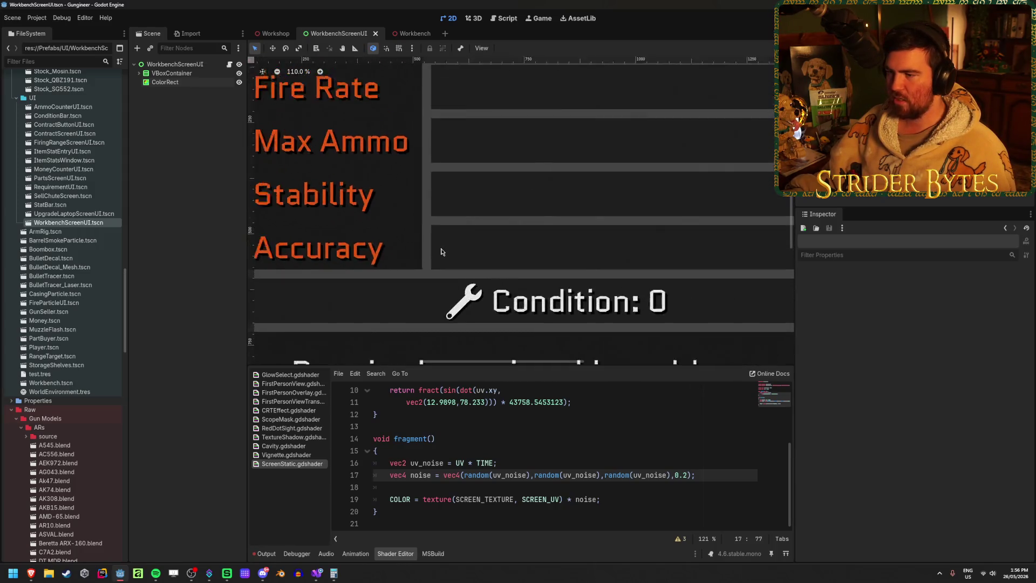
click(273, 34)
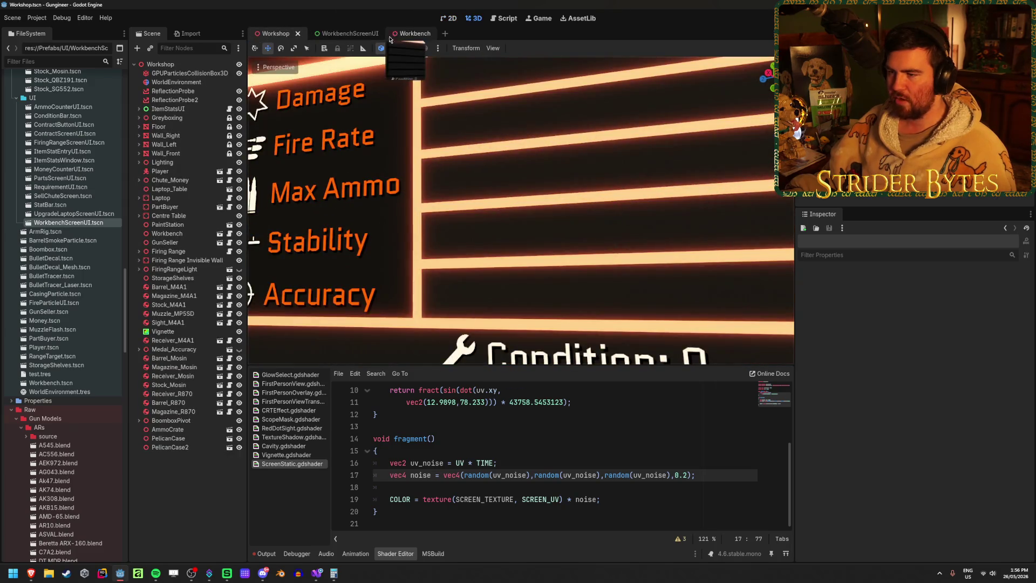
scroll(521, 211, down, 5)
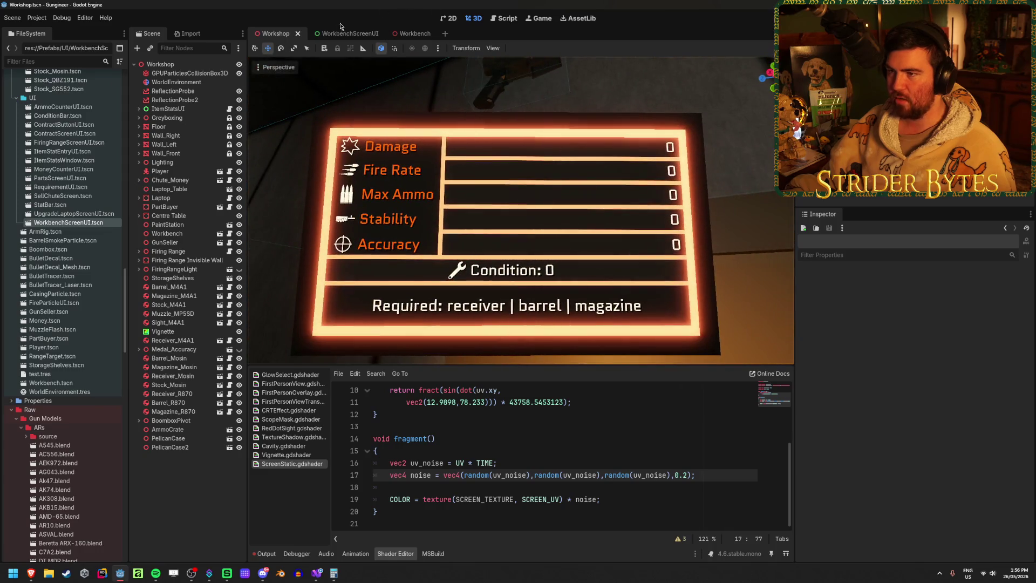
click(342, 33)
click(187, 82)
key(Delete)
key(Return)
key(ctrl+s)
- Return to the Workshop scene to view the stats board with the 0.2-alpha noise
click(272, 33)
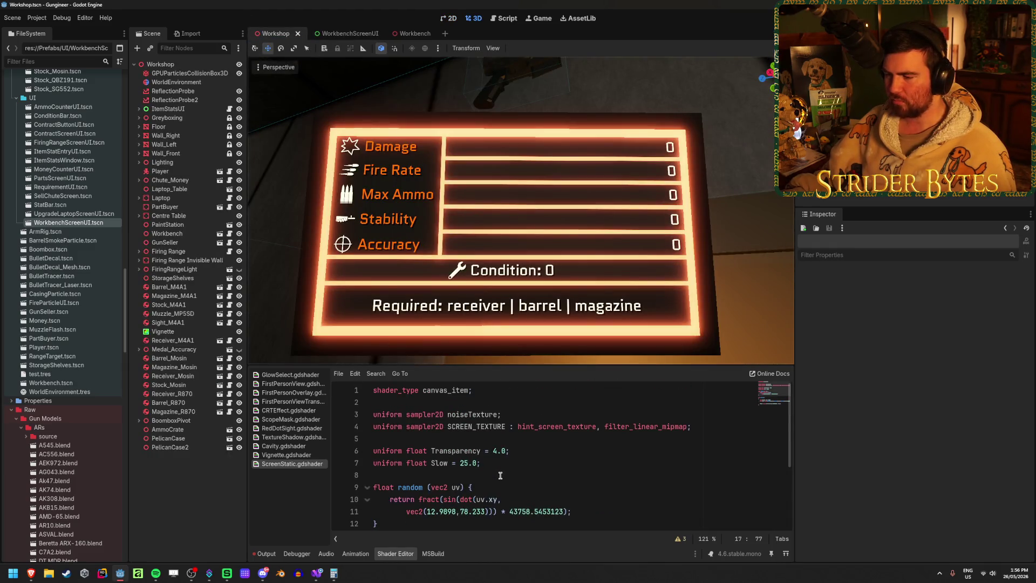
scroll(500, 474, down, 3)
scroll(500, 475, up, 3)
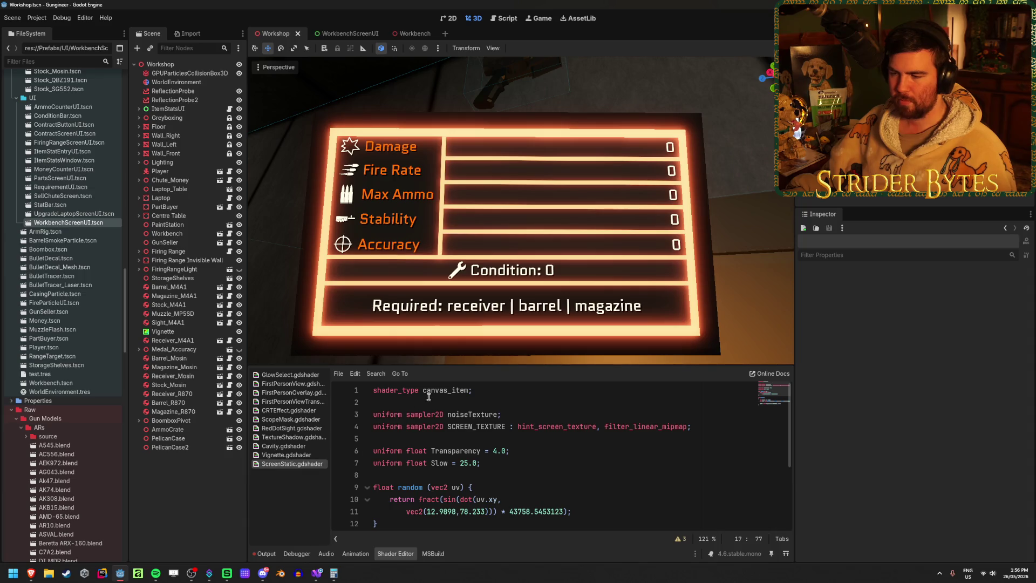
click(468, 389)
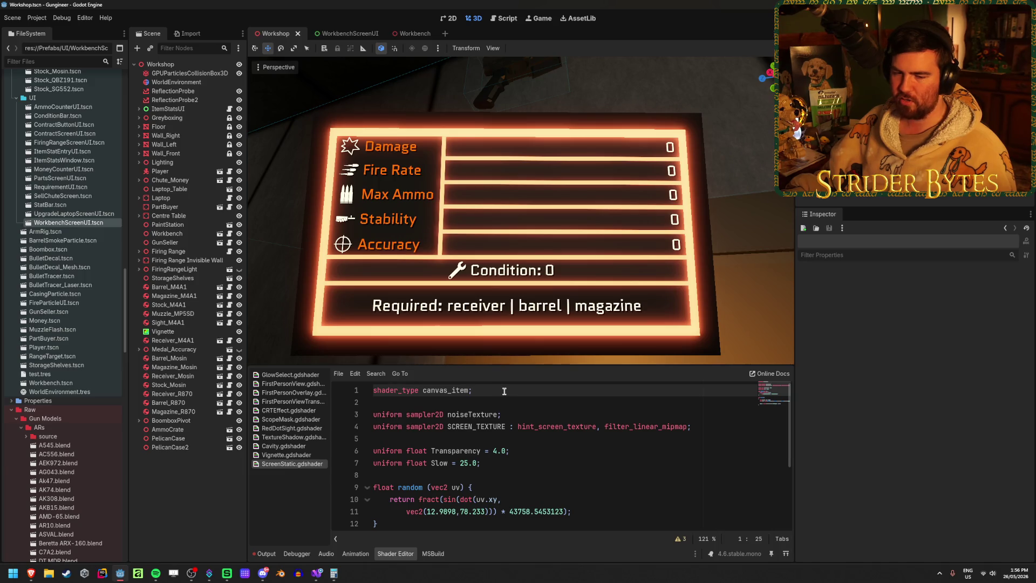
- Change the shader type on line 1 from canvas_item to spatial
drag(468, 391, 423, 391)
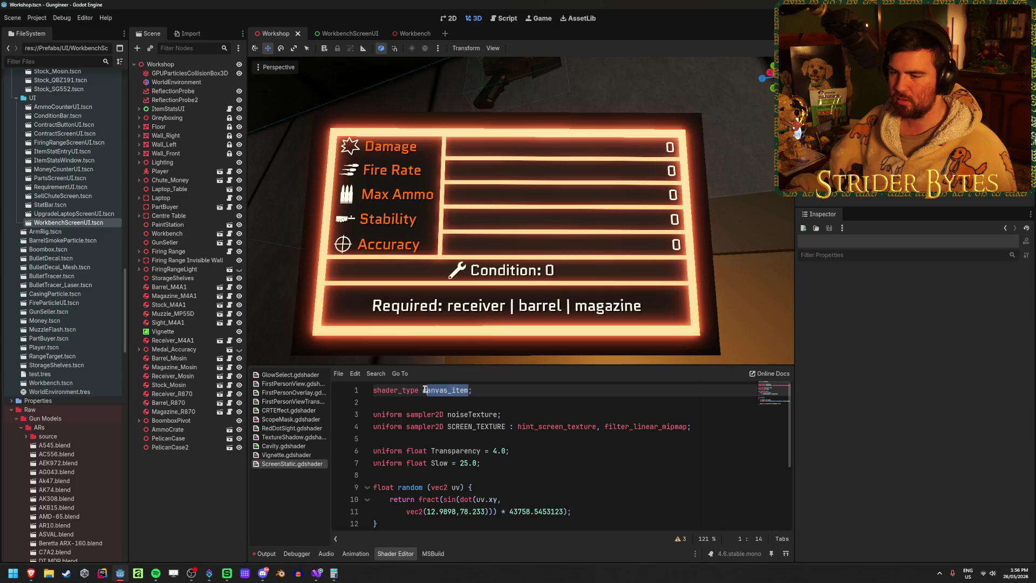
text(pt)
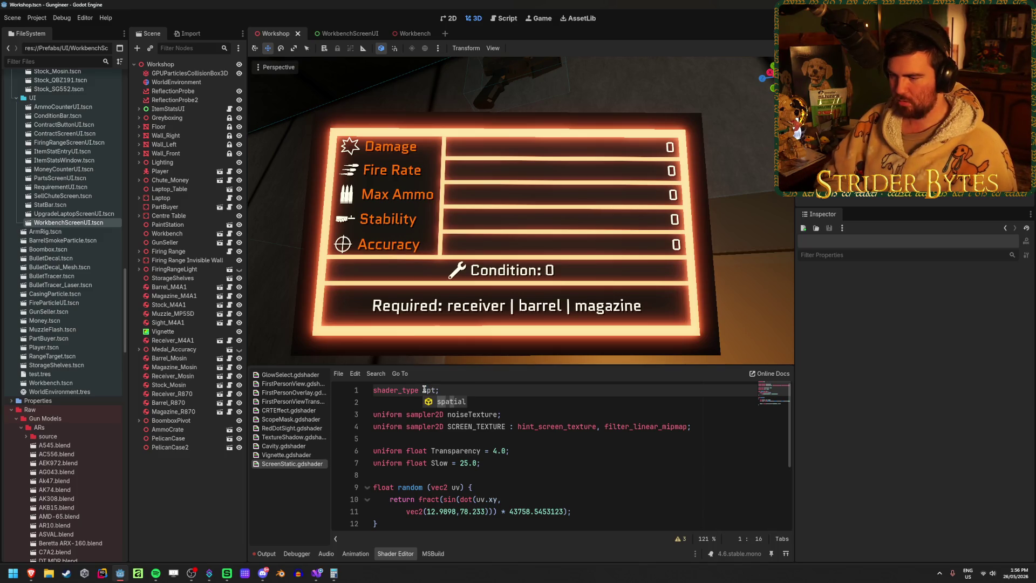
key(Return)
scroll(503, 418, down, 3)
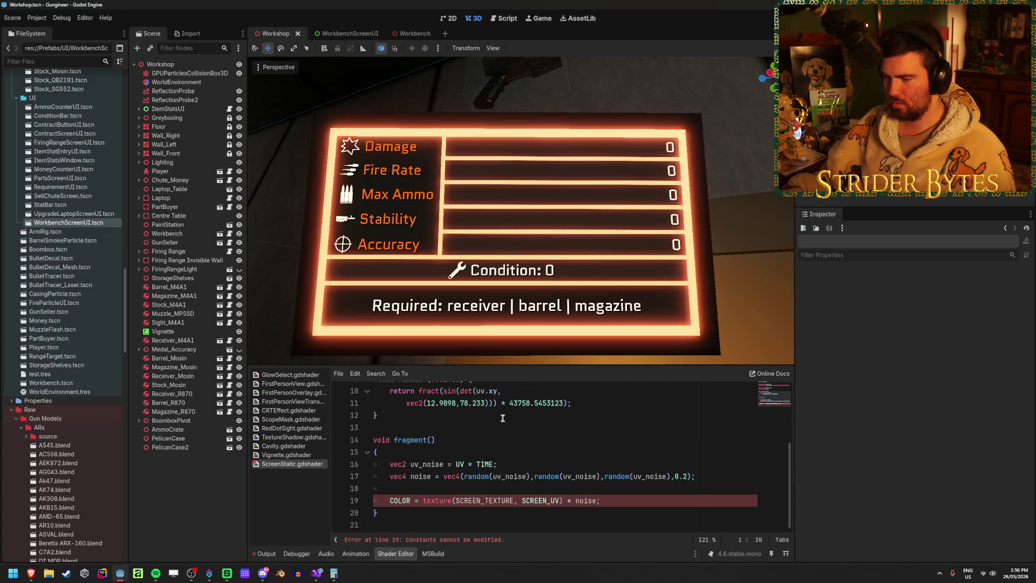
- Try ALBEDO in place of COLOR as the output on line 19
double_click(400, 500)
text(AL)
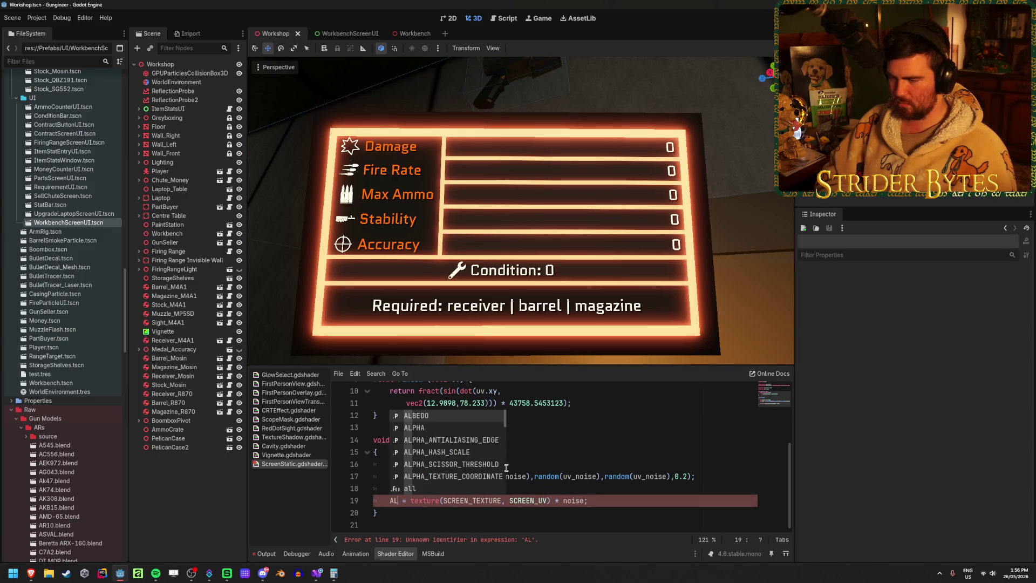
key(Return)
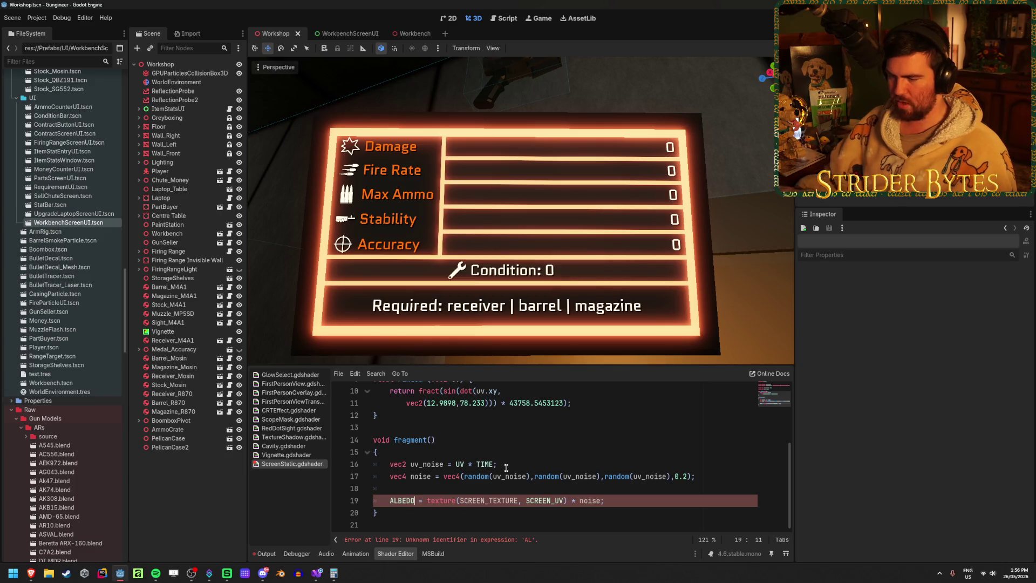
click(643, 506)
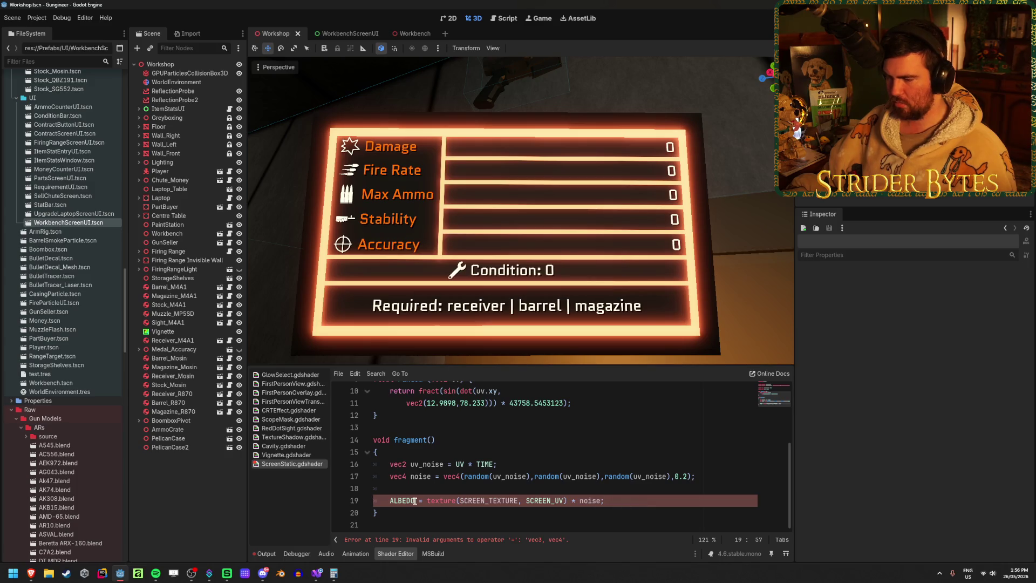
drag(414, 501, 390, 502)
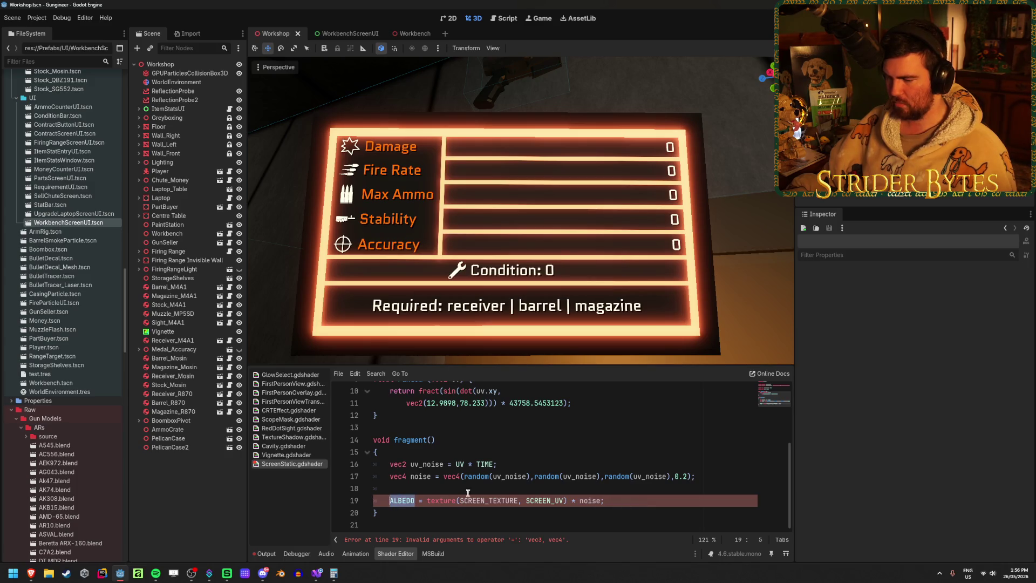
key(End)
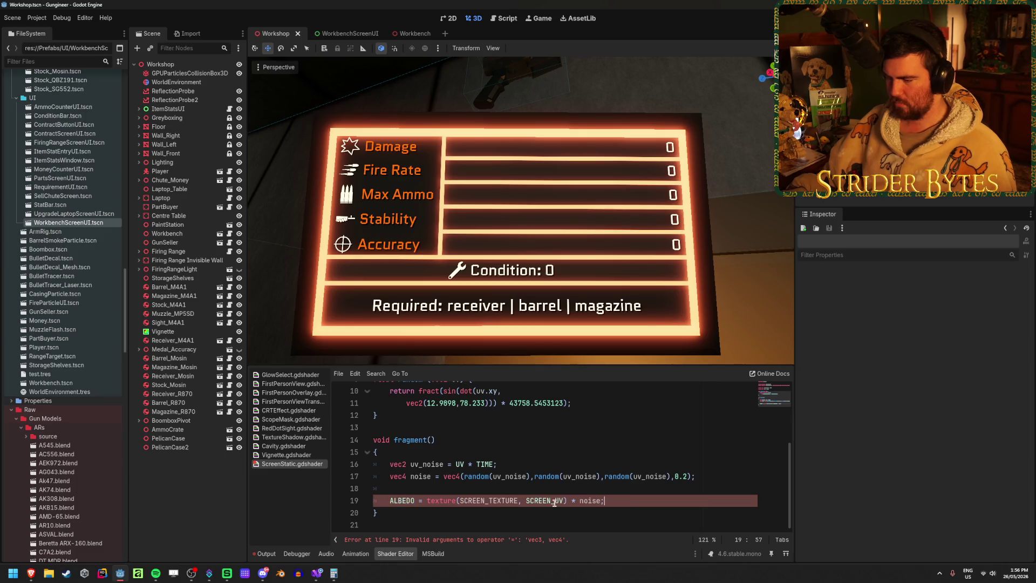
- Revert line 19 to COLOR and append .rgb after texture(..., SCREEN_UV)
double_click(443, 501)
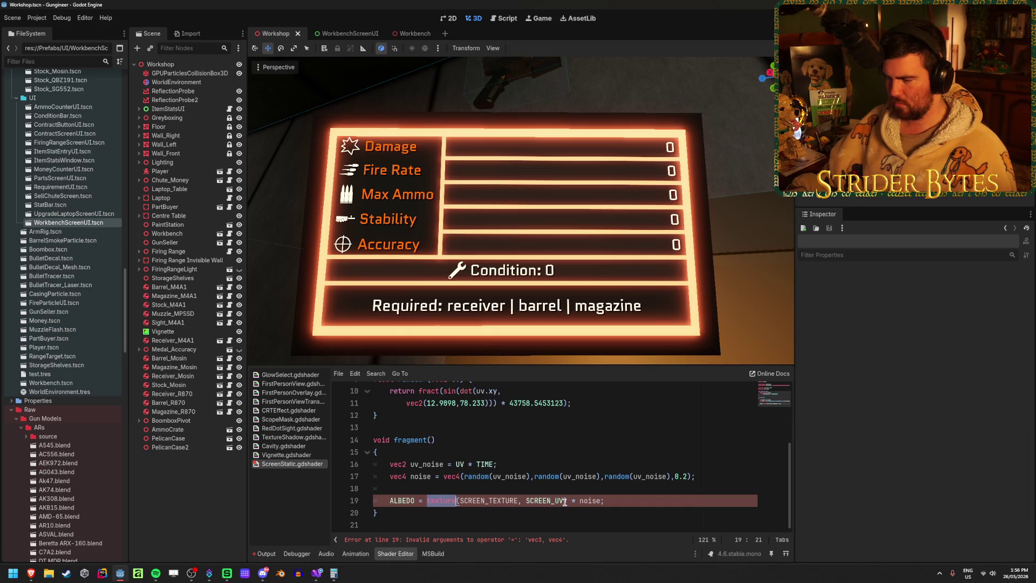
click(612, 502)
double_click(396, 501)
text(COLOR)
click(637, 501)
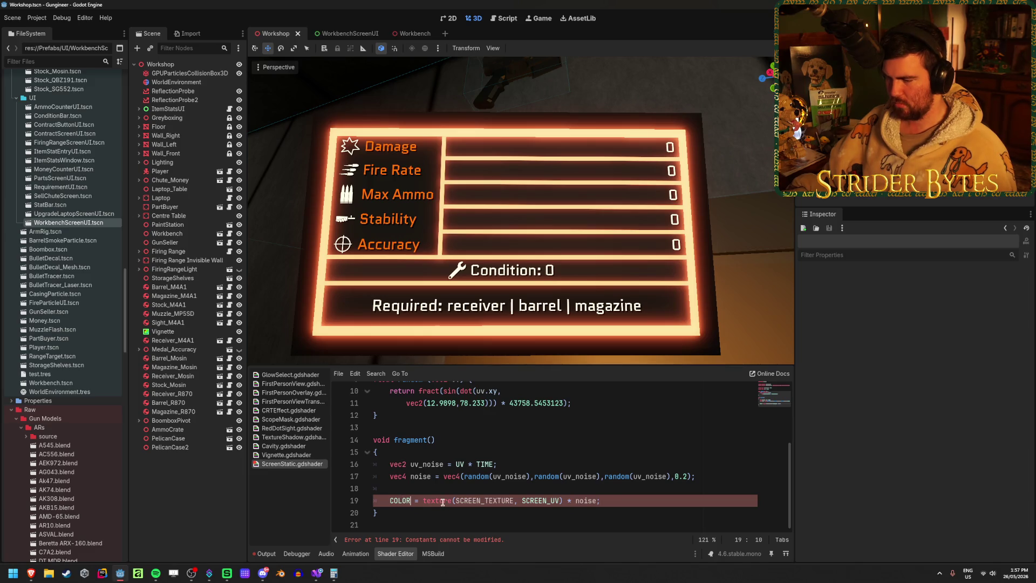
click(562, 501)
text(.rgb)
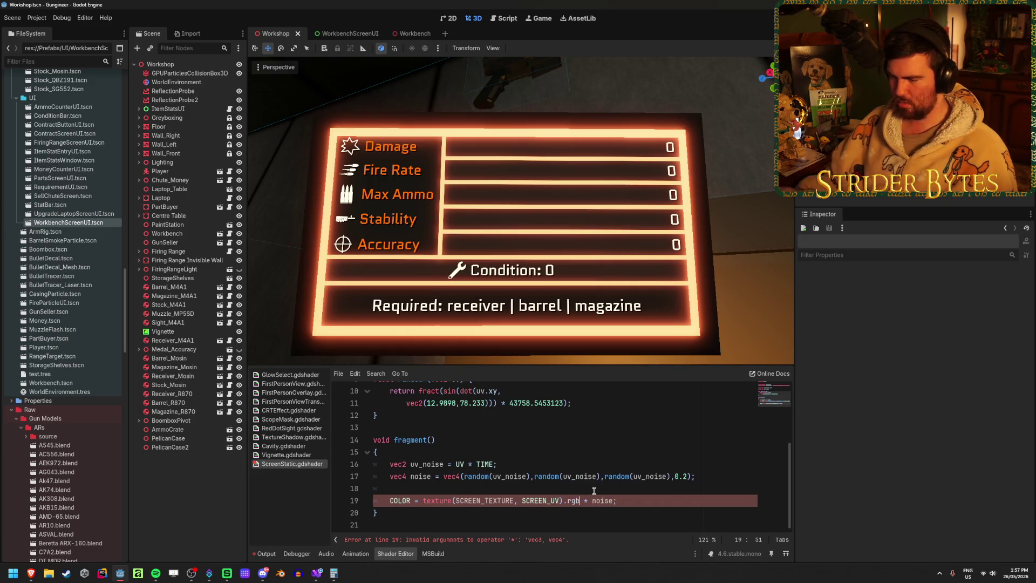
- Drop the 0.2 fourth component and make line 17's noise constructor a vec3
click(643, 501)
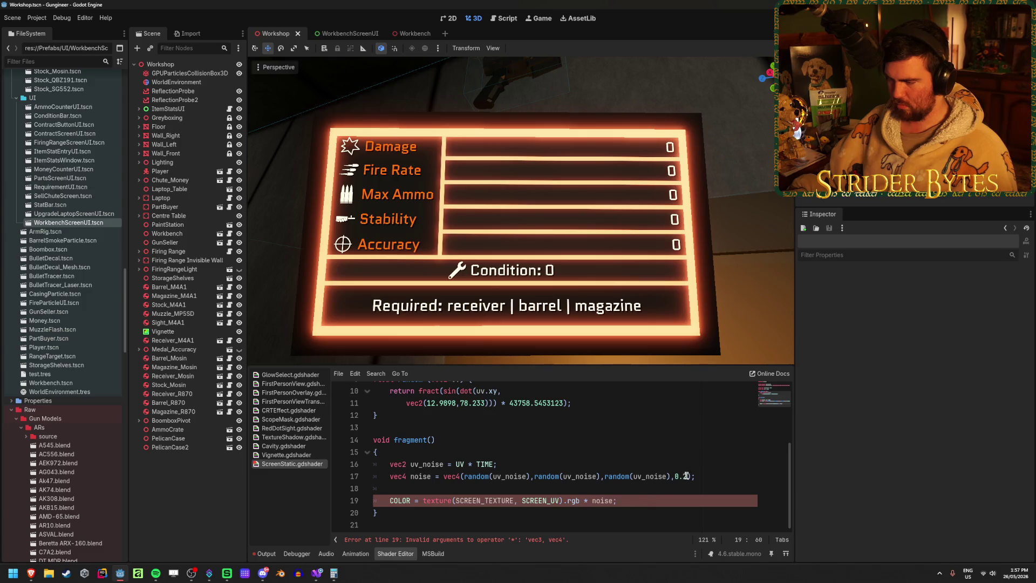
drag(687, 476, 668, 476)
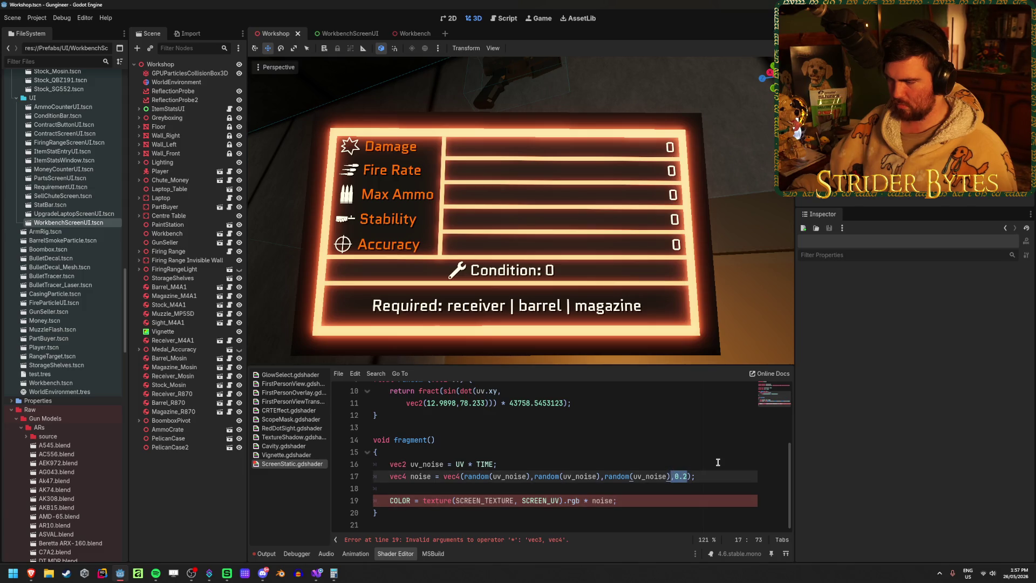
key(BackSpace)
key(BackSpace)
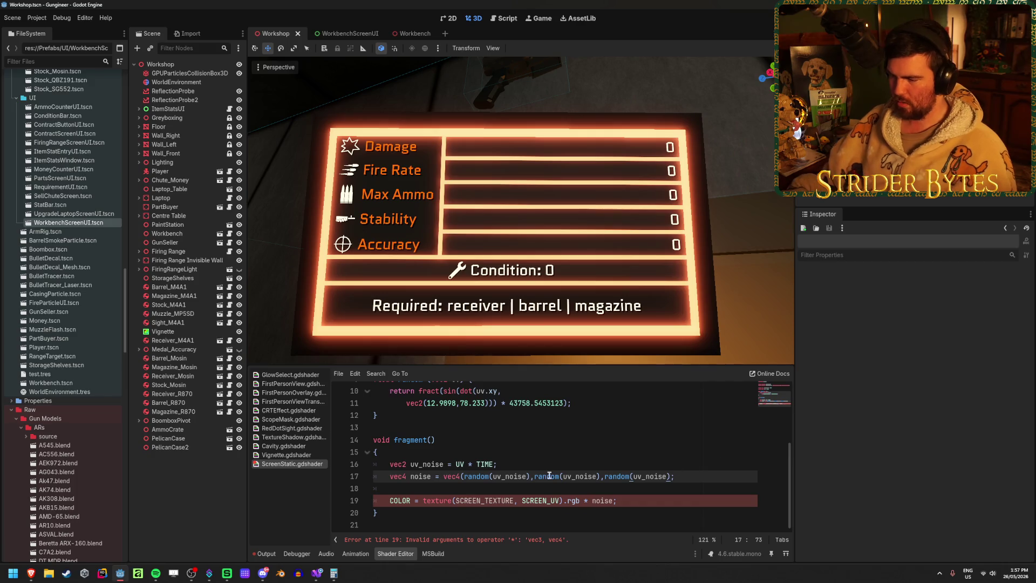
click(459, 475)
key(BackSpace)
text(3)
key(ctrl+Left)
key(ctrl+space)
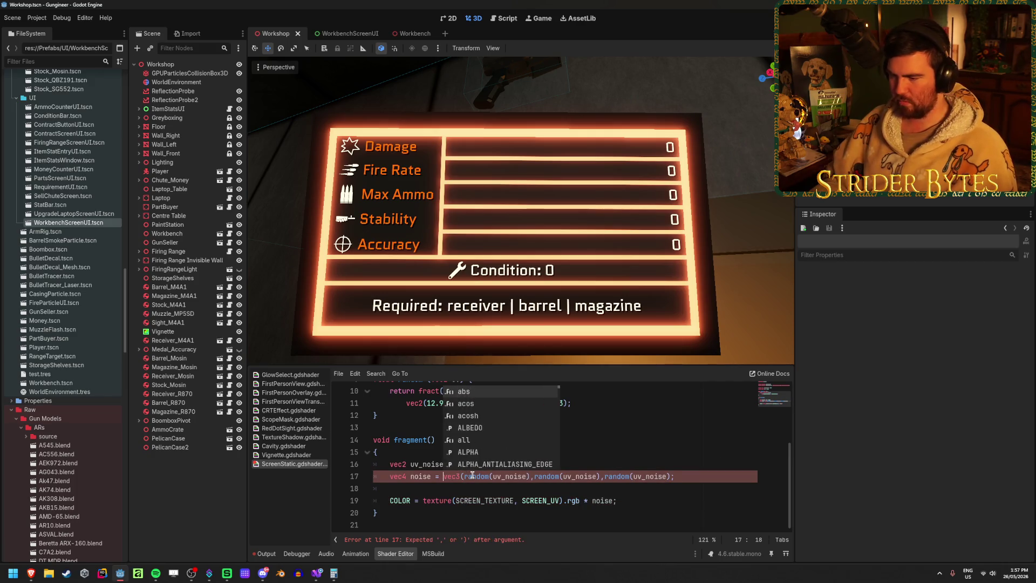
- Change the noise variable's type to vec3 and fix line 17's closing parenthesis
key(Home)
key(ctrl+Right)
key(ctrl+space)
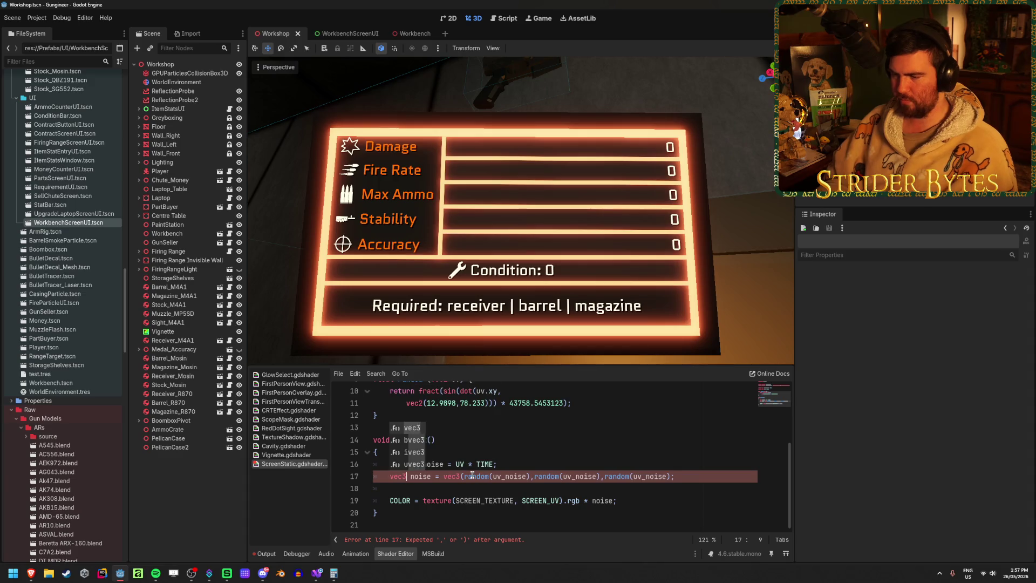
key(Escape)
click(651, 502)
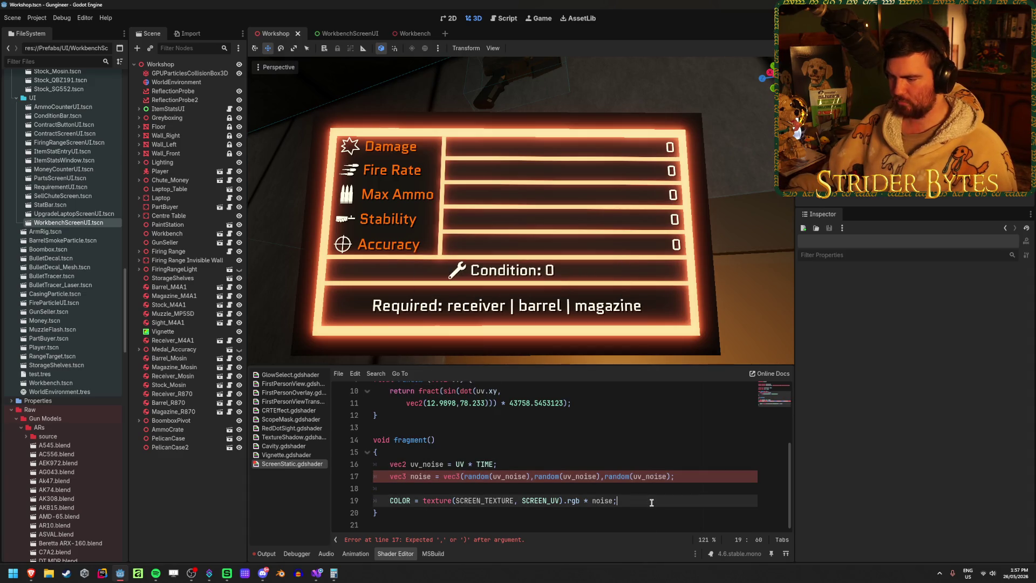
click(526, 478)
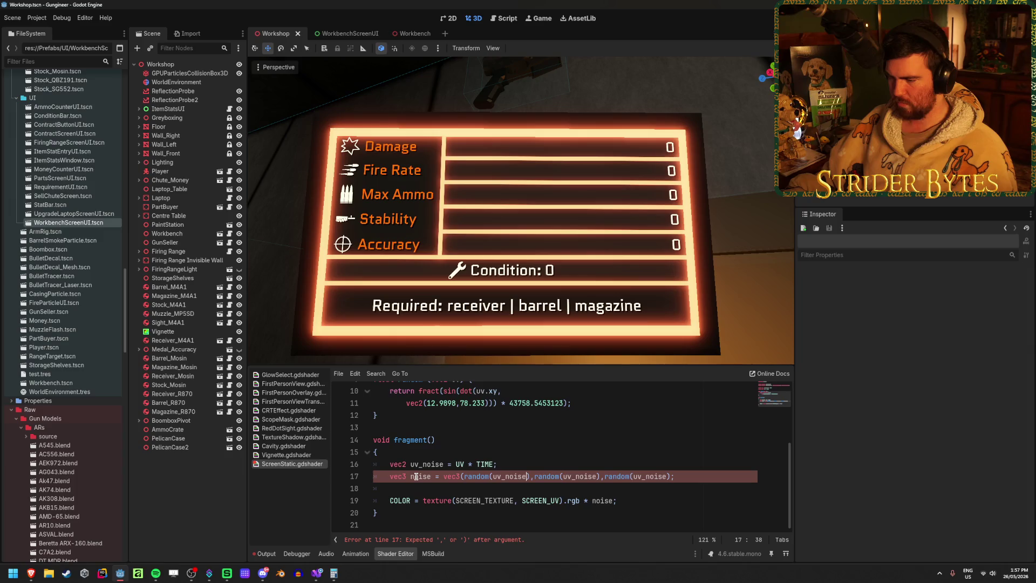
text())
click(693, 479)
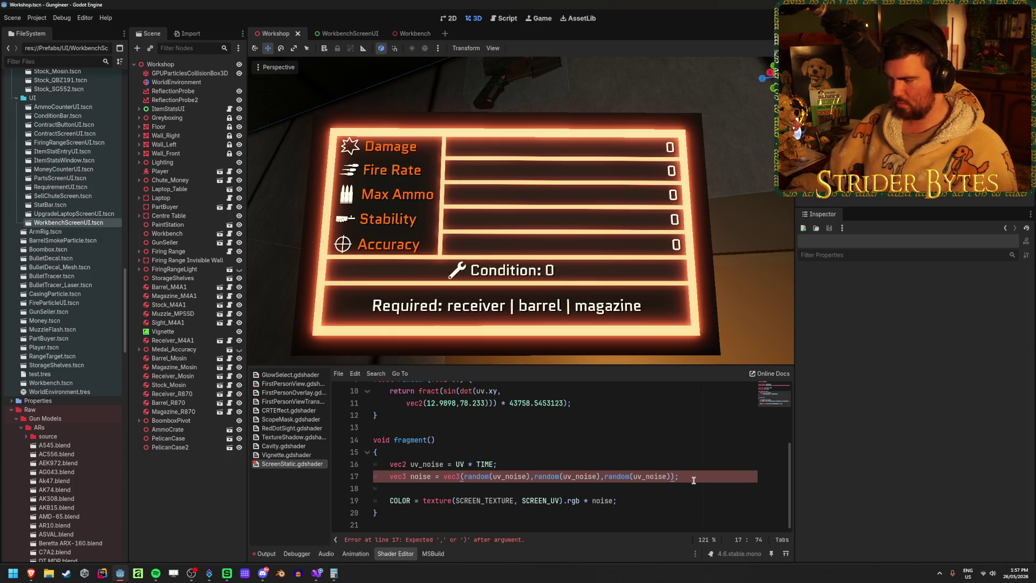
- Replace COLOR with ALBEDO on line 19 of the ScreenStatic shader
click(661, 508)
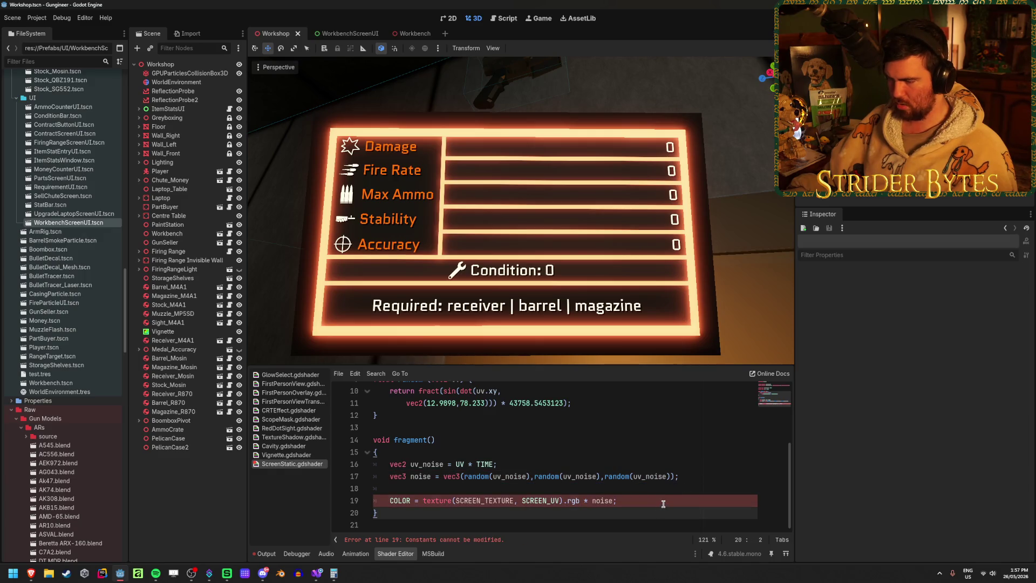
double_click(399, 500)
text(ALB)
key(Return)
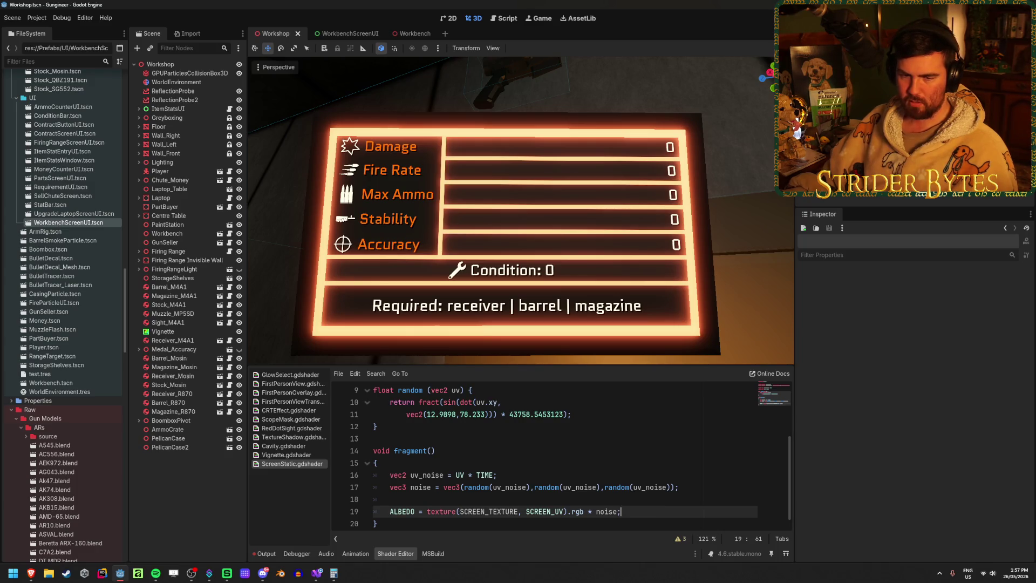
- Return to the Godot editor and bring up the Workbench scene
key(alt+Tab)
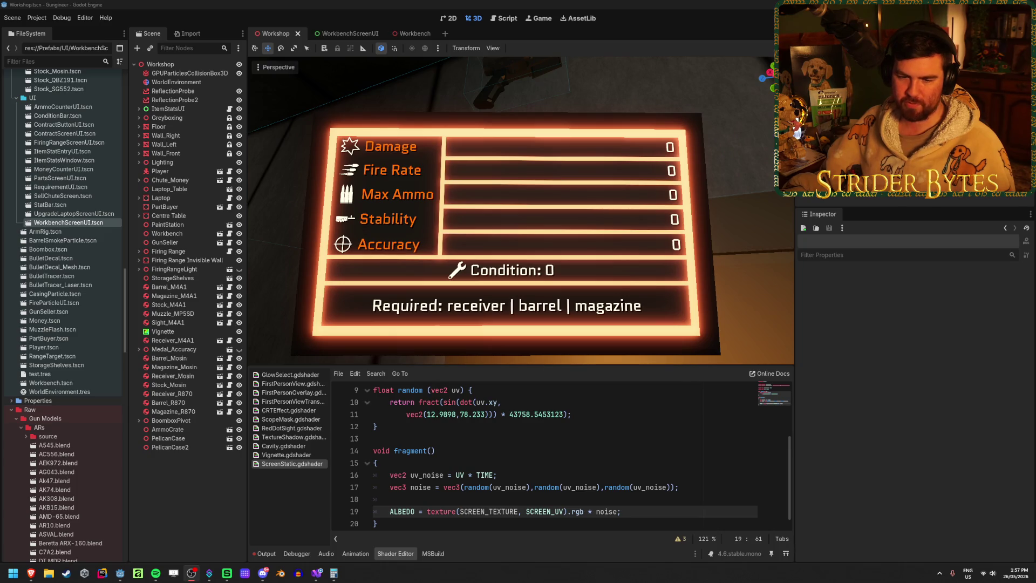
click(644, 508)
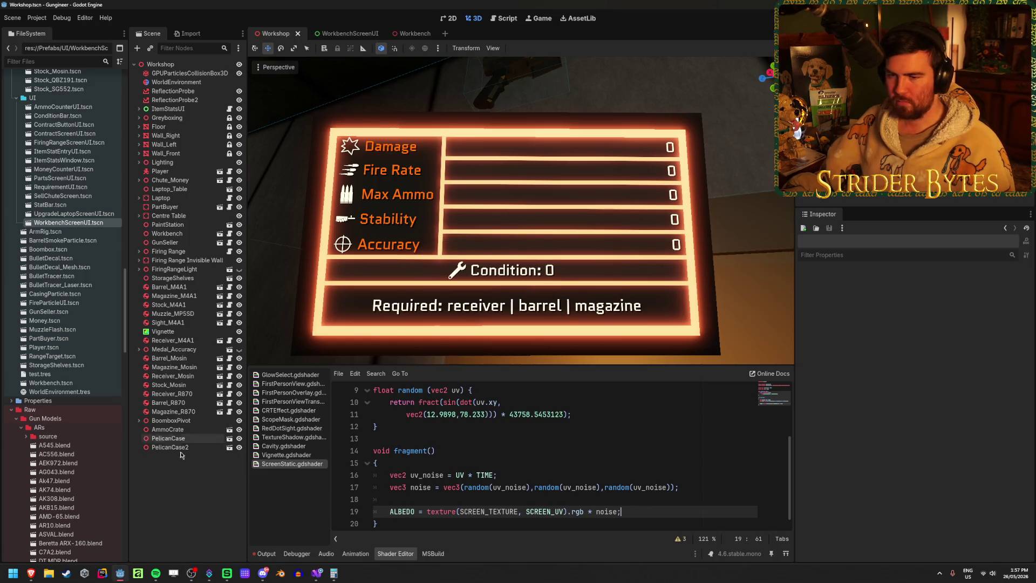
click(411, 33)
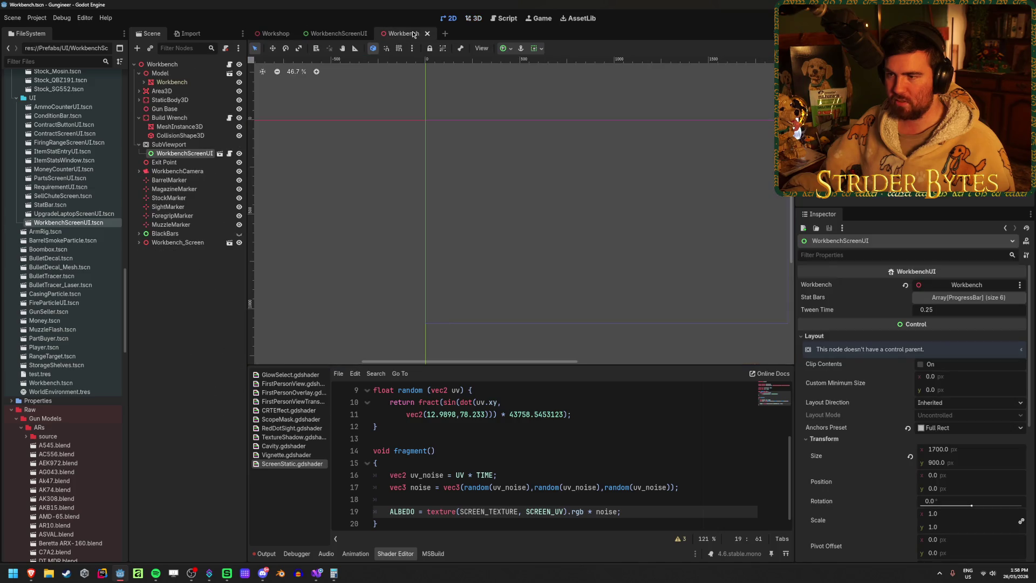
- Duplicate the ScreenRender quad under Workbench_Screen and nudge the copy along Z
click(183, 244)
click(139, 242)
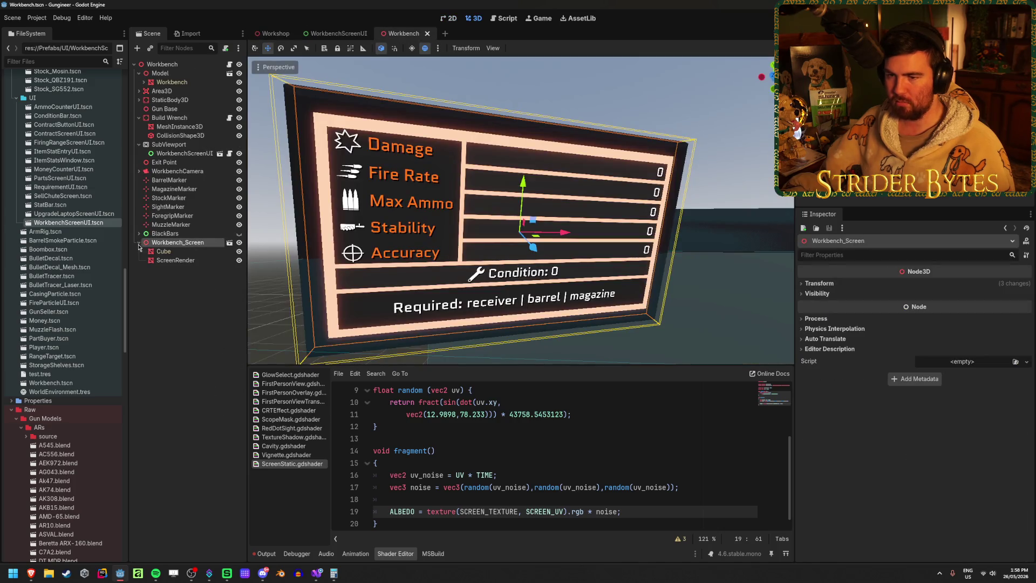
click(170, 260)
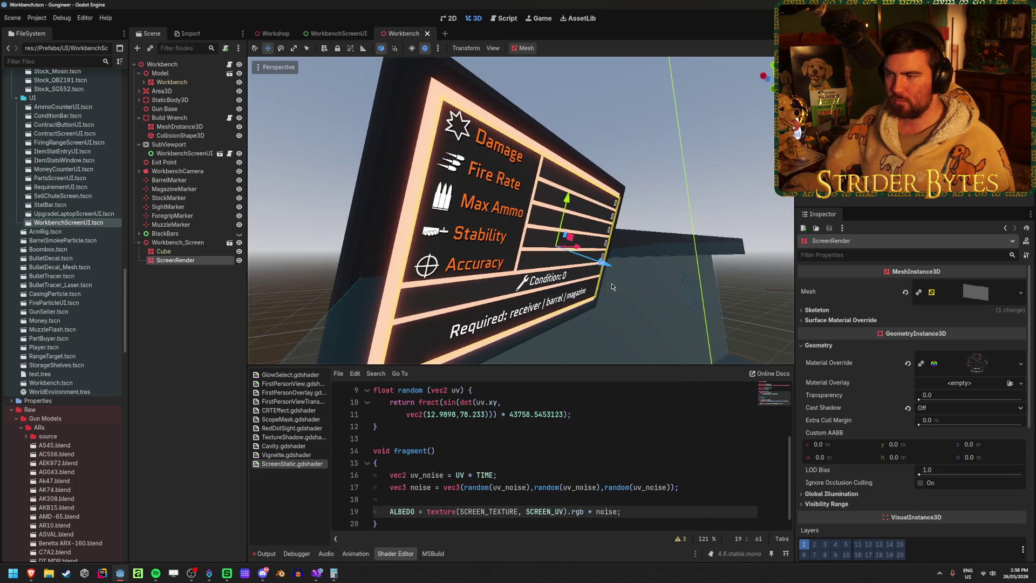
key(ctrl+d)
drag(605, 264, 609, 268)
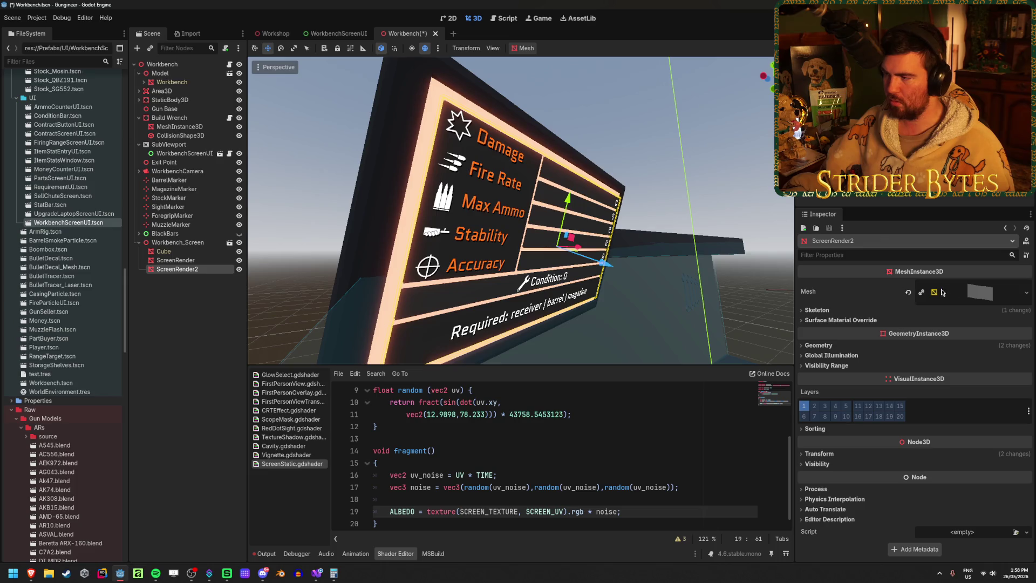
- Make the duplicate's PlaneMesh unique and set its size to 0.9 × 0.5 m
click(979, 292)
click(1020, 292)
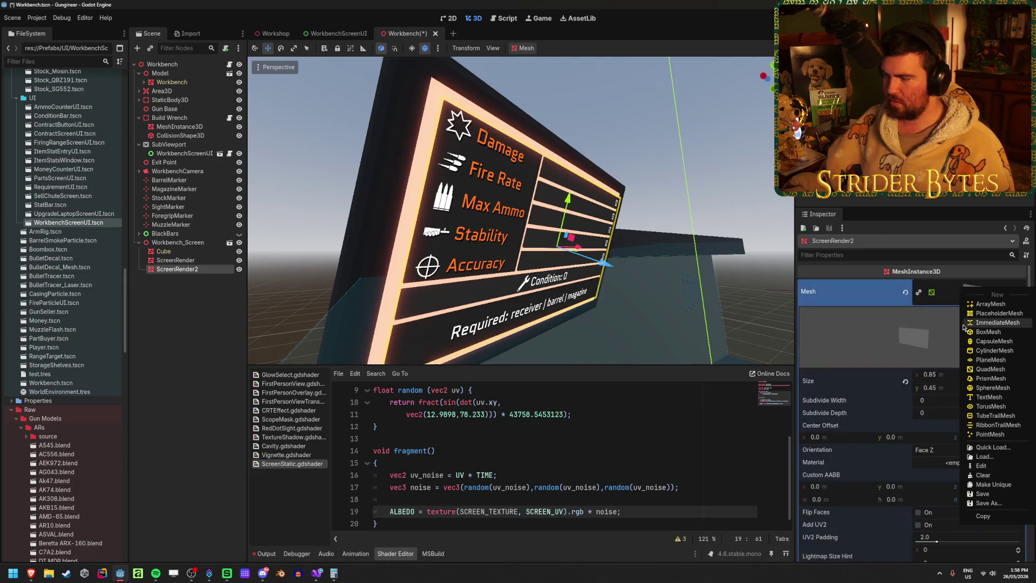
click(993, 493)
click(948, 375)
text(.9)
key(Return)
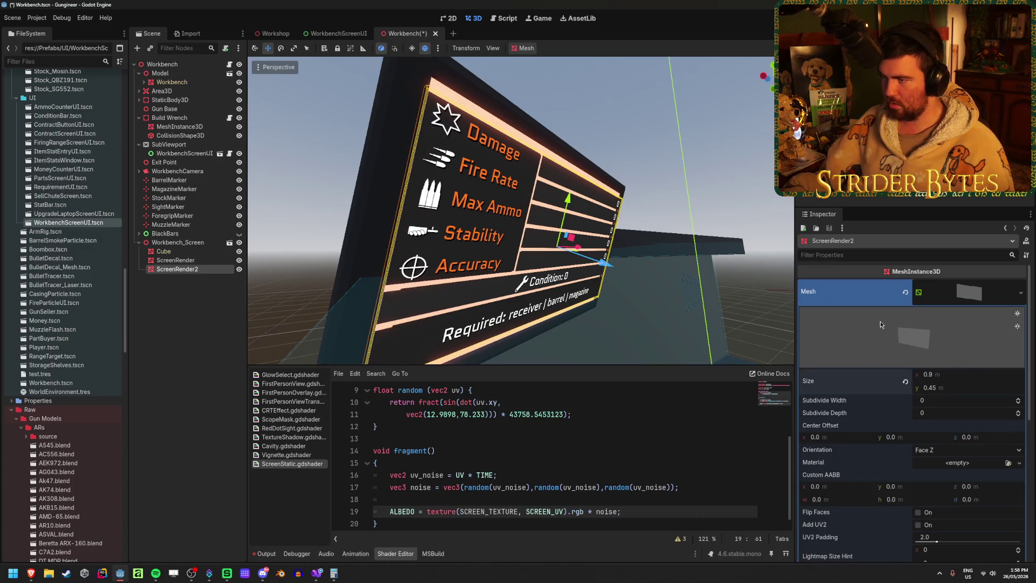
click(955, 388)
text(.5)
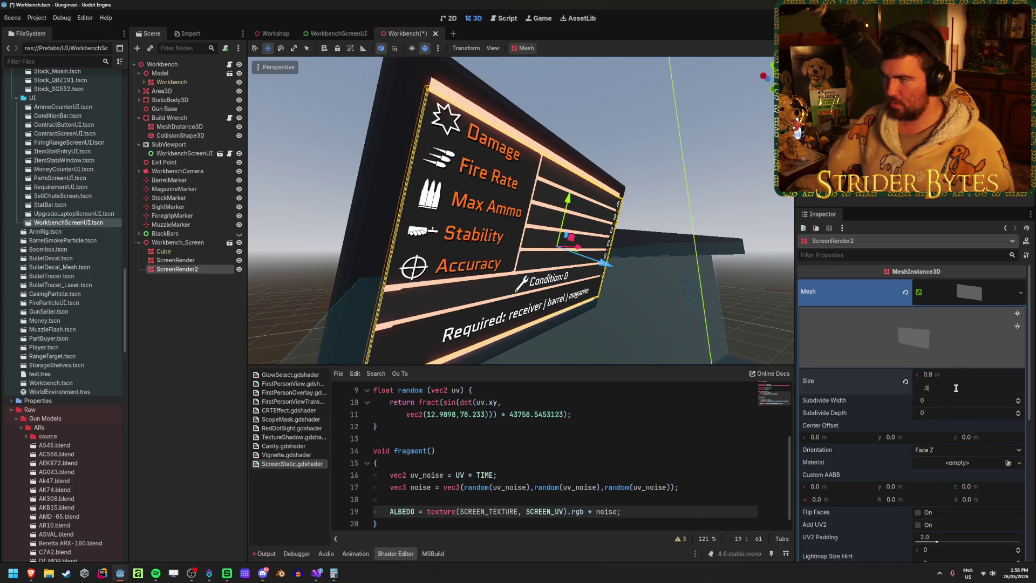
key(Return)
- Expand the duplicate's Geometry properties in the Inspector
scroll(914, 399, down, 5)
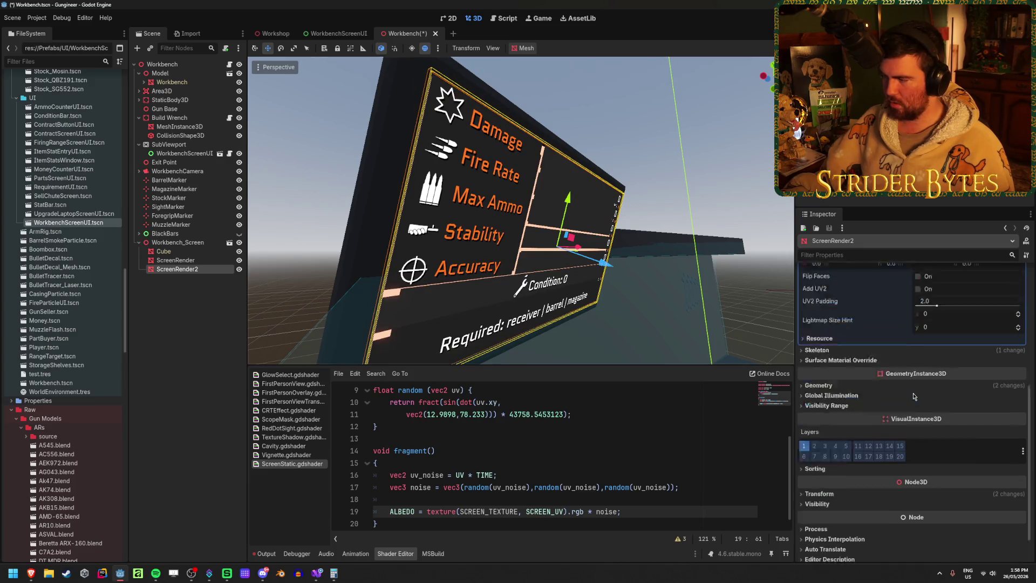
scroll(916, 416, up, 5)
scroll(915, 416, down, 3)
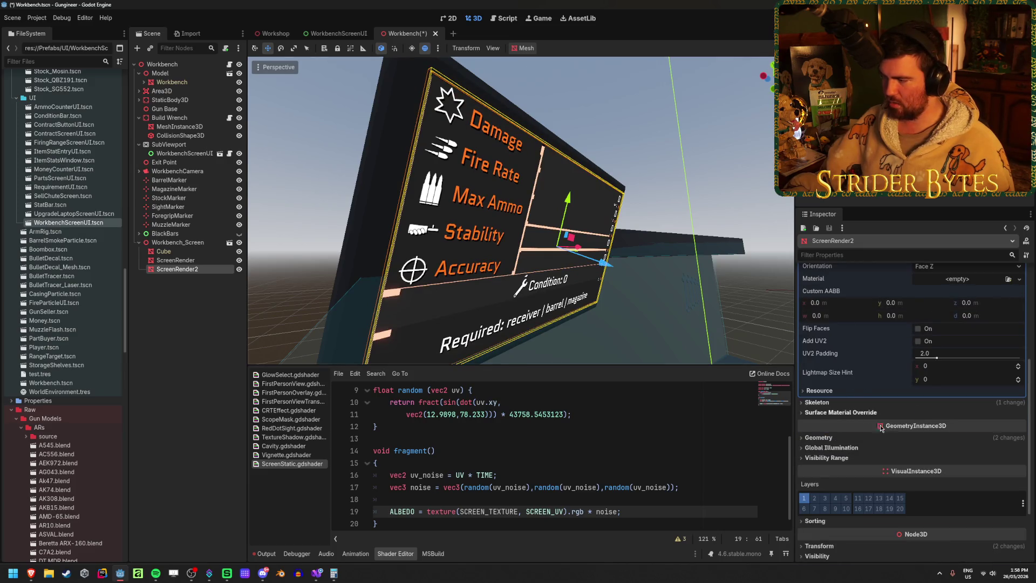
scroll(849, 420, down, 2)
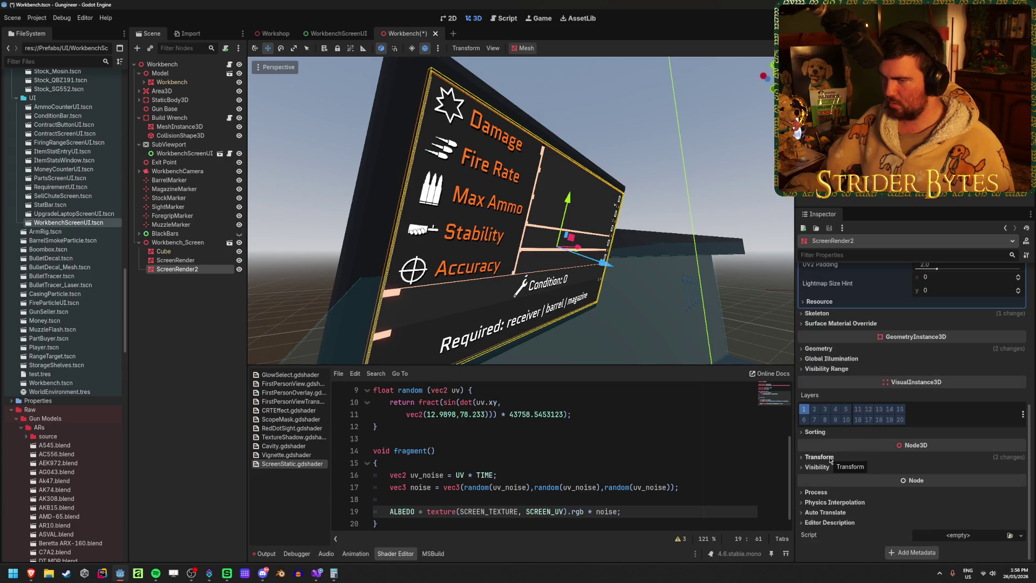
click(846, 348)
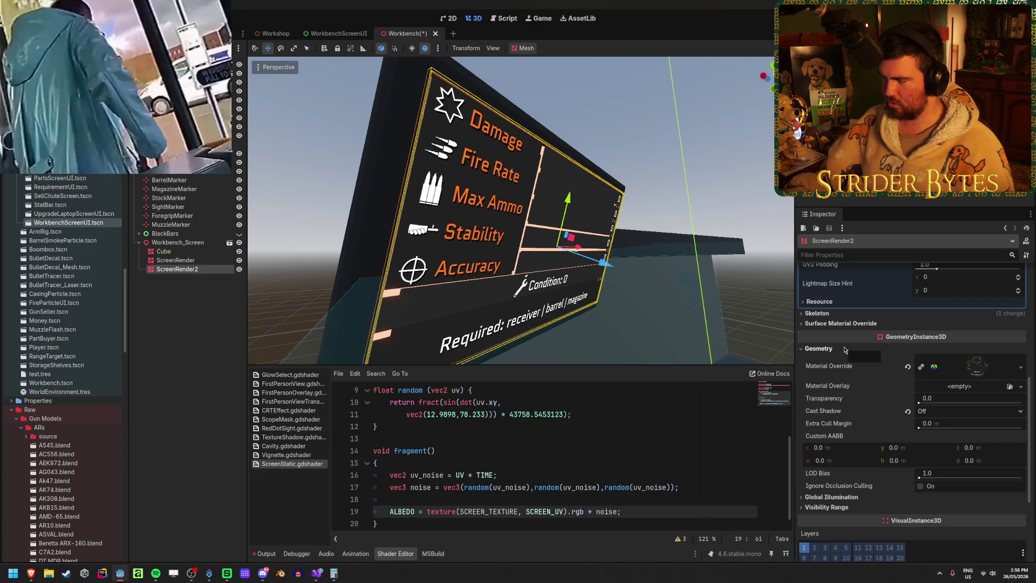
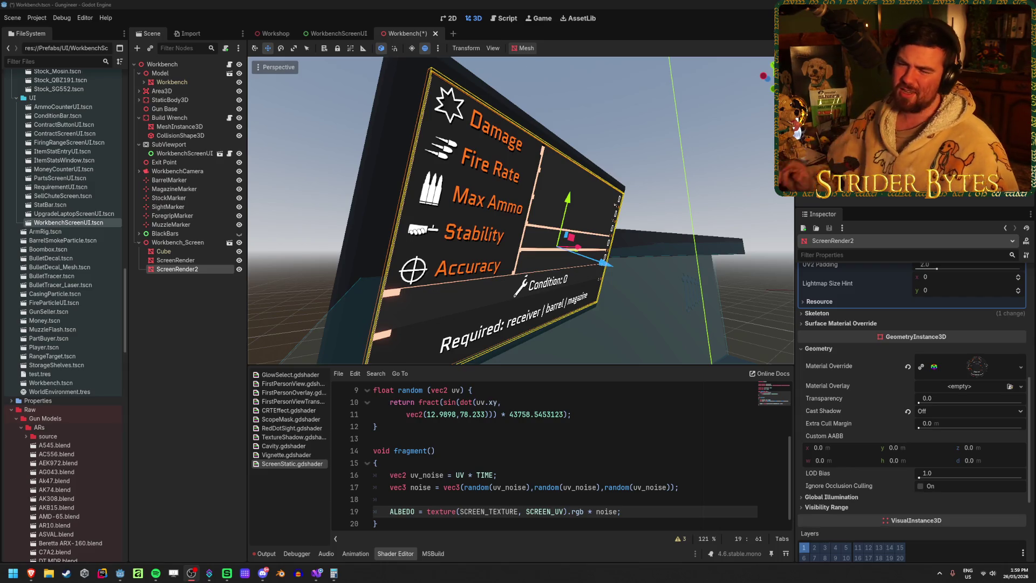
- Save, then replace ScreenRender2's material override with a new ShaderMaterial using ScreenStatic.gdshader
key(ctrl+s)
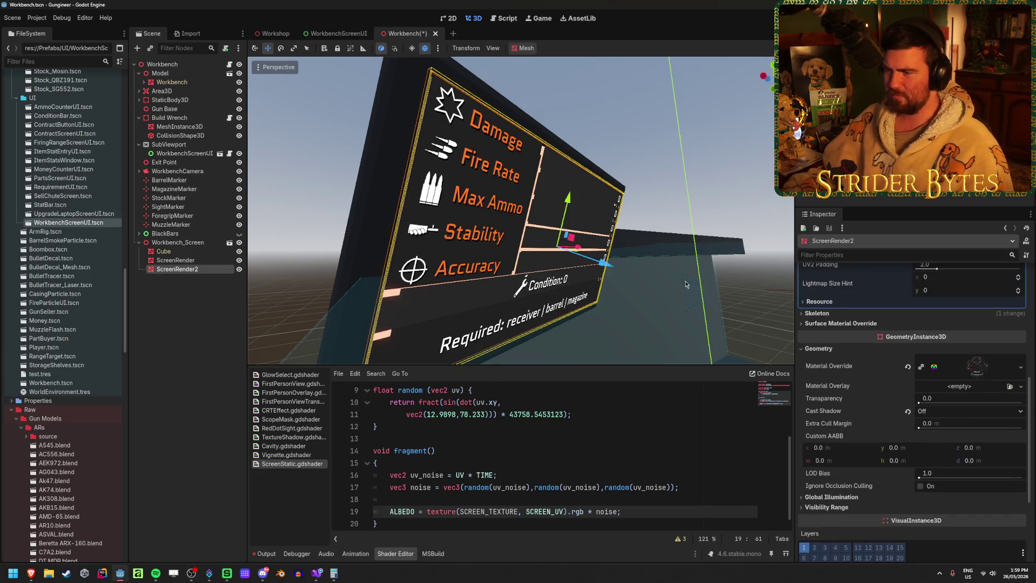
drag(685, 284, 745, 280)
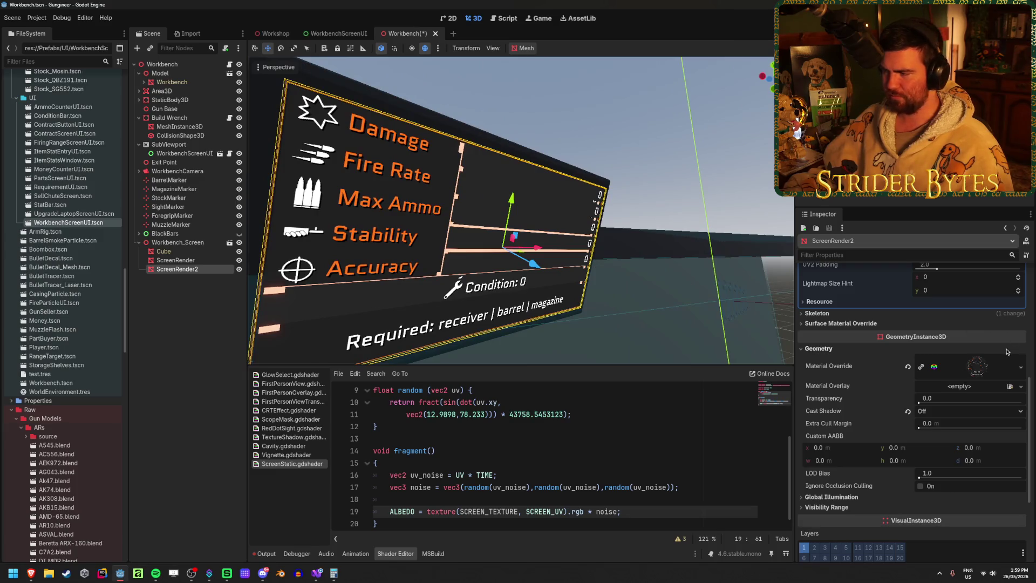
click(909, 367)
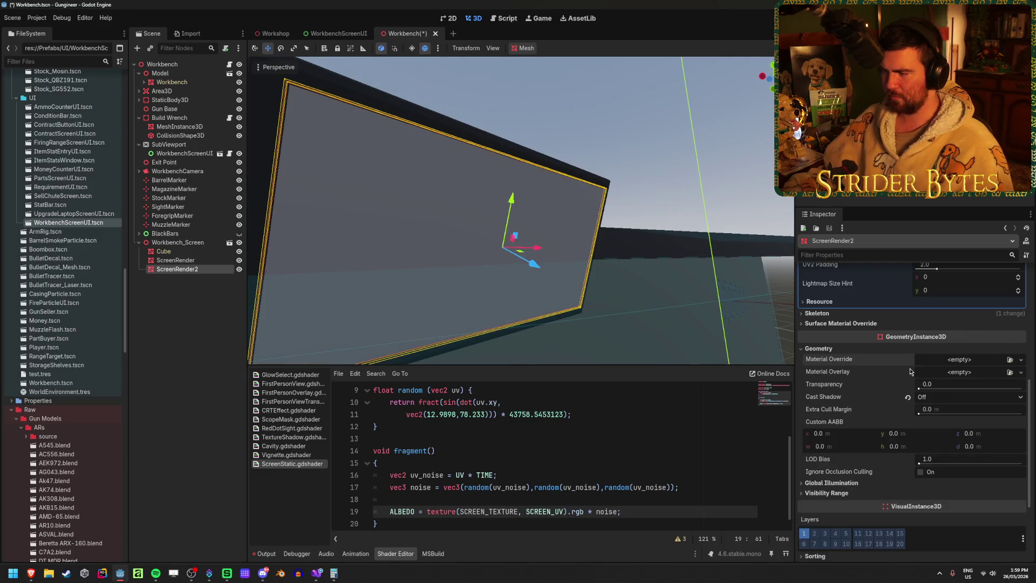
click(1021, 361)
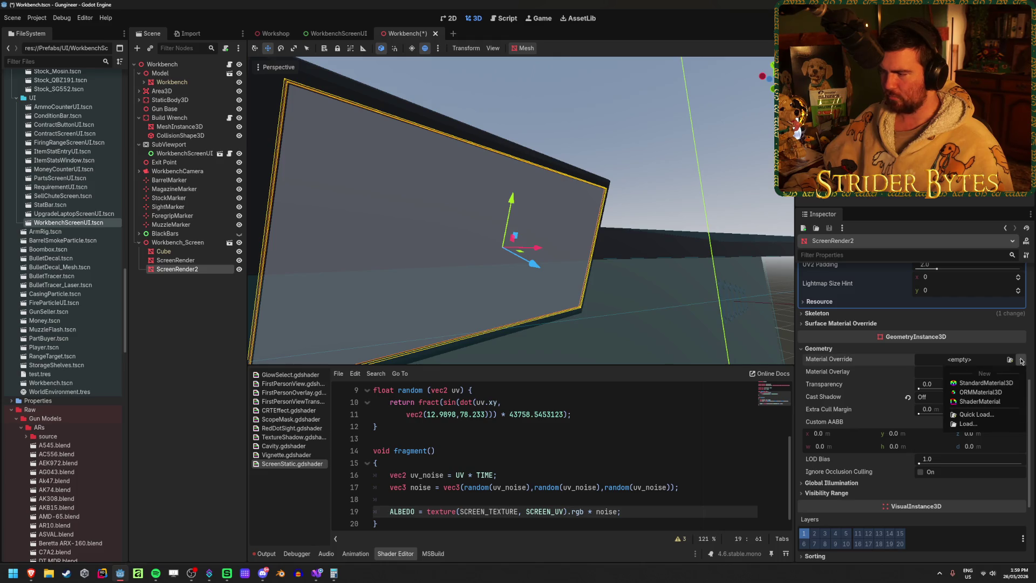
click(967, 371)
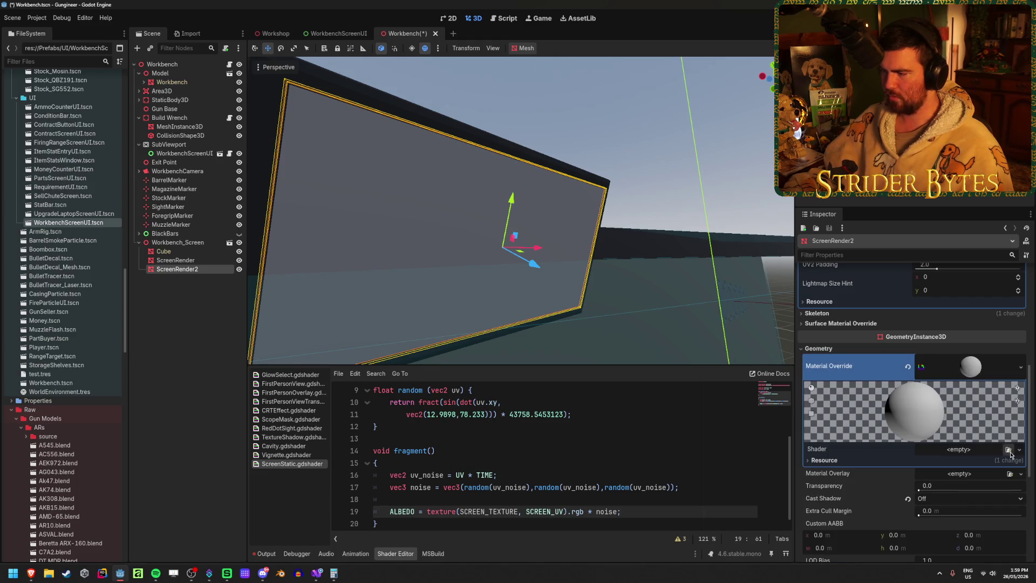
click(1007, 449)
click(488, 195)
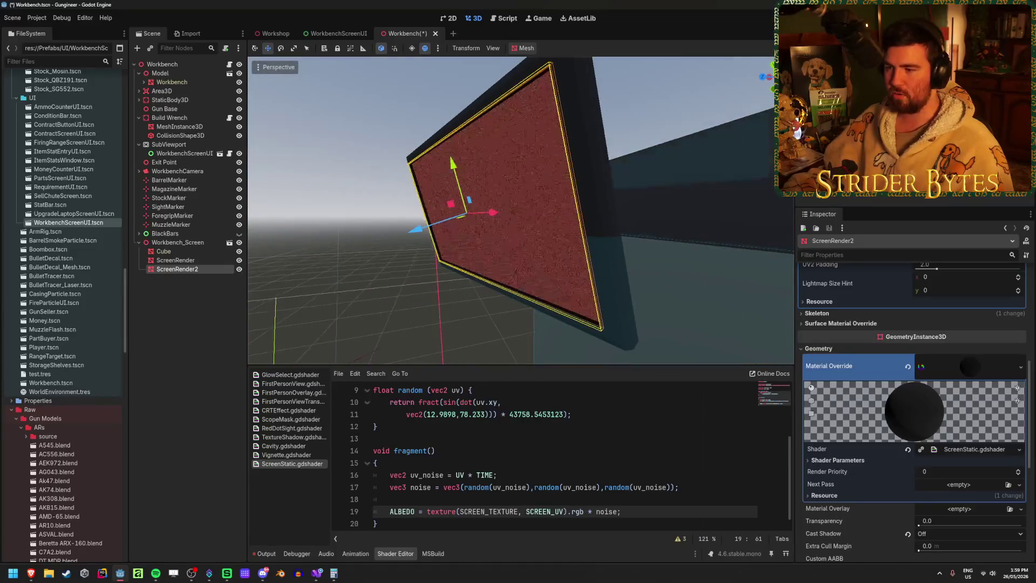
key(g)
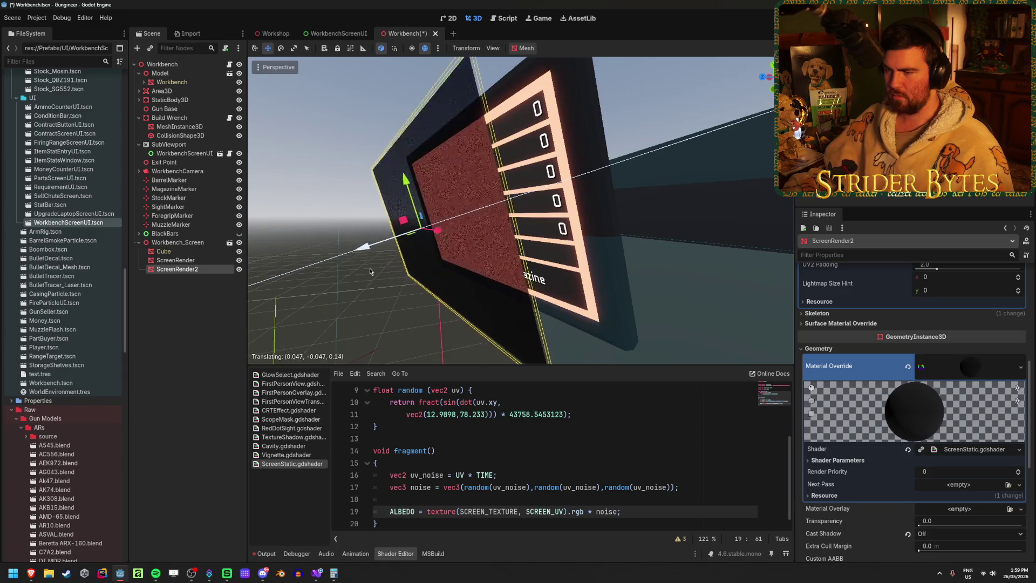
- Place the static-noise mesh against the stats screen and set its material's render priority to -15
click(409, 267)
scroll(871, 383, down, 3)
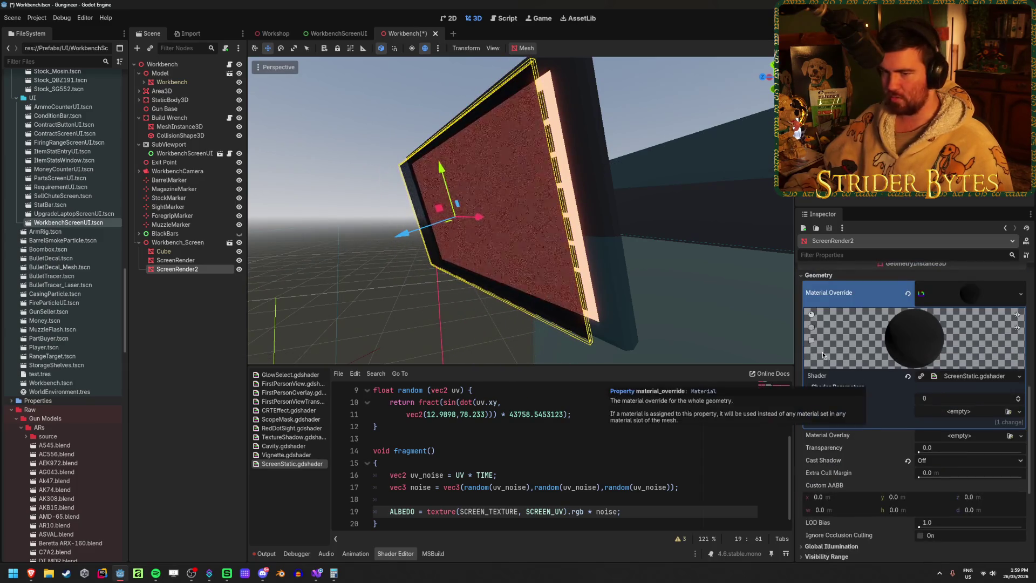
drag(614, 261, 540, 248)
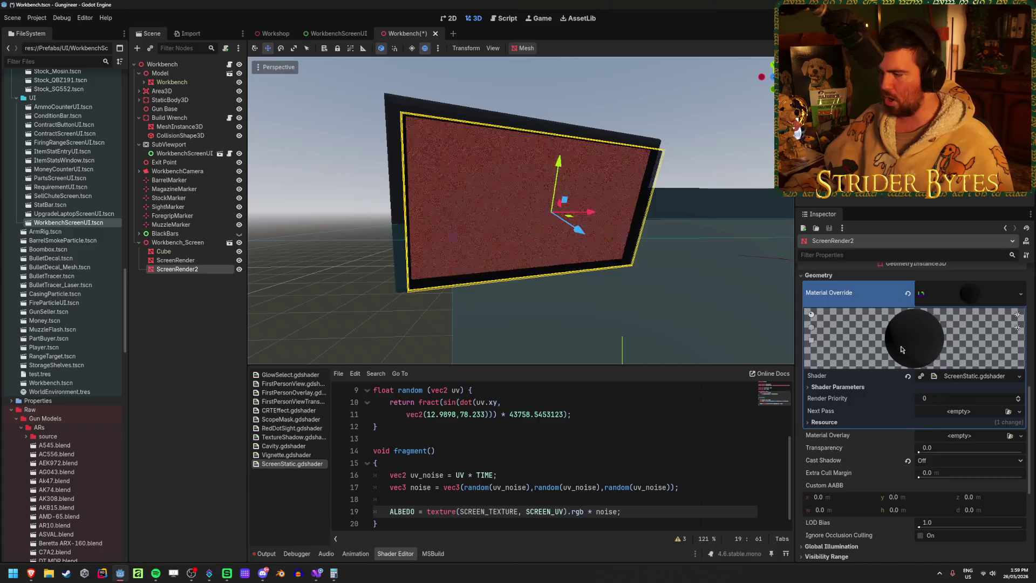
scroll(849, 385, down, 1)
mouse_move(949, 361)
mouse_down()
mouse_move(971, 361)
mouse_move(917, 362)
mouse_move(947, 361)
mouse_up()
drag(729, 324, 637, 318)
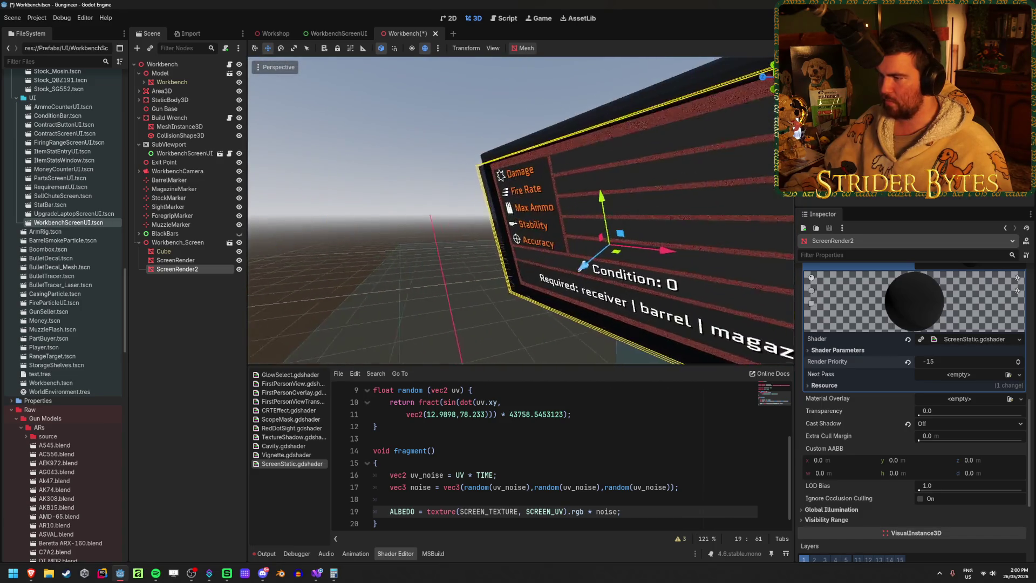
- Nudge ScreenRender2 along Z and set the noise material's render priority to -7
drag(585, 267, 577, 265)
scroll(576, 266, up, 3)
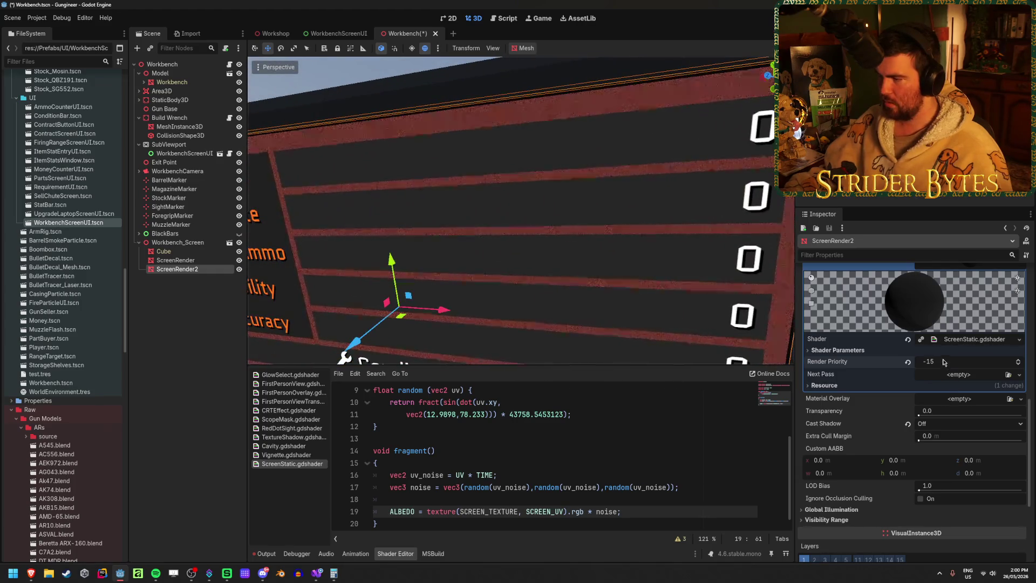
mouse_move(943, 362)
mouse_down()
mouse_move(912, 362)
mouse_move(930, 361)
mouse_up()
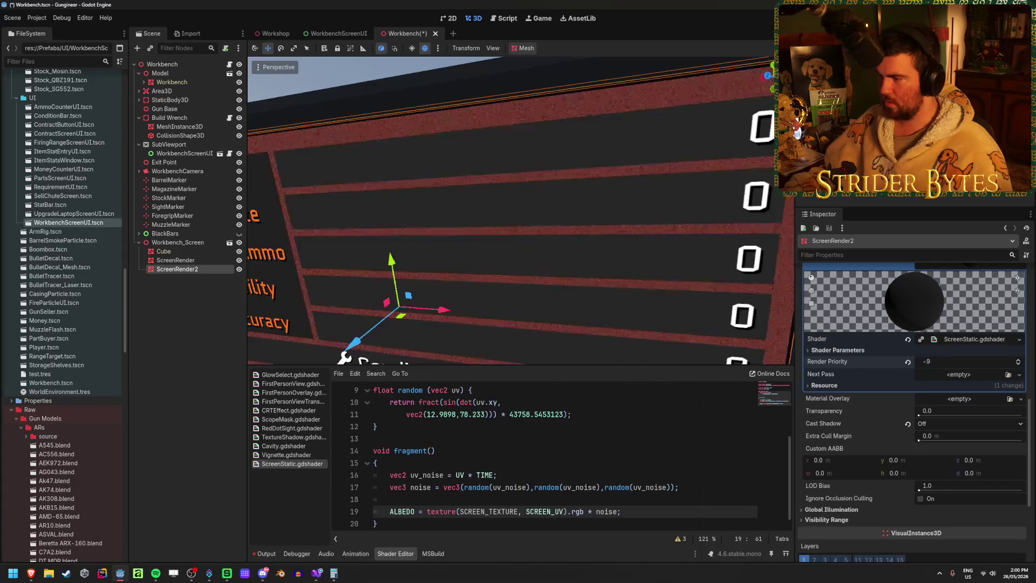
drag(513, 216, 475, 232)
scroll(408, 204, up, 3)
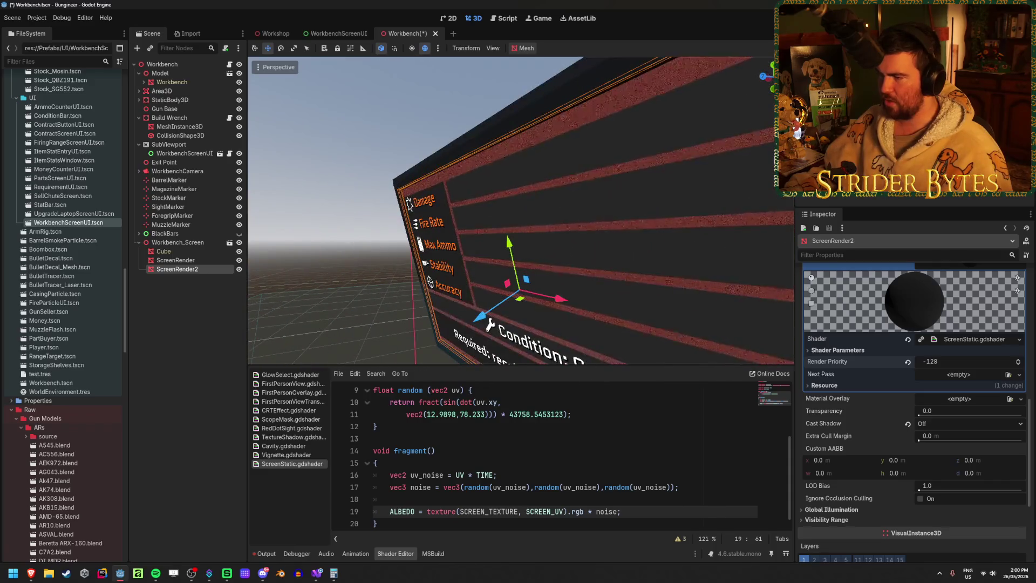
drag(927, 362, 925, 362)
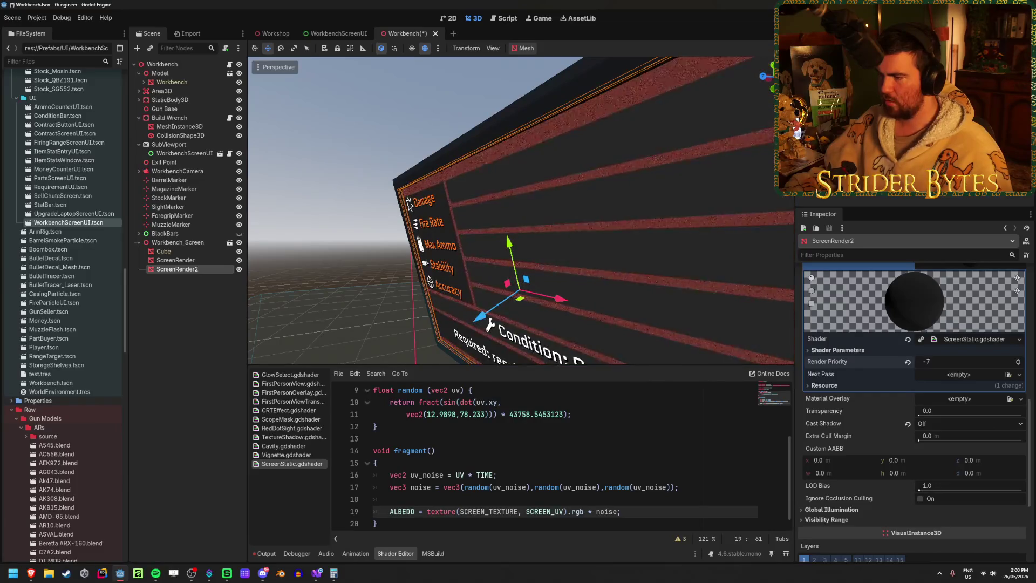
- Save the scene, check it in the running game, then reselect ScreenRender2 from an oblique view
key(ctrl+s)
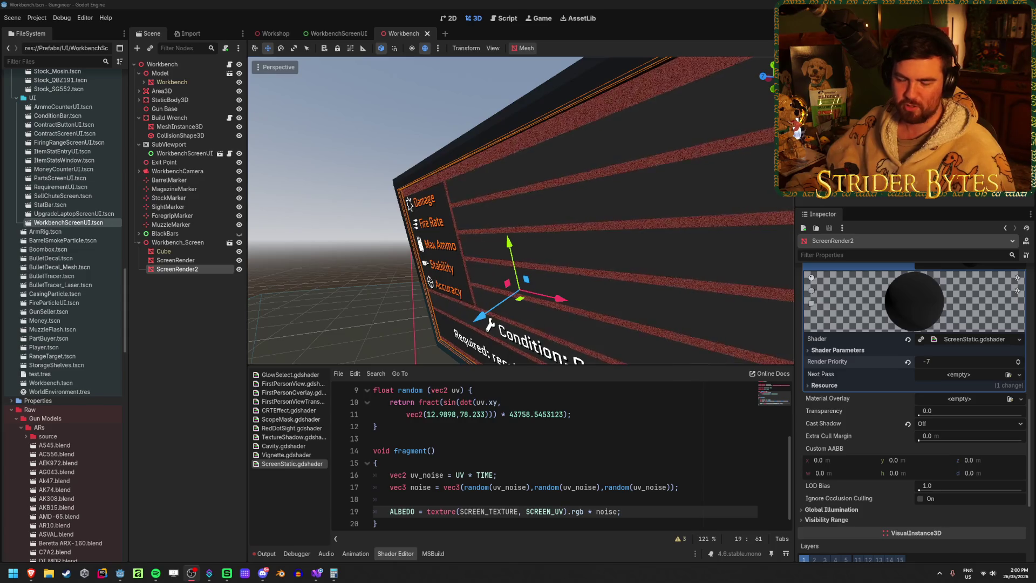
key(alt+Tab)
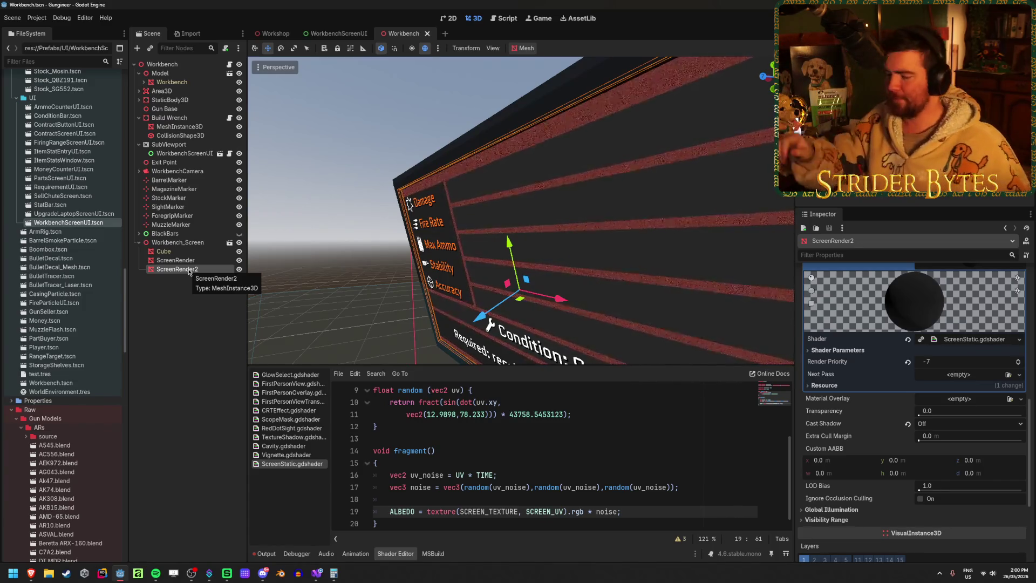
click(196, 270)
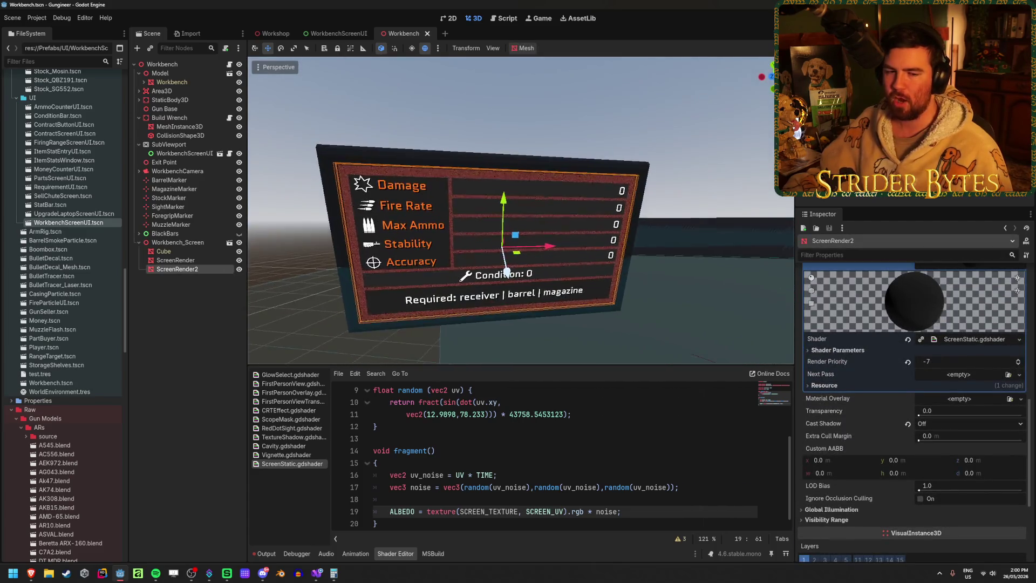
drag(516, 289, 539, 274)
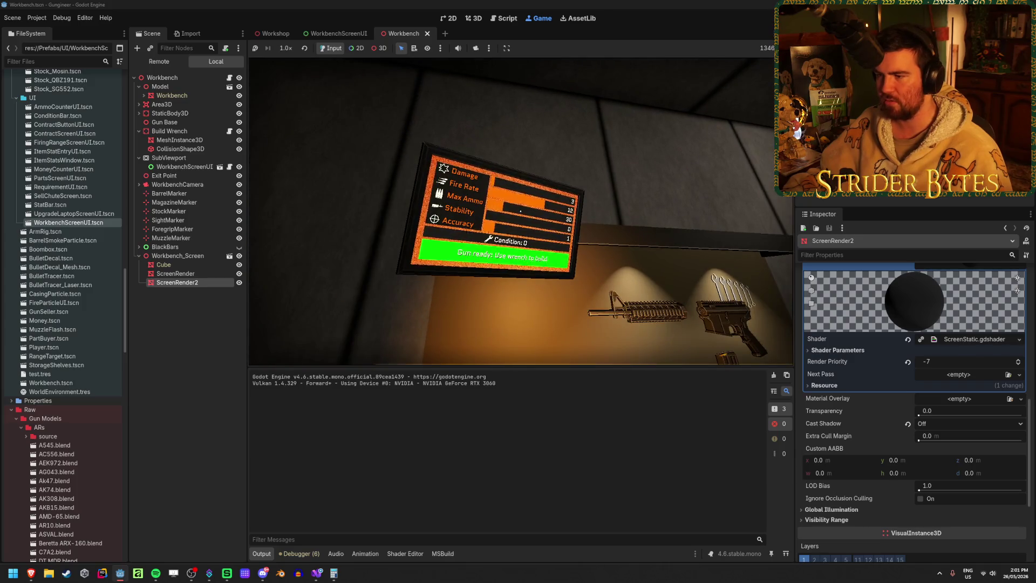
- Stop the game and set ScreenRender's material override render priority to 34, then save
key(F8)
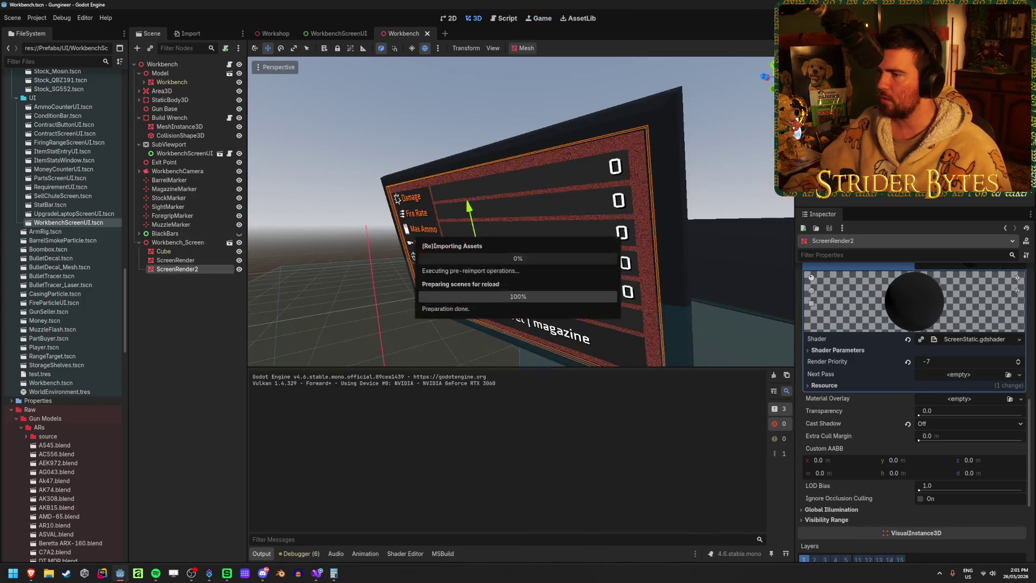
click(175, 260)
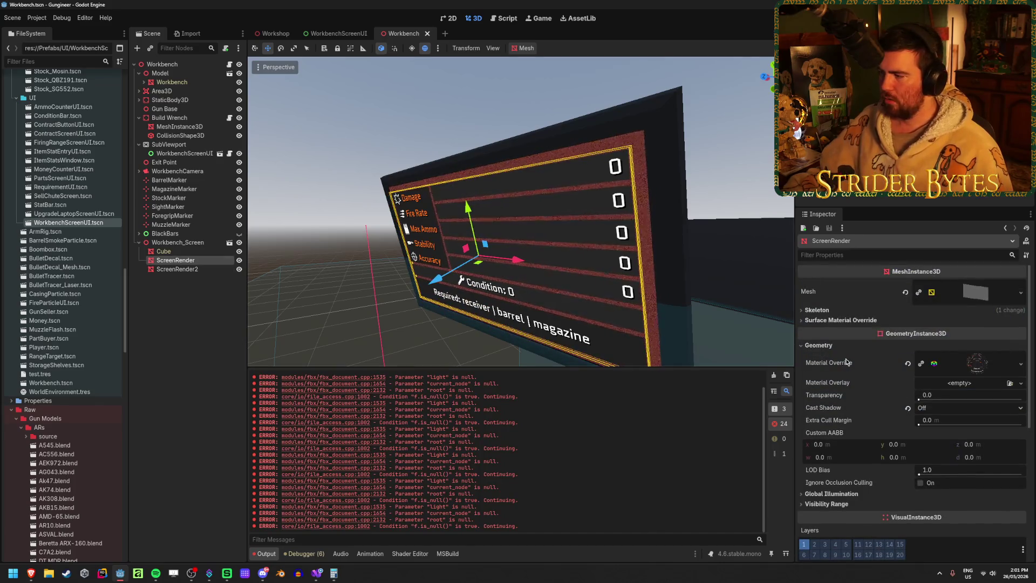
click(977, 363)
scroll(972, 358, down, 10)
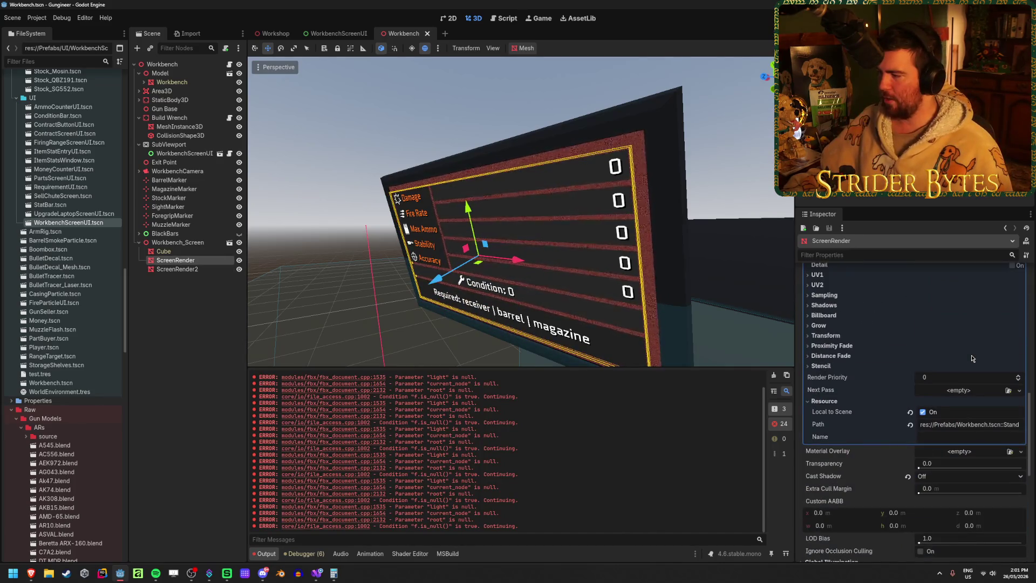
drag(960, 380, 978, 381)
key(ctrl+s)
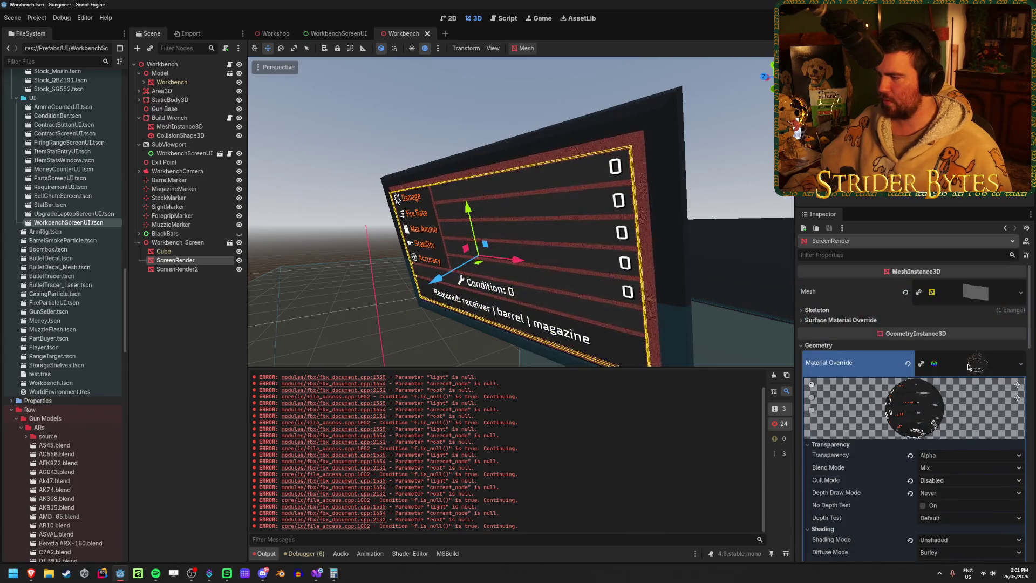
- Reselect ScreenRender2, view the screen from the front, and bring up the ScreenStatic shader code
click(196, 319)
click(317, 574)
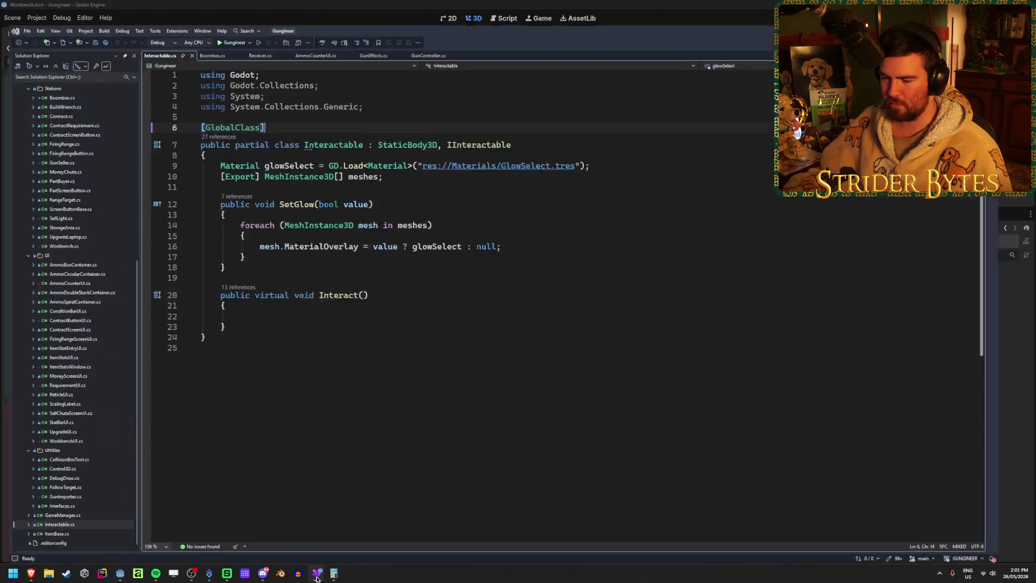
key(alt+Tab)
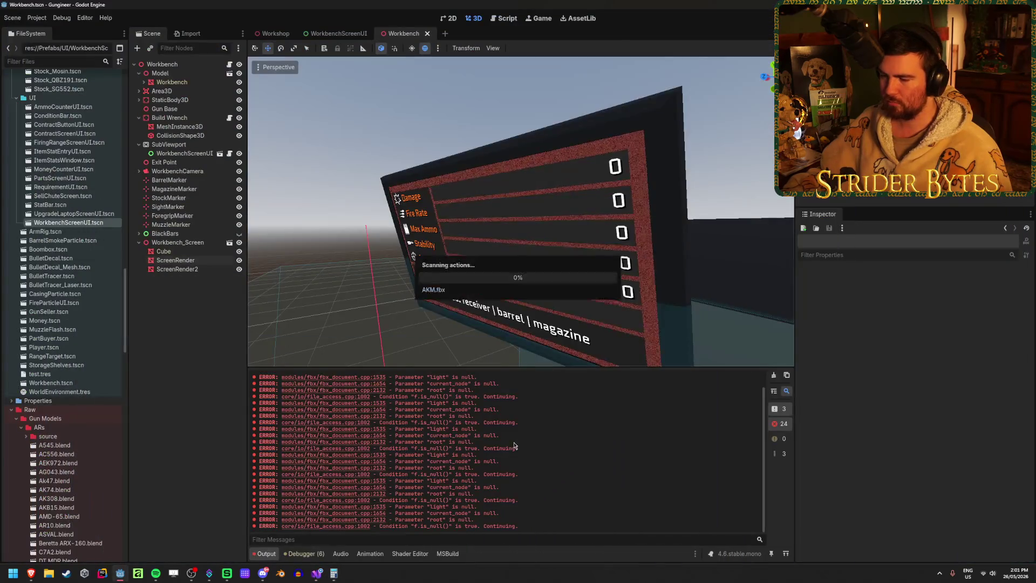
click(196, 269)
drag(545, 282, 490, 286)
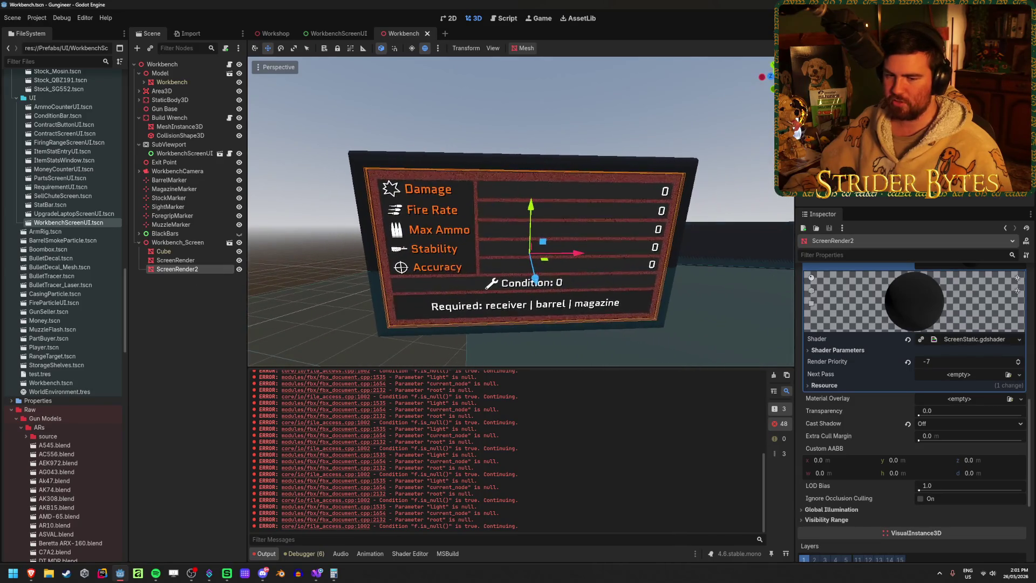
scroll(522, 227, up, 3)
mouse_move(523, 227)
mouse_down()
mouse_move(523, 200)
mouse_move(522, 213)
mouse_up()
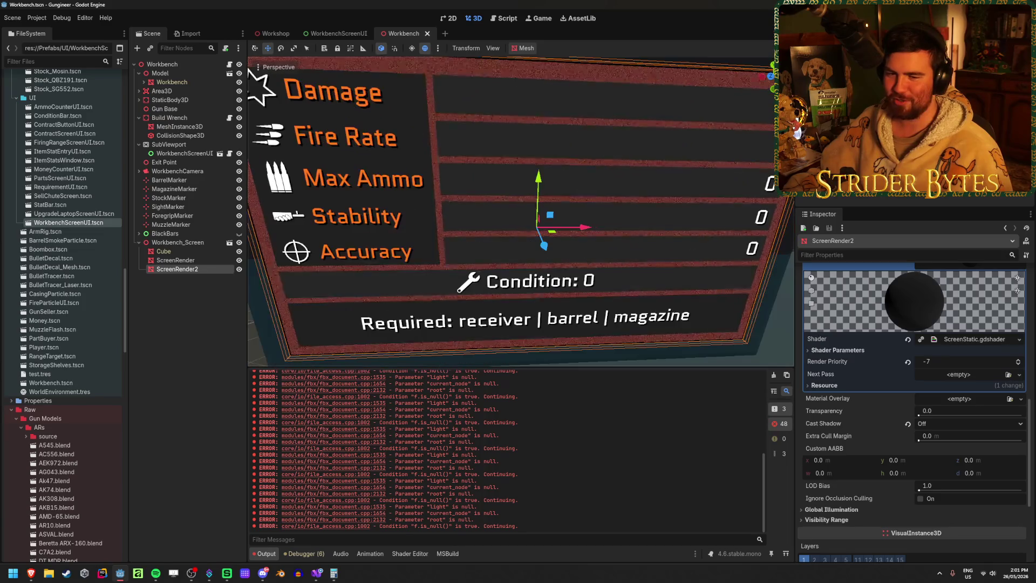
scroll(522, 213, down, 4)
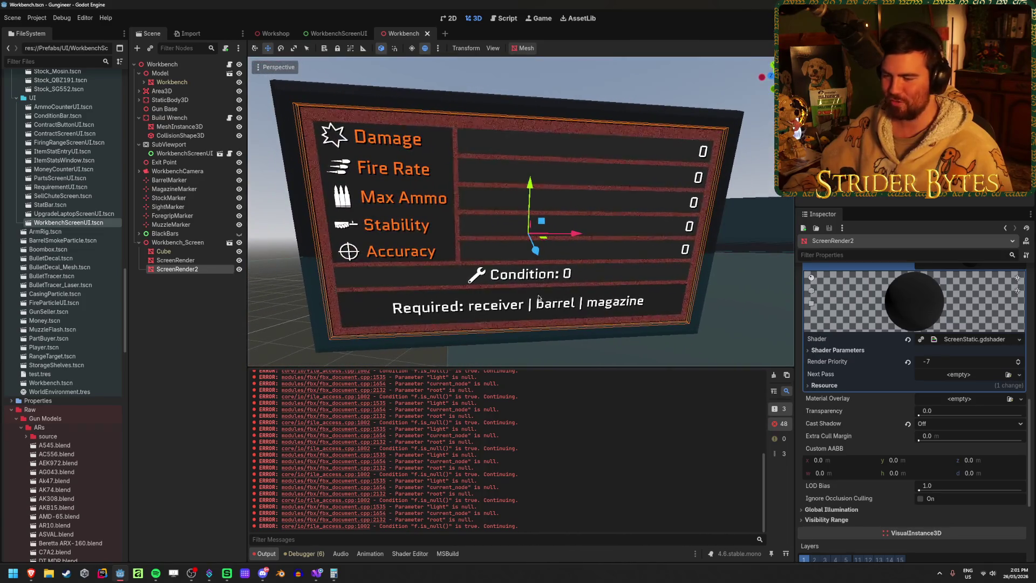
click(430, 551)
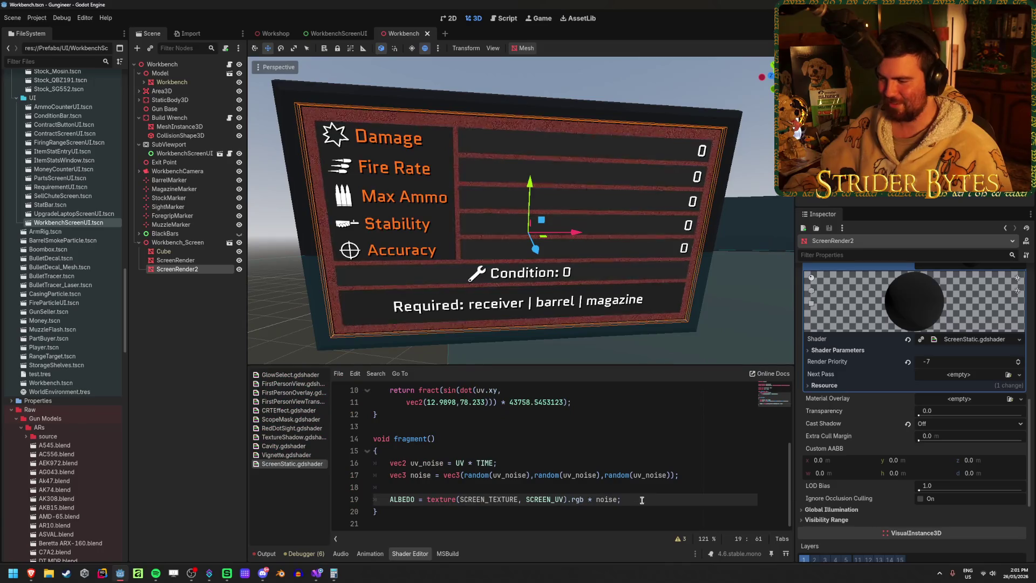
- Add an ALPHA line in ScreenStatic using texture(SCREEN_TEXTURE, SCREEN_UV).a
key(Return)
text(ALPHA =)
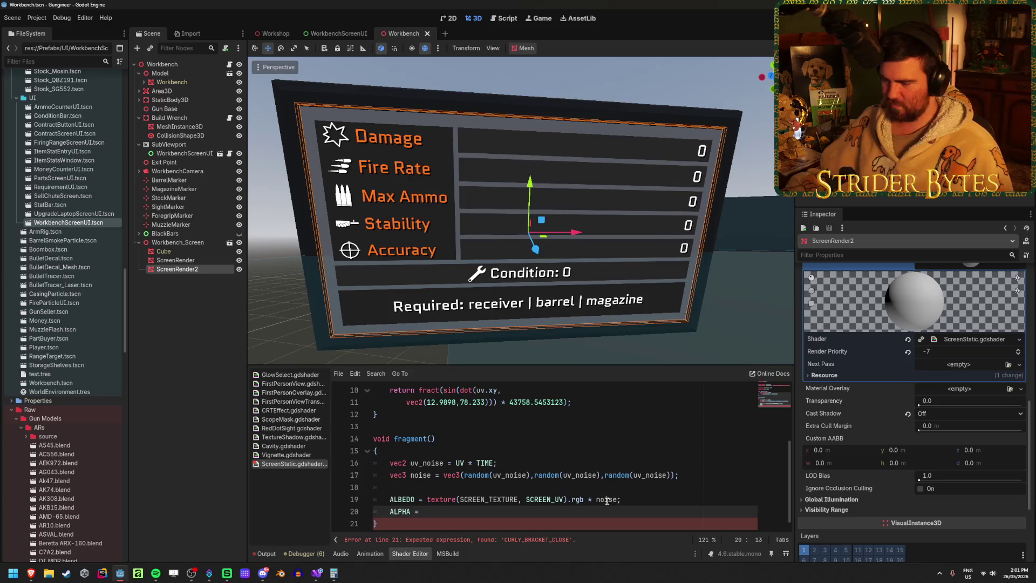
drag(567, 499, 423, 499)
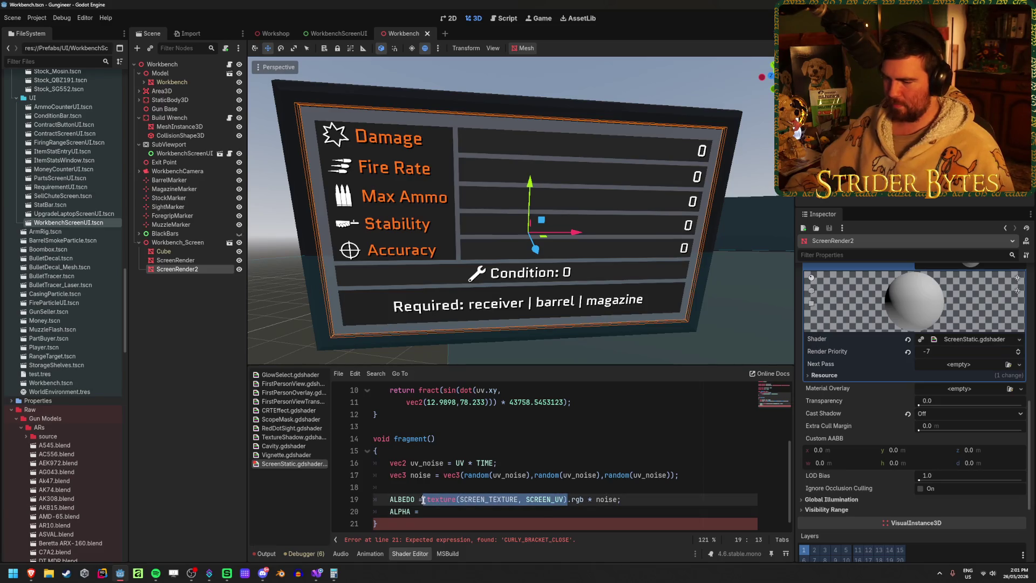
key(ctrl+c)
click(439, 511)
key(ctrl+v)
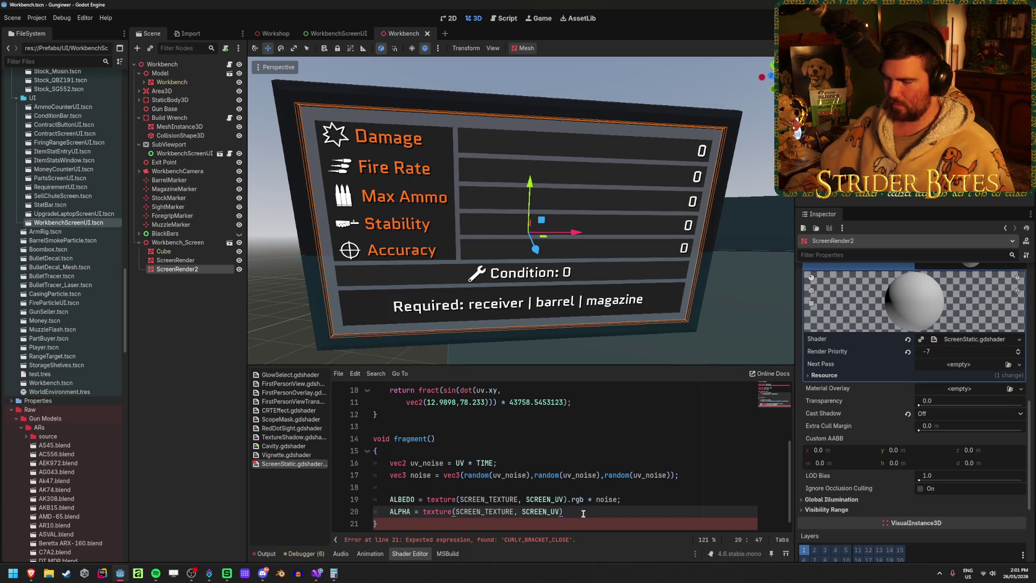
text(.a *)
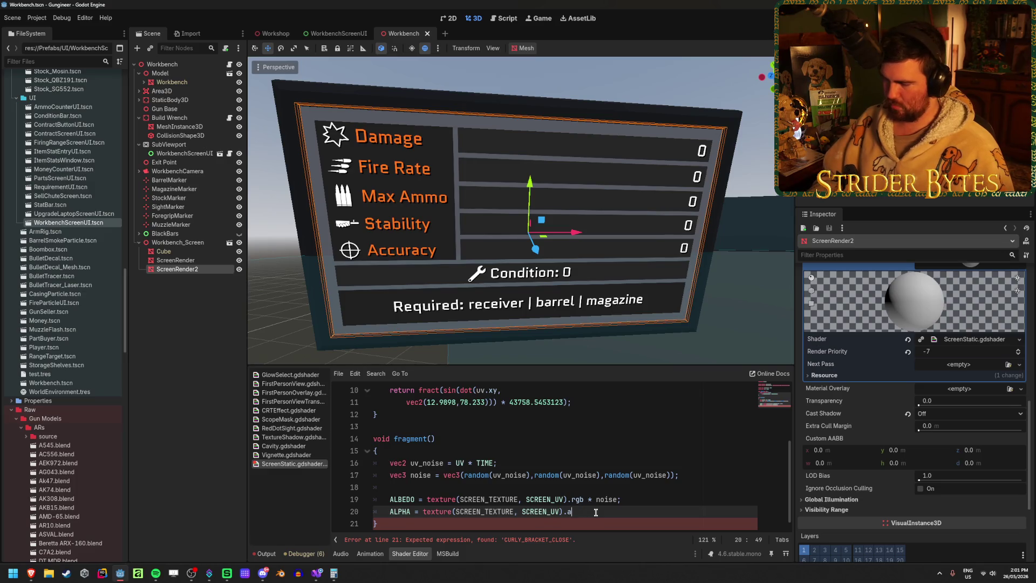
text(;)
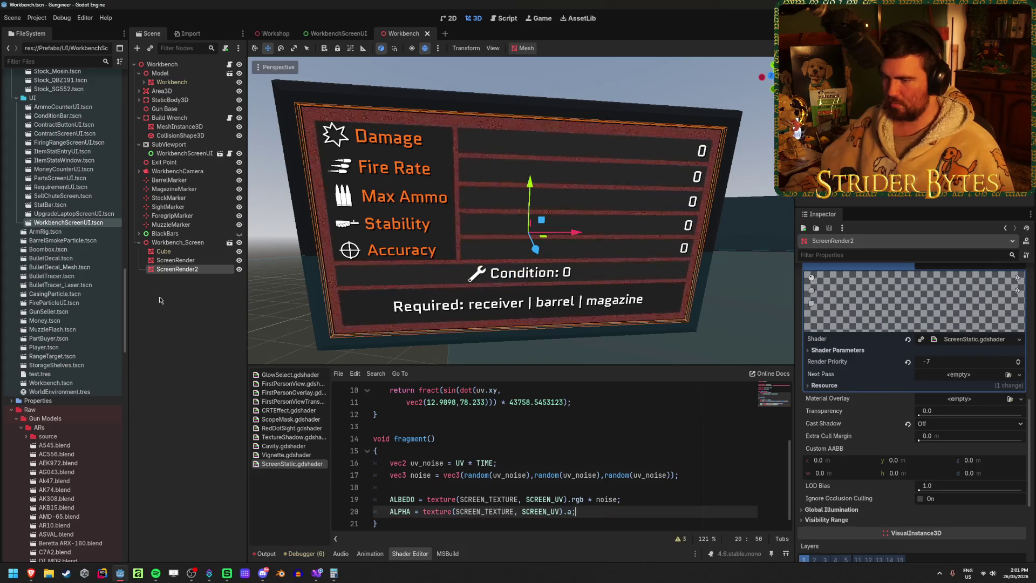
scroll(493, 293, up, 3)
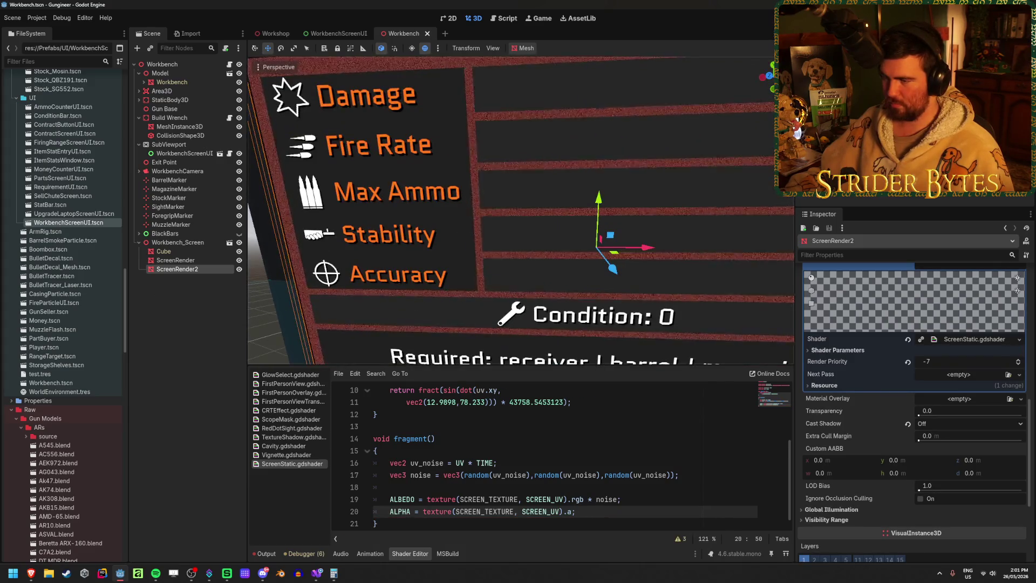
scroll(521, 210, down, 3)
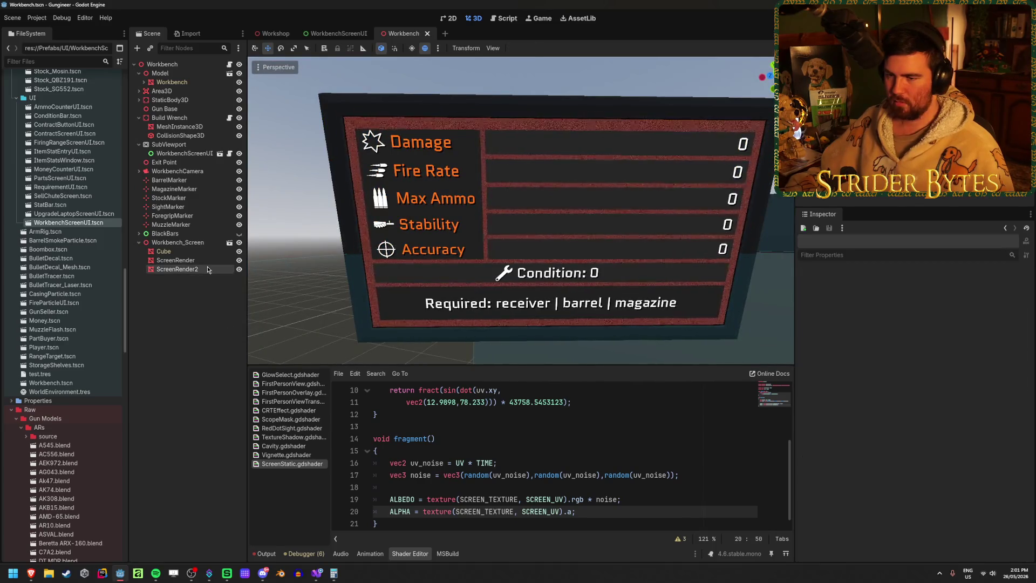
- Focus on the ScreenRender2 static overlay node and delete it
key(f)
scroll(542, 254, up, 4)
scroll(542, 254, down, 3)
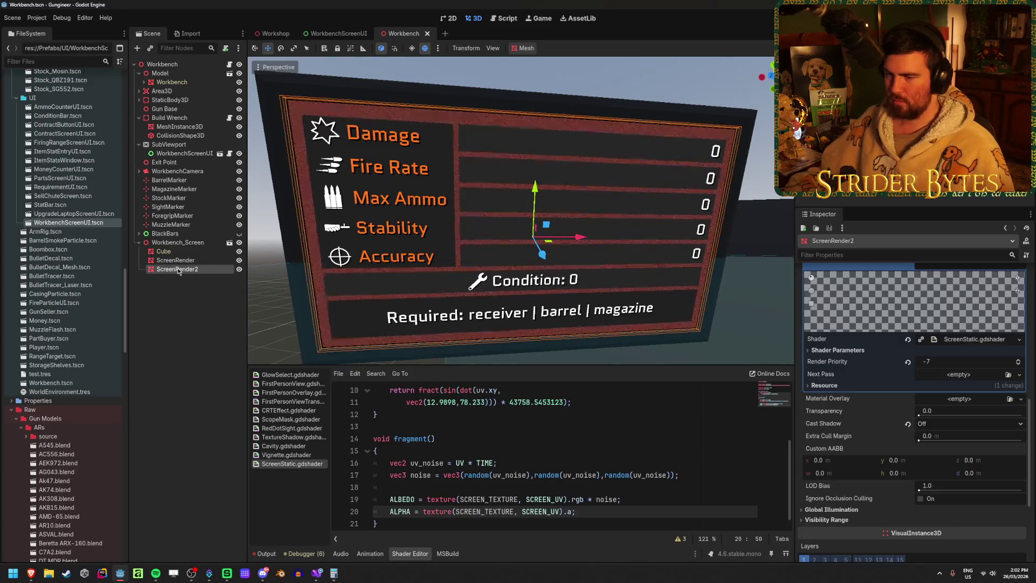
key(Delete)
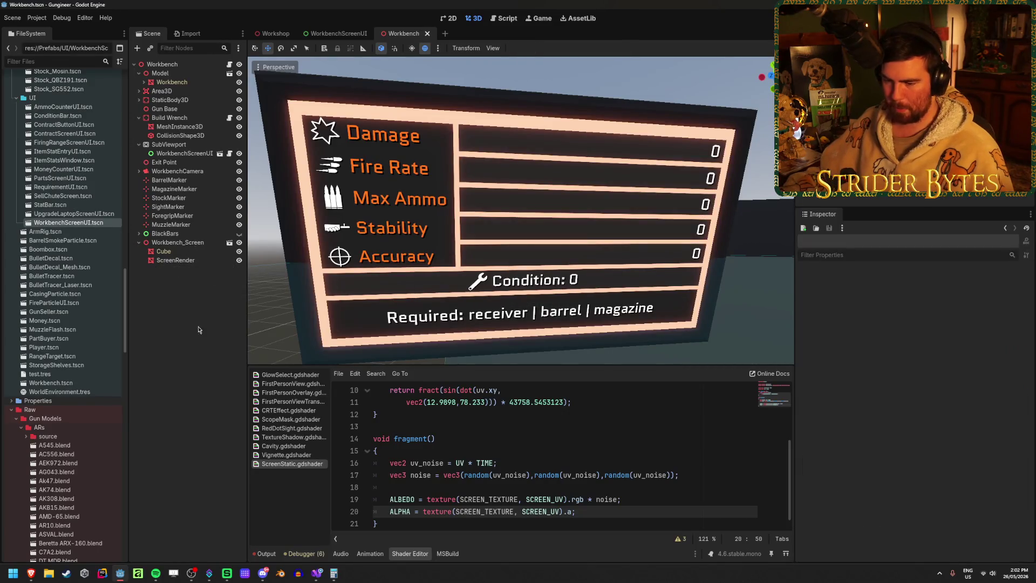
click(31, 573)
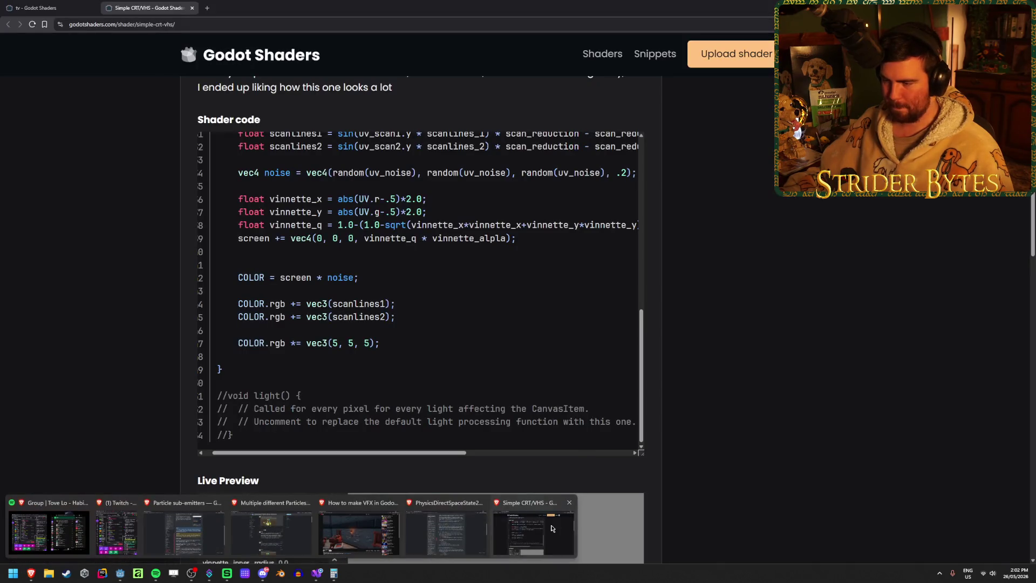
- Scroll through the Simple CRT/VHS shader's code and preview on Godot Shaders
scroll(152, 324, down, 3)
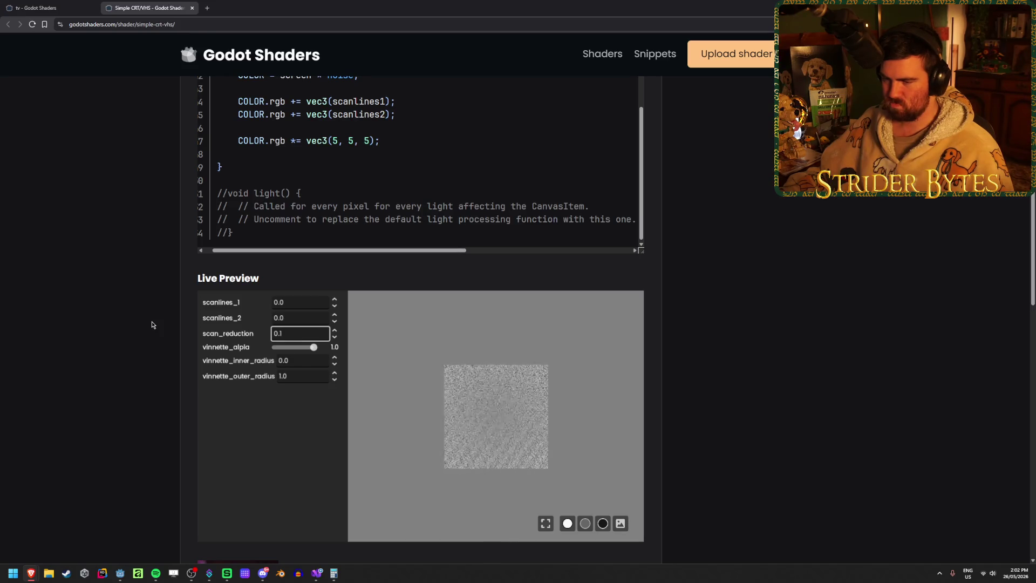
scroll(152, 325, up, 2)
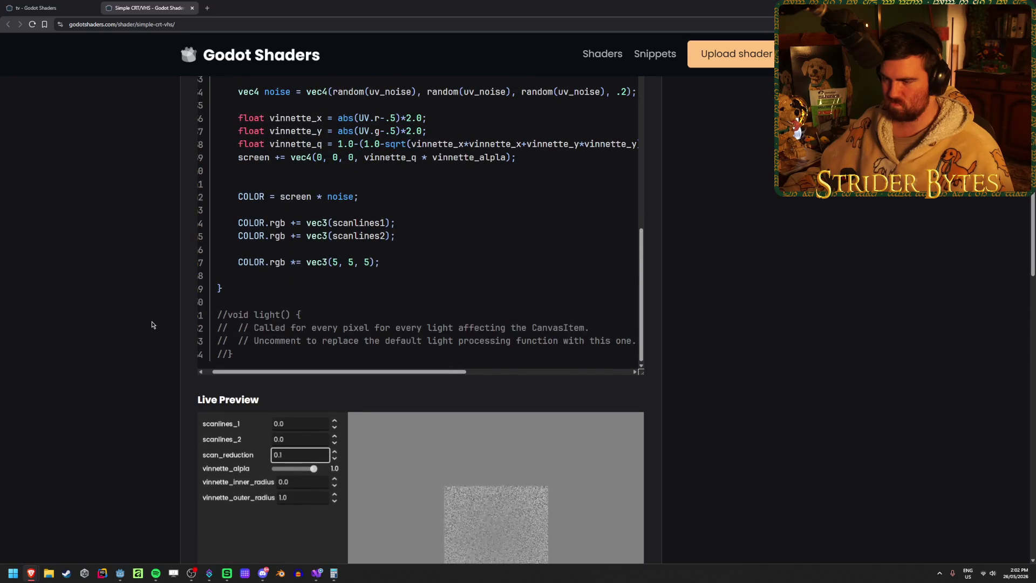
mouse_move(353, 372)
mouse_down()
mouse_move(378, 376)
mouse_move(166, 342)
mouse_up()
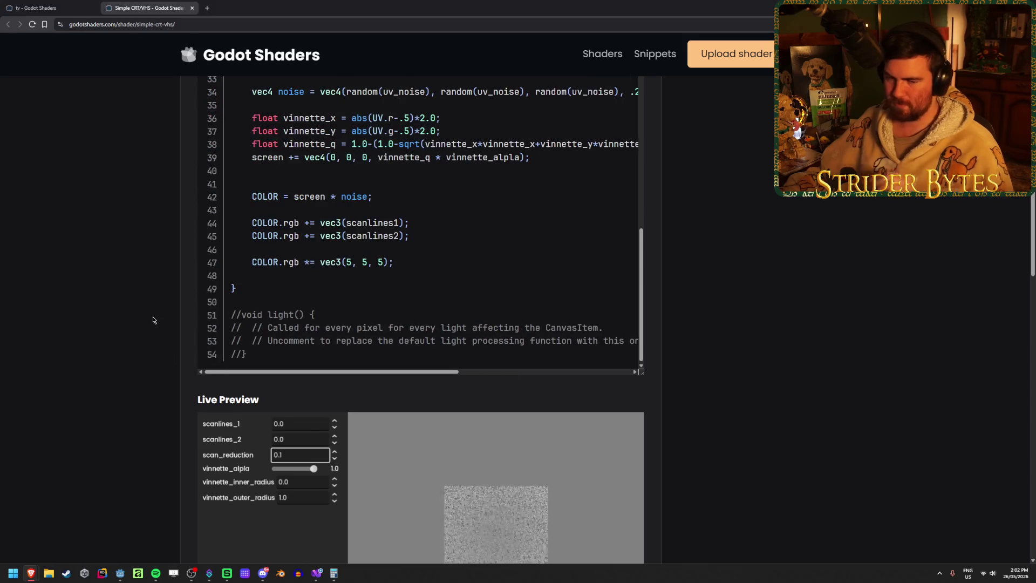
scroll(153, 320, up, 8)
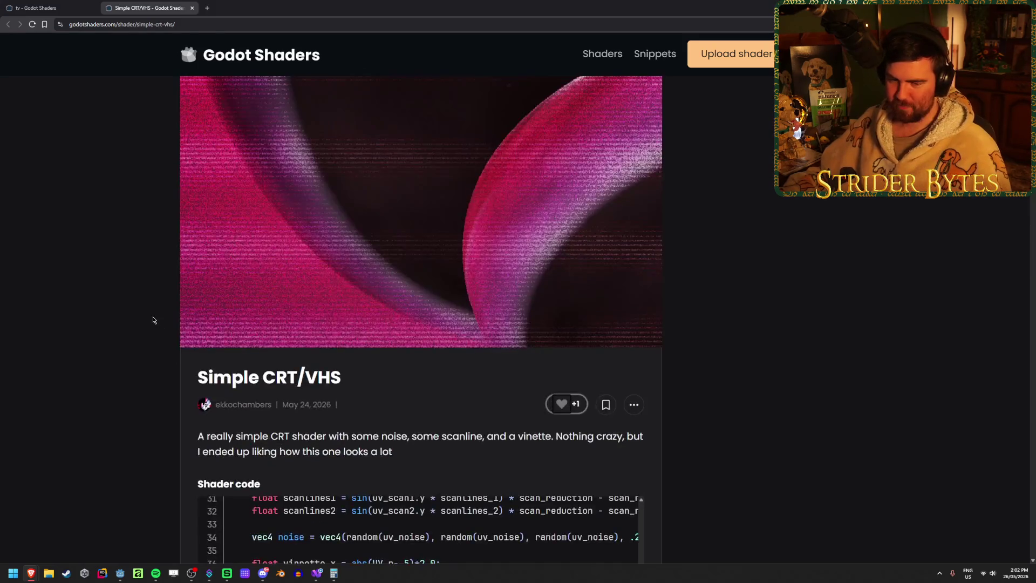
scroll(83, 169, down, 13)
scroll(111, 194, up, 8)
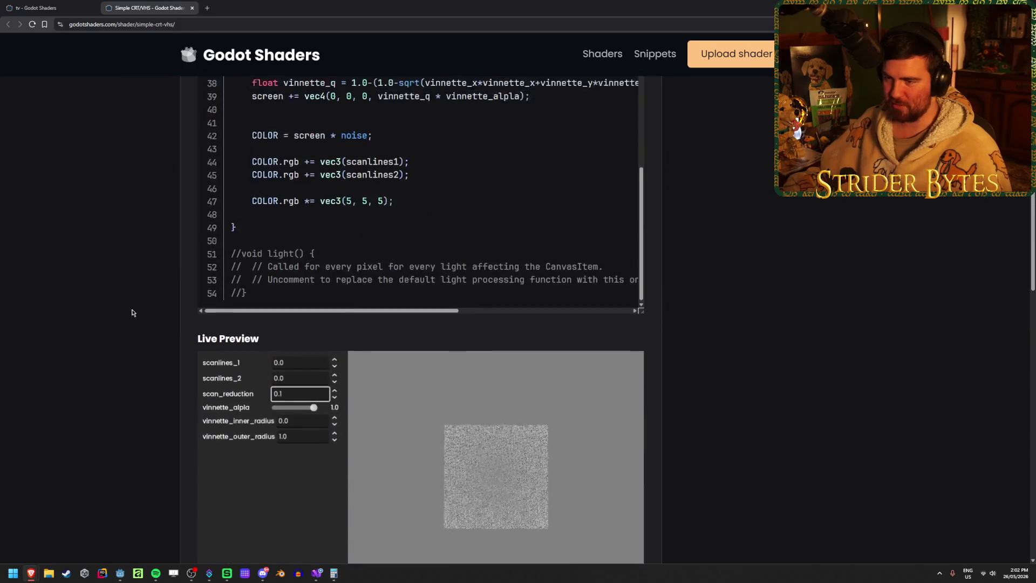
- Browse the tv tag listing of shaders
click(29, 9)
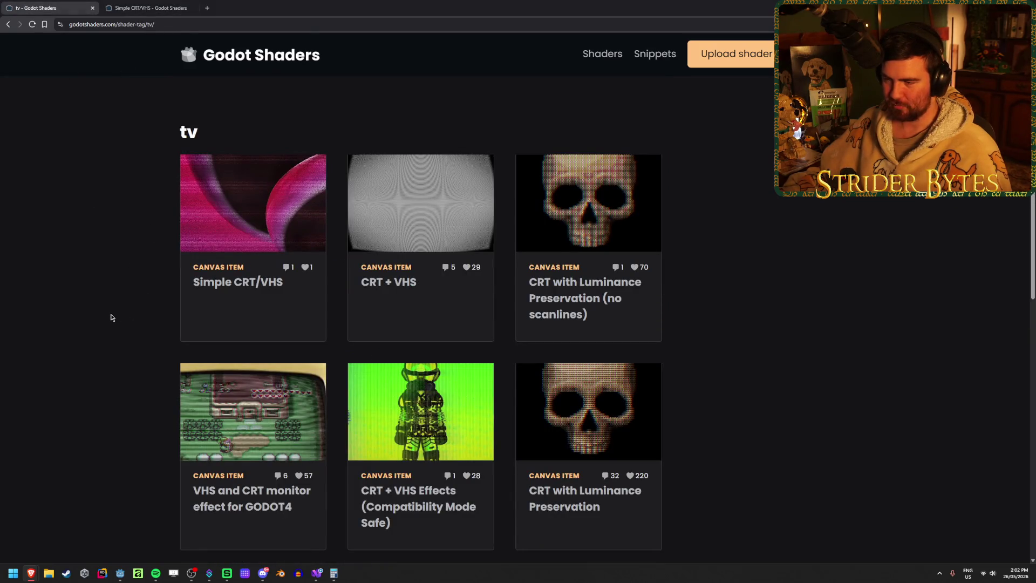
scroll(788, 257, down, 7)
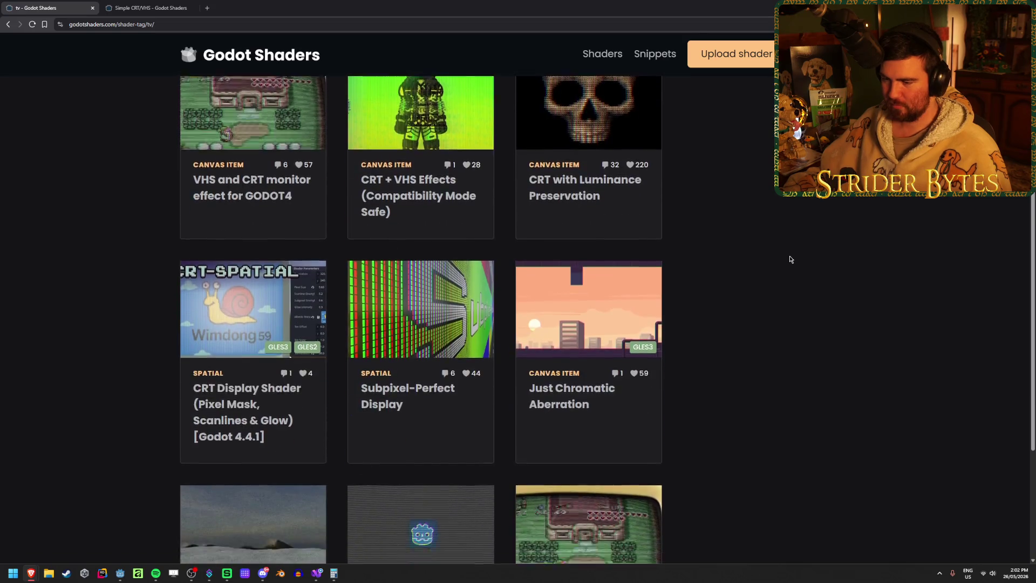
scroll(790, 260, down, 3)
scroll(790, 260, up, 2)
scroll(790, 260, down, 1)
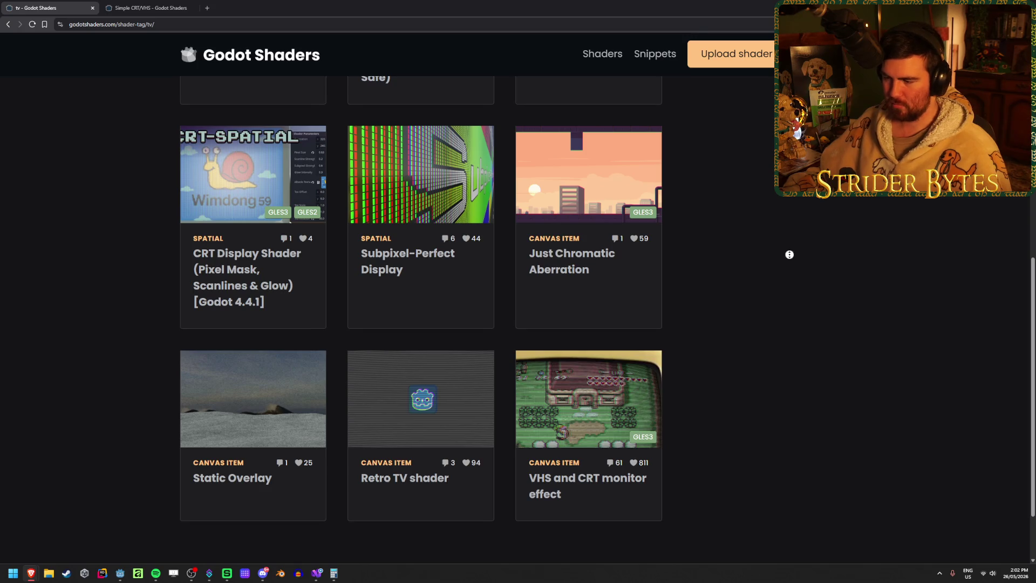
scroll(792, 251, up, 1)
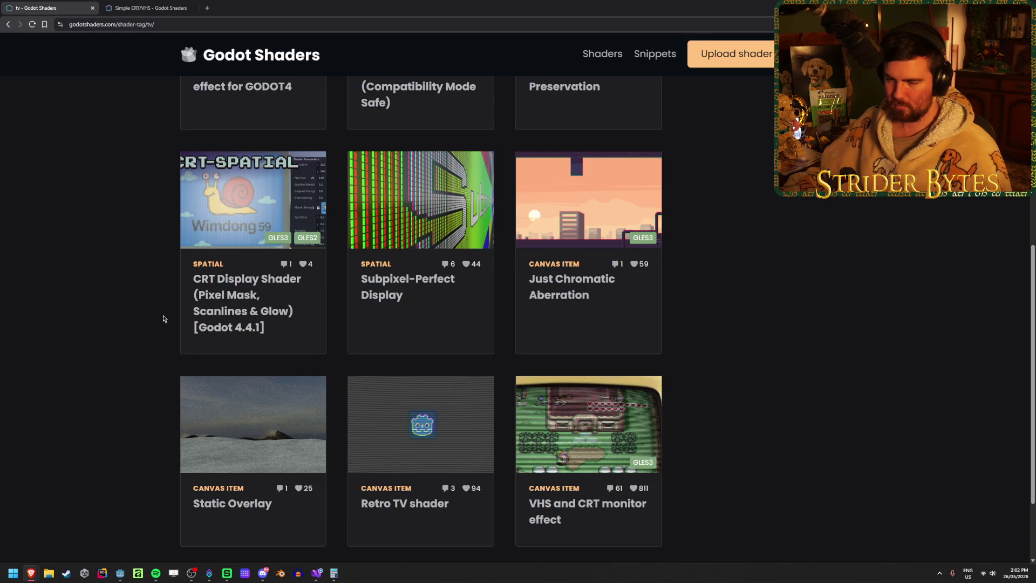
scroll(163, 319, up, 3)
scroll(163, 318, up, 3)
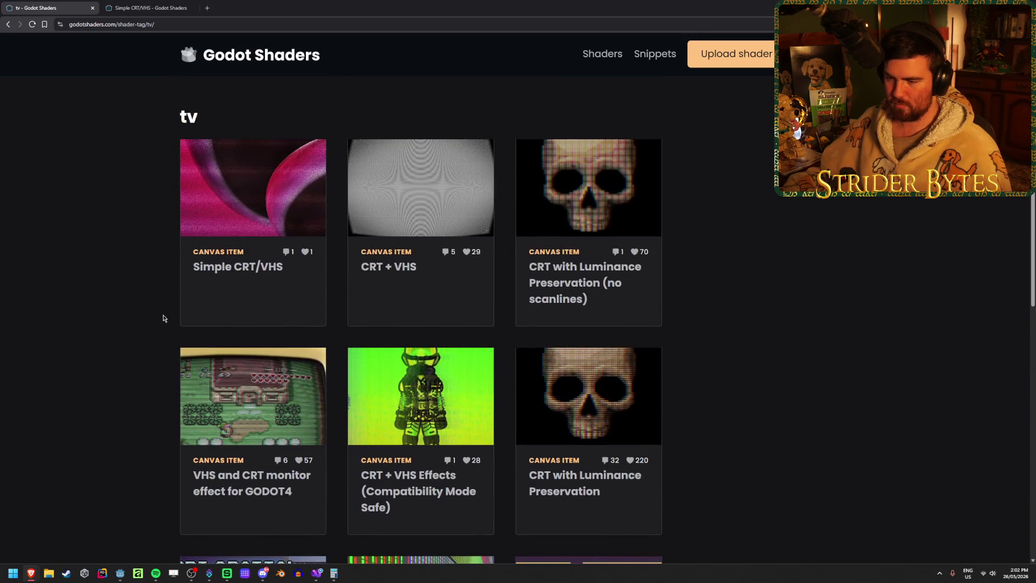
scroll(163, 318, up, 1)
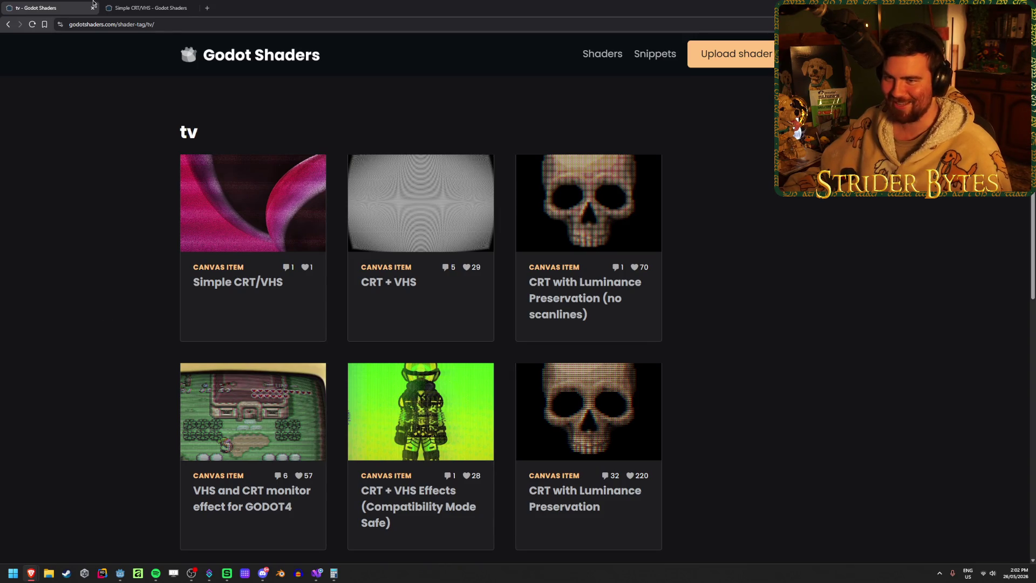
- Review the Simple CRT/VHS page again, return to the tv listing, then go back to Godot
click(137, 3)
scroll(360, 297, up, 3)
scroll(361, 297, down, 3)
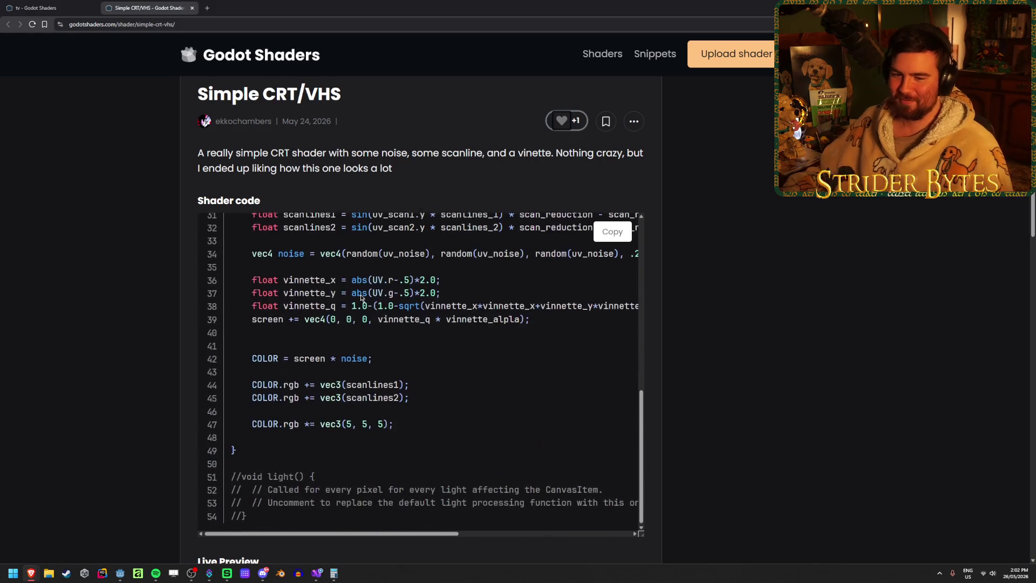
scroll(360, 297, up, 2)
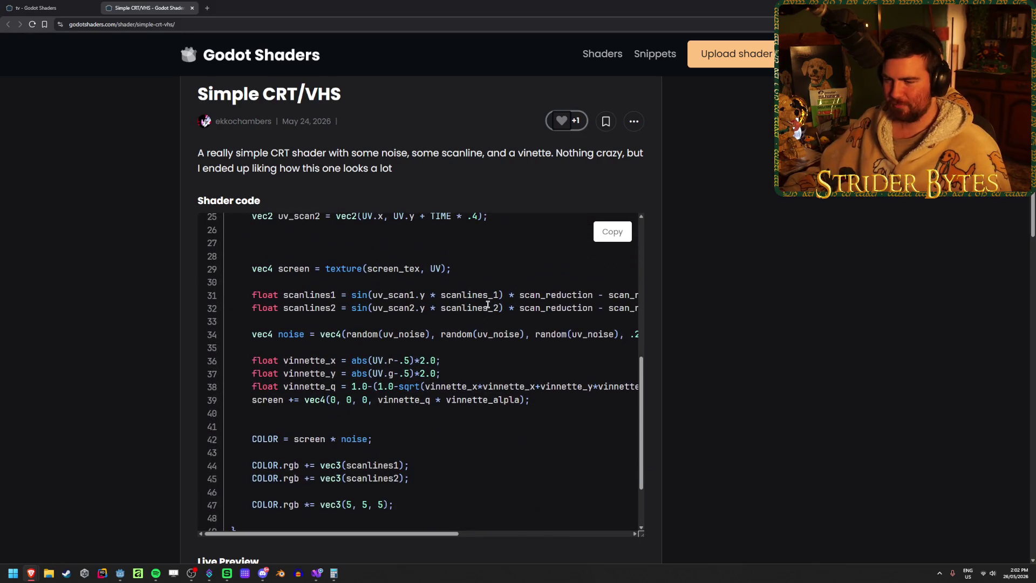
scroll(487, 305, up, 3)
scroll(489, 307, up, 5)
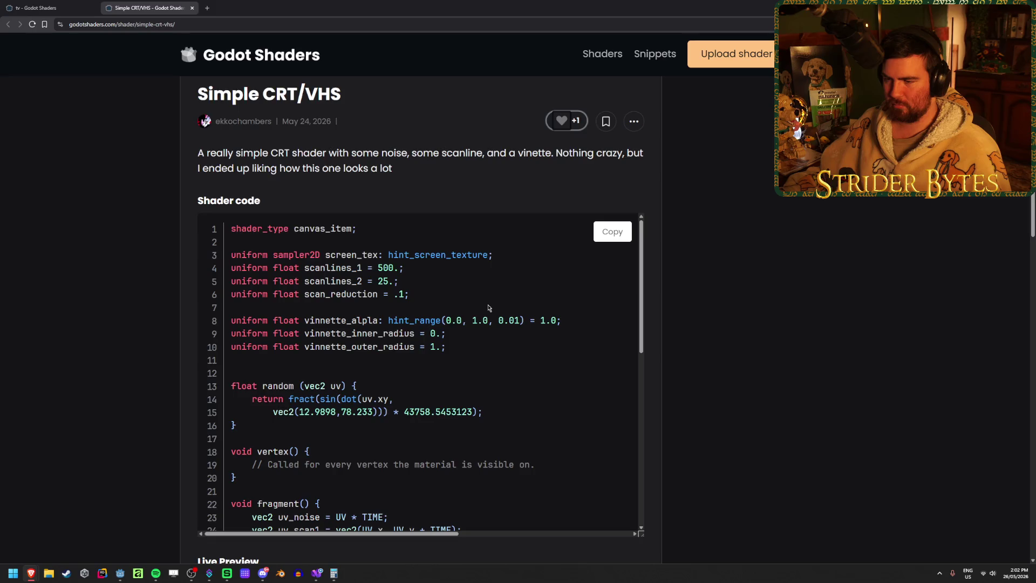
scroll(488, 307, up, 3)
scroll(152, 324, down, 4)
scroll(462, 255, down, 10)
scroll(147, 326, up, 3)
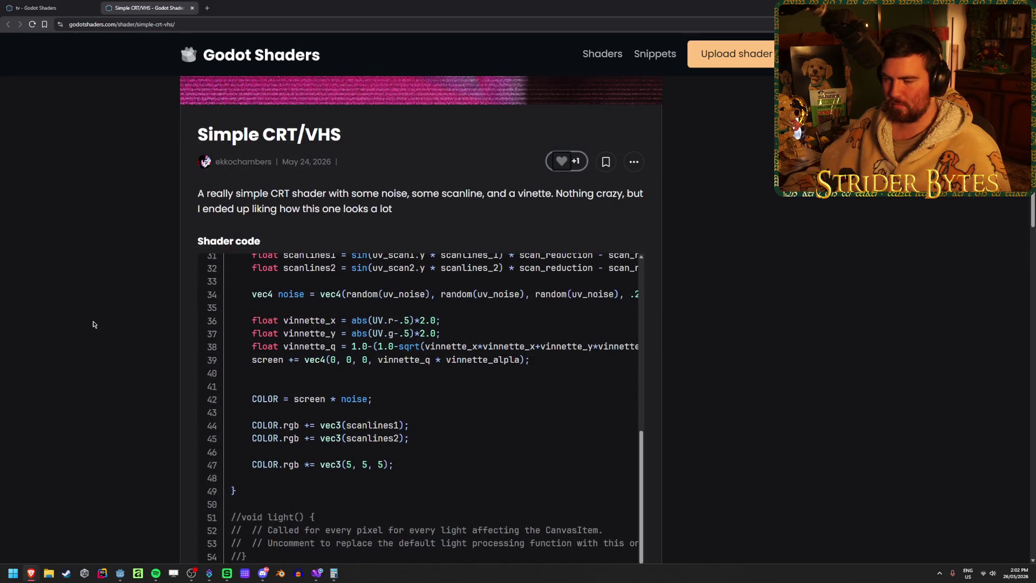
scroll(94, 323, down, 1)
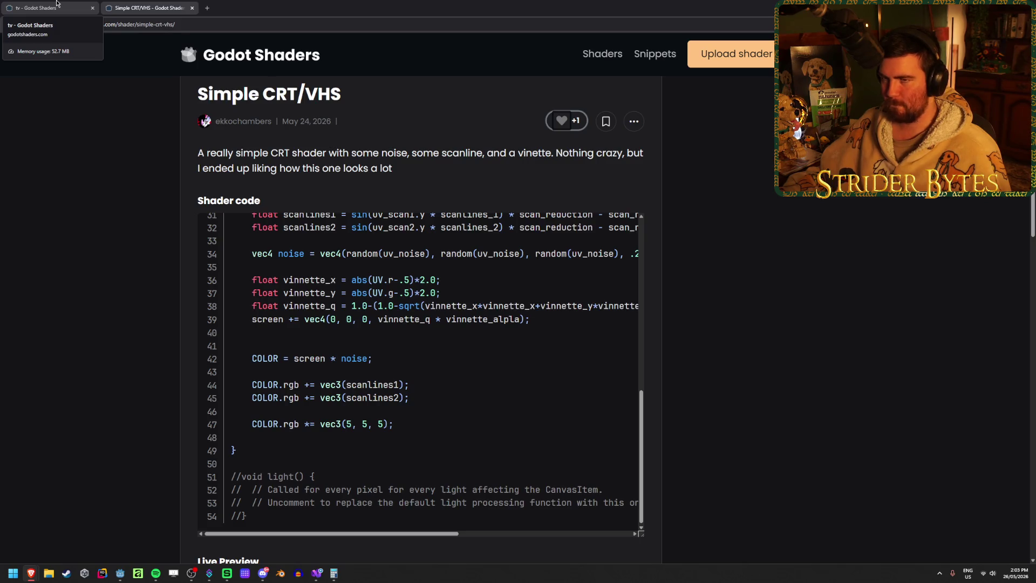
click(57, 7)
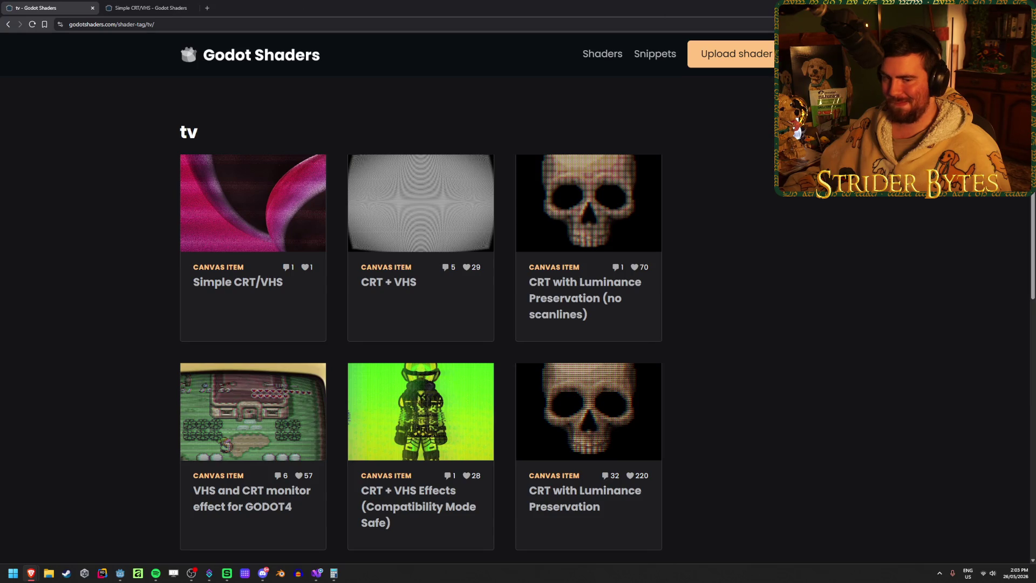
key(alt+Tab)
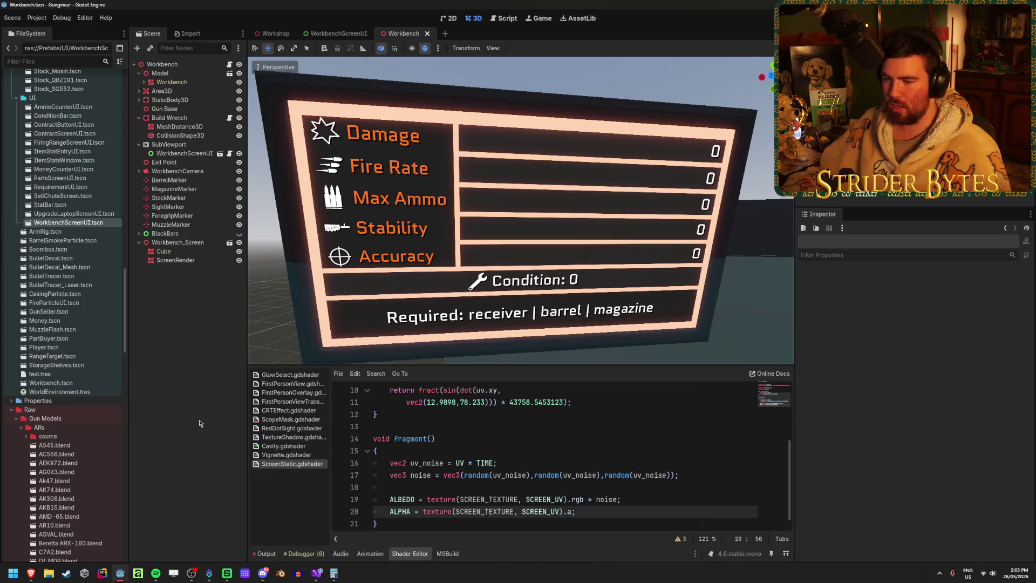
click(193, 261)
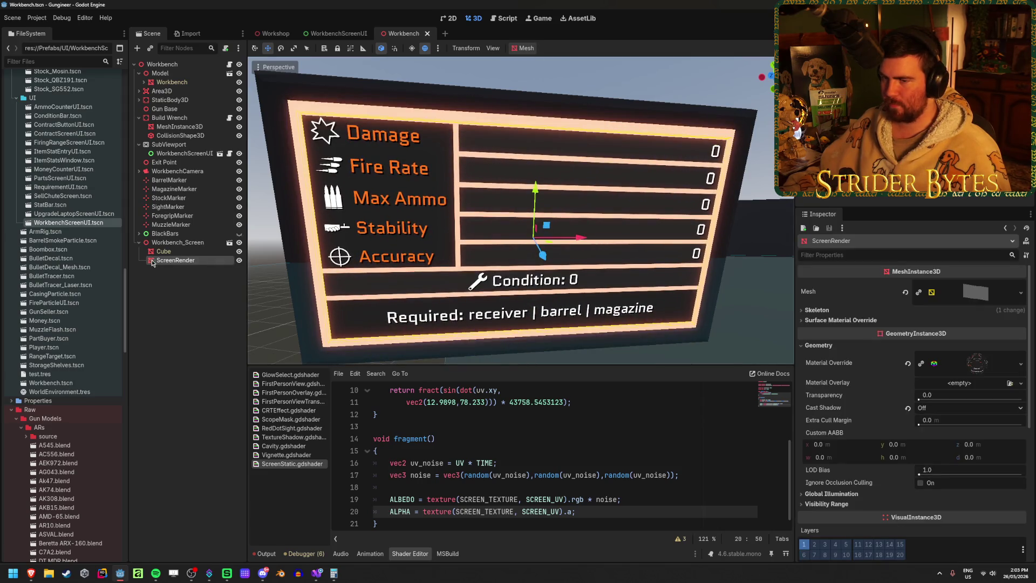
click(189, 154)
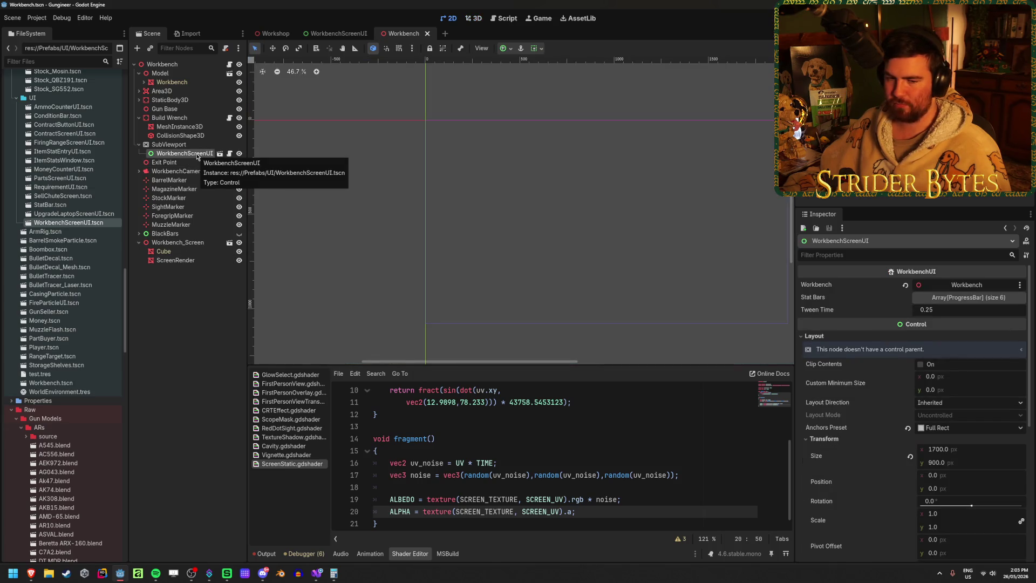
click(191, 260)
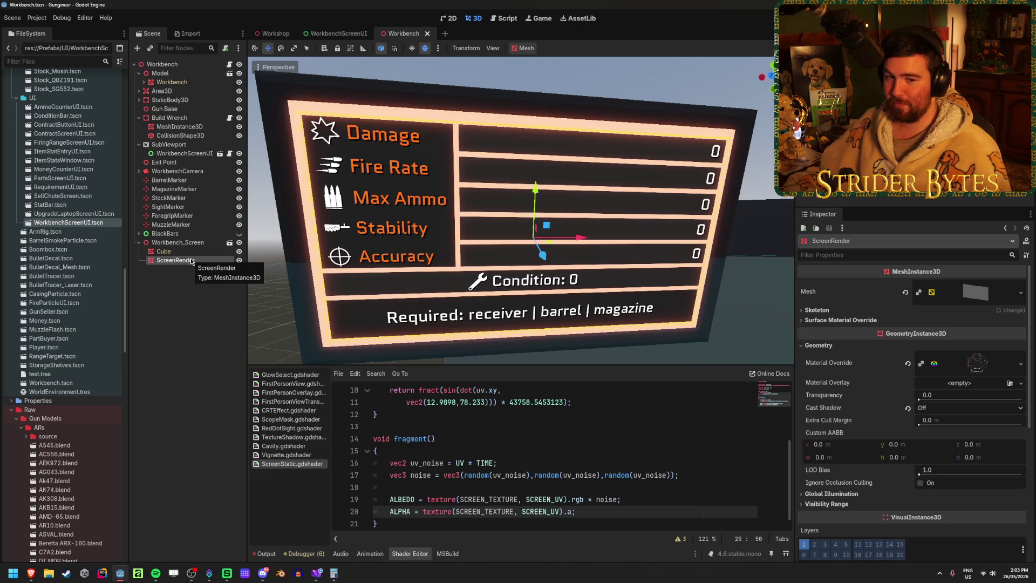
click(197, 320)
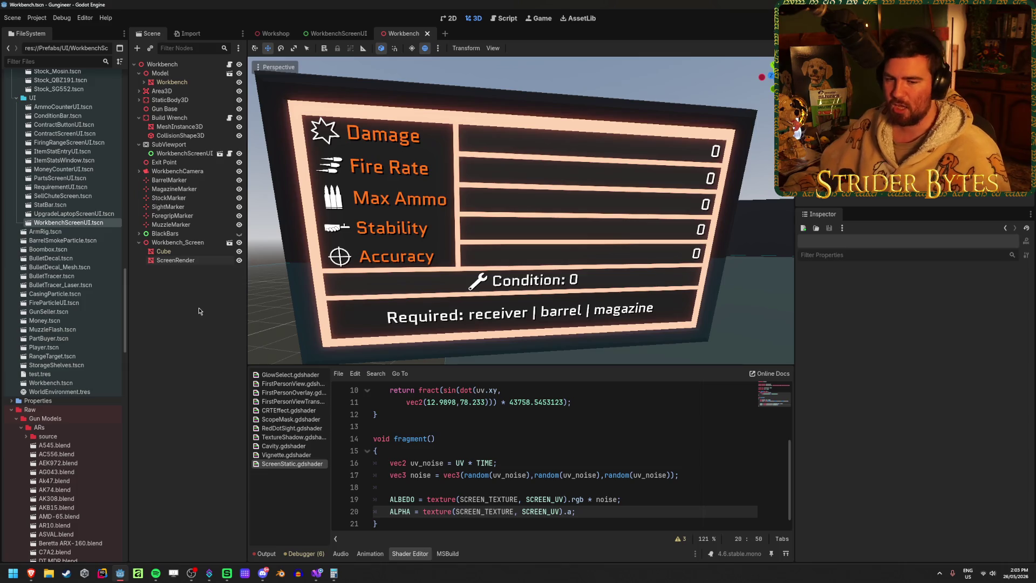
click(175, 260)
click(199, 311)
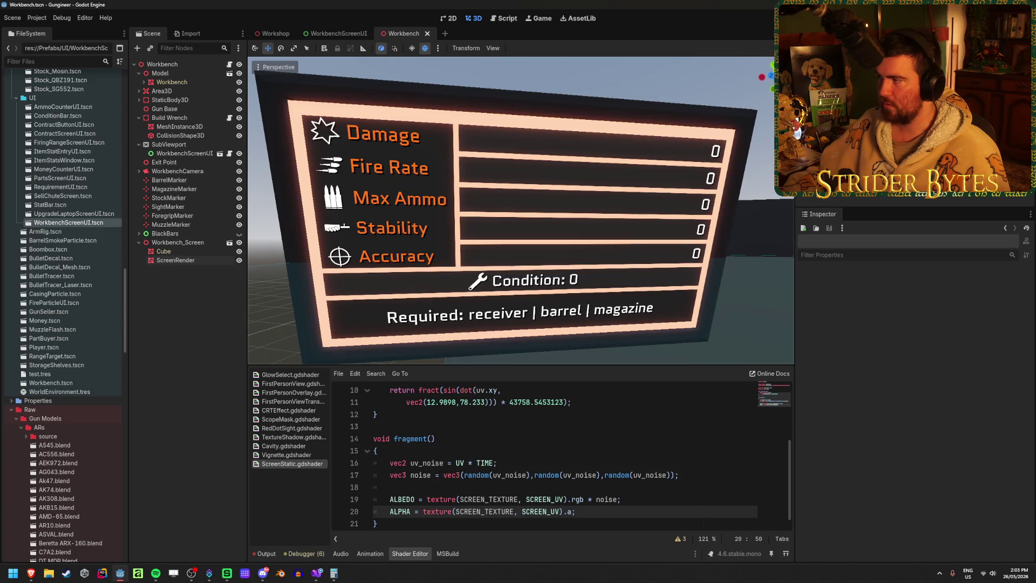
key(F5)
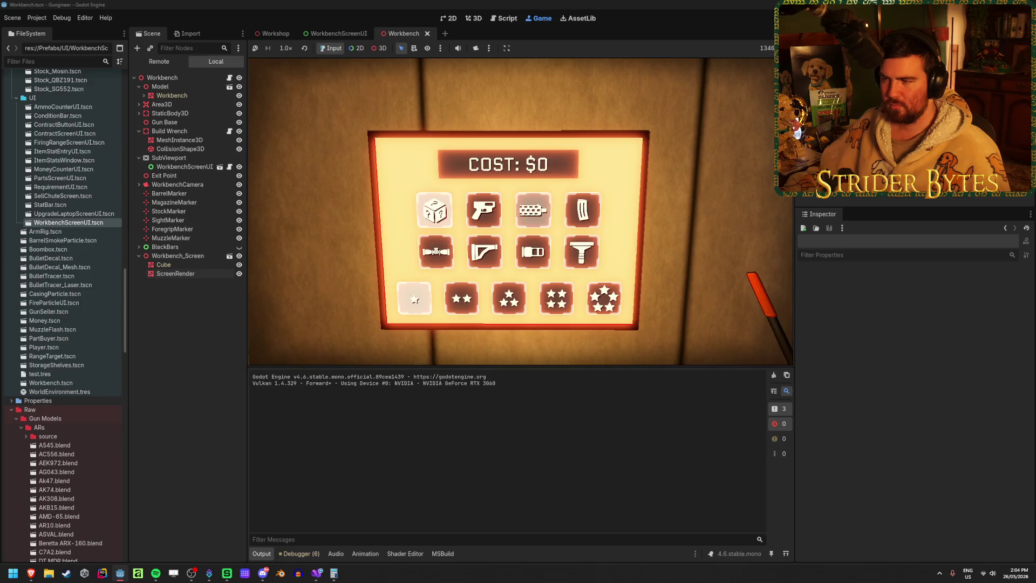
key(F8)
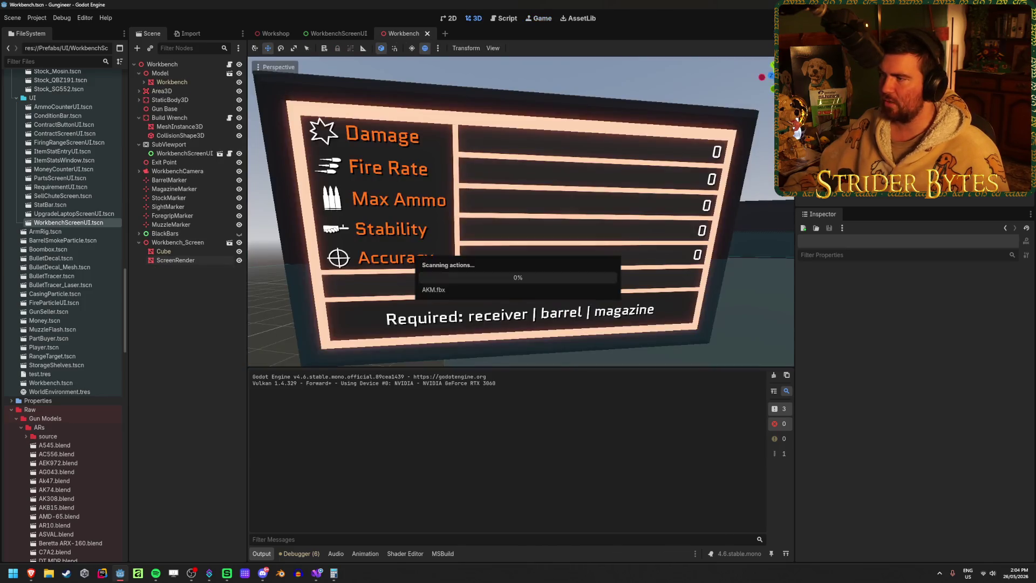
- Switch to the Workshop scene and save it
click(773, 375)
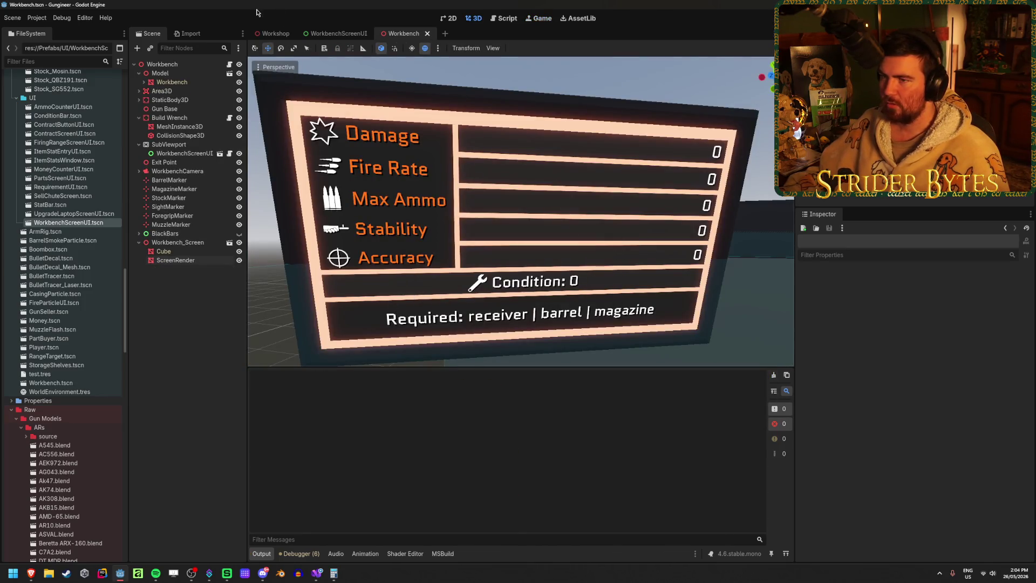
click(267, 34)
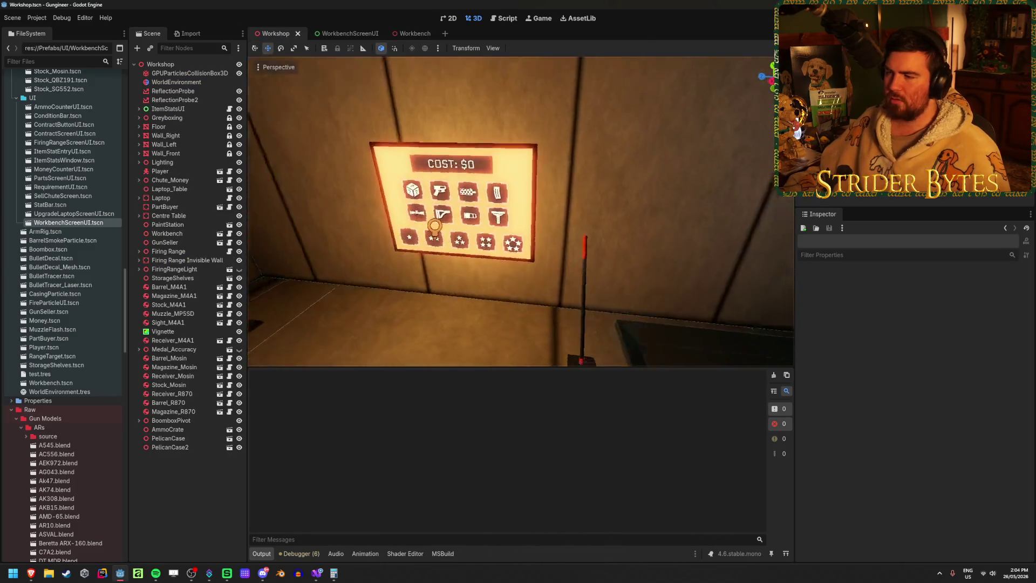
click(591, 154)
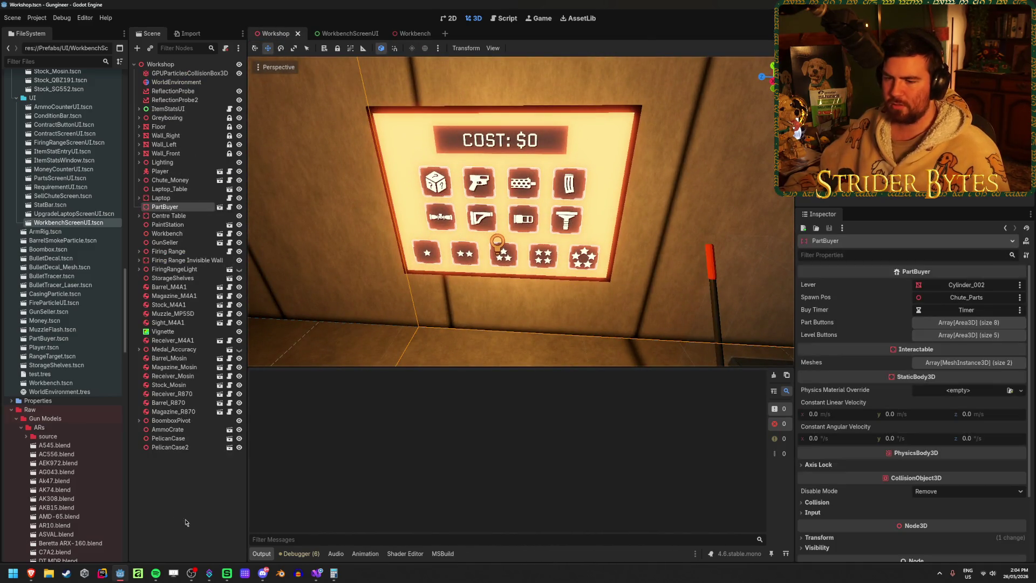
click(181, 494)
key(ctrl+s)
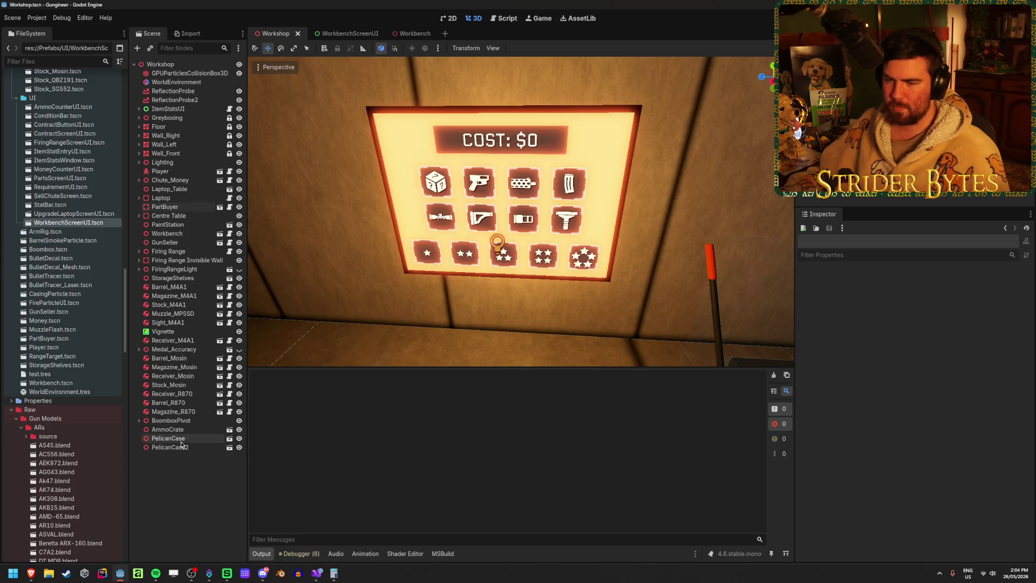
scroll(52, 384, up, 15)
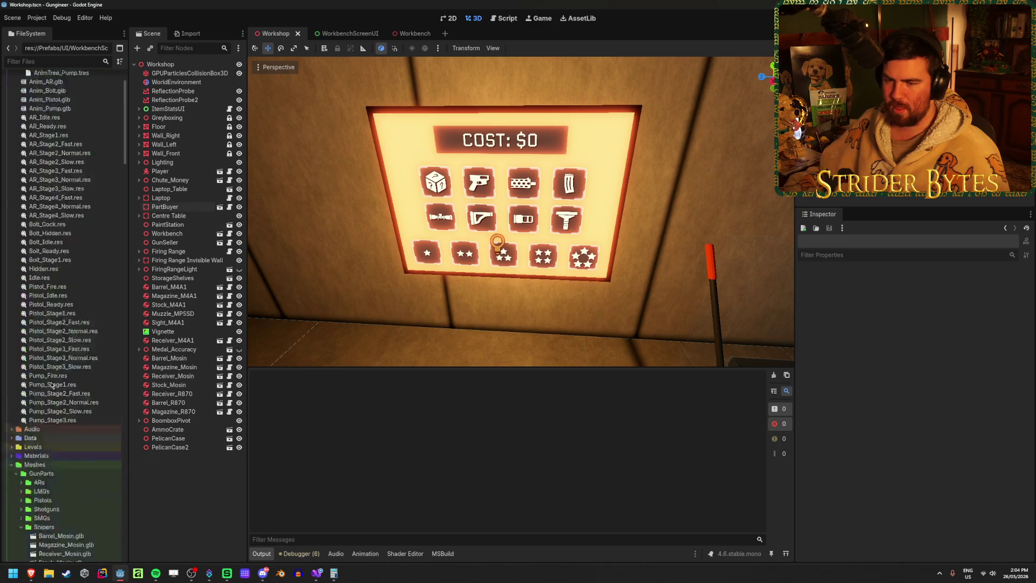
- Select ScreenBackground.tres in the Materials folder and reset its emission energy to 1.0
click(10, 342)
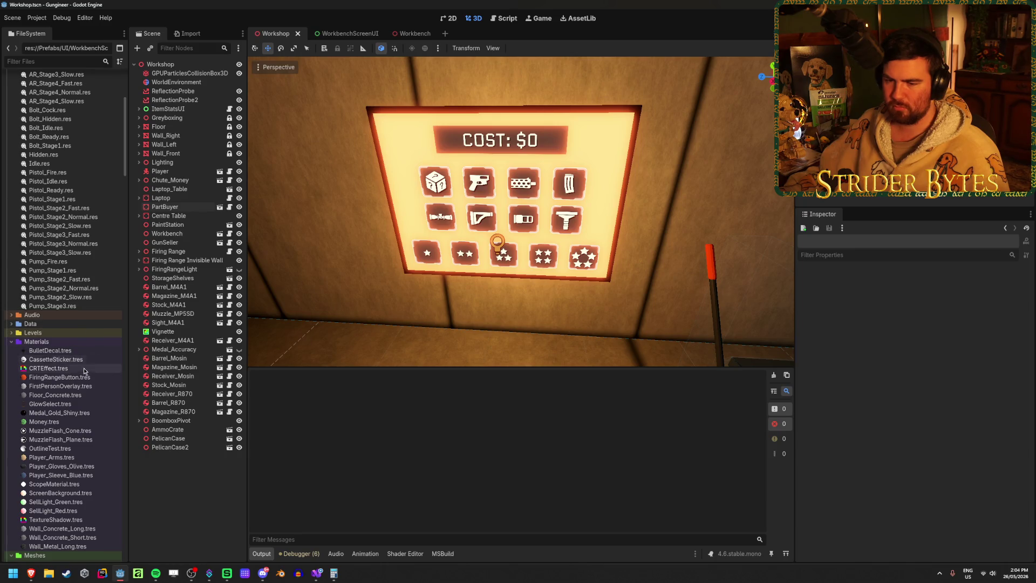
scroll(86, 378, down, 3)
click(95, 434)
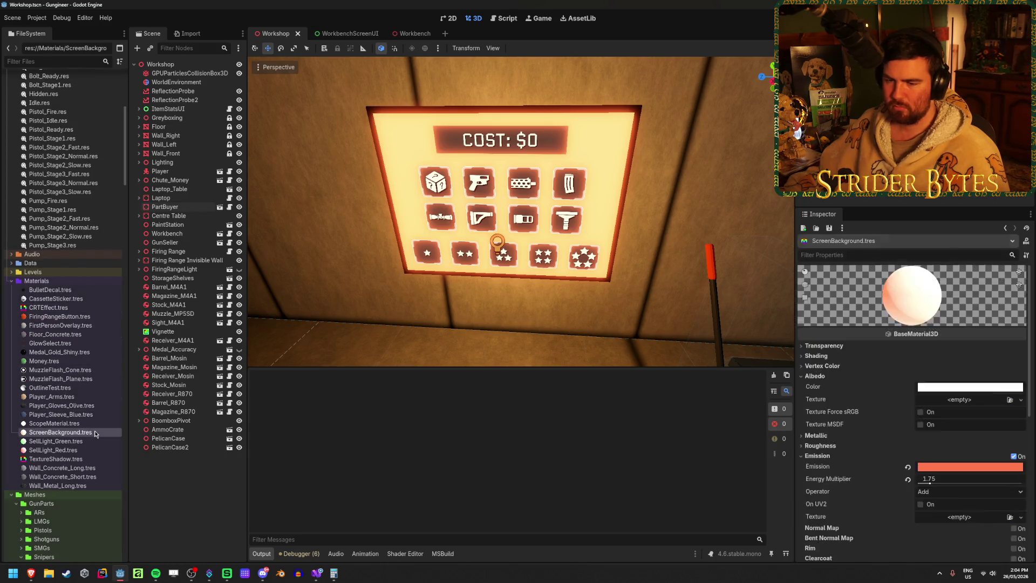
scroll(971, 427, down, 2)
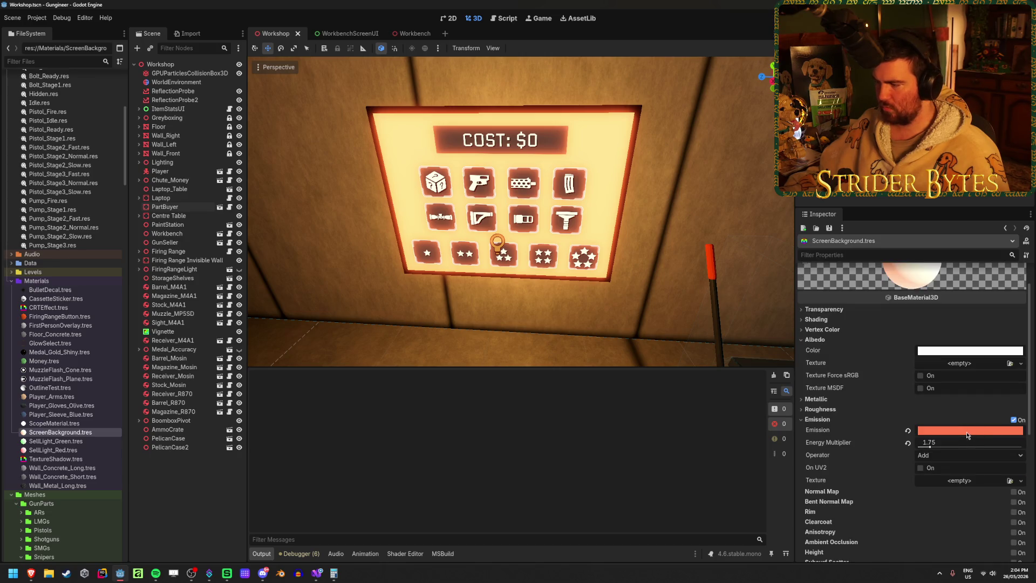
click(907, 443)
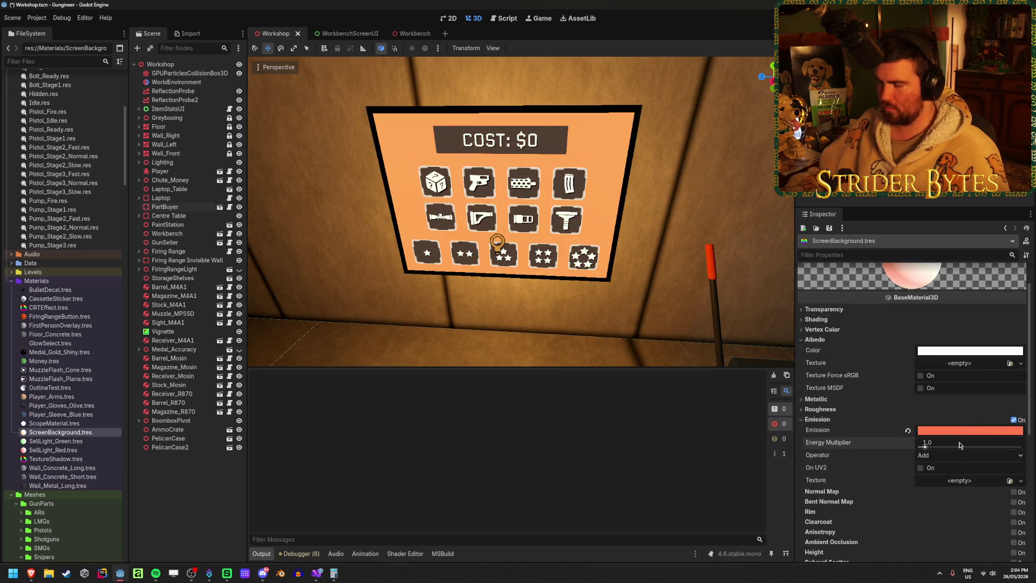
click(956, 429)
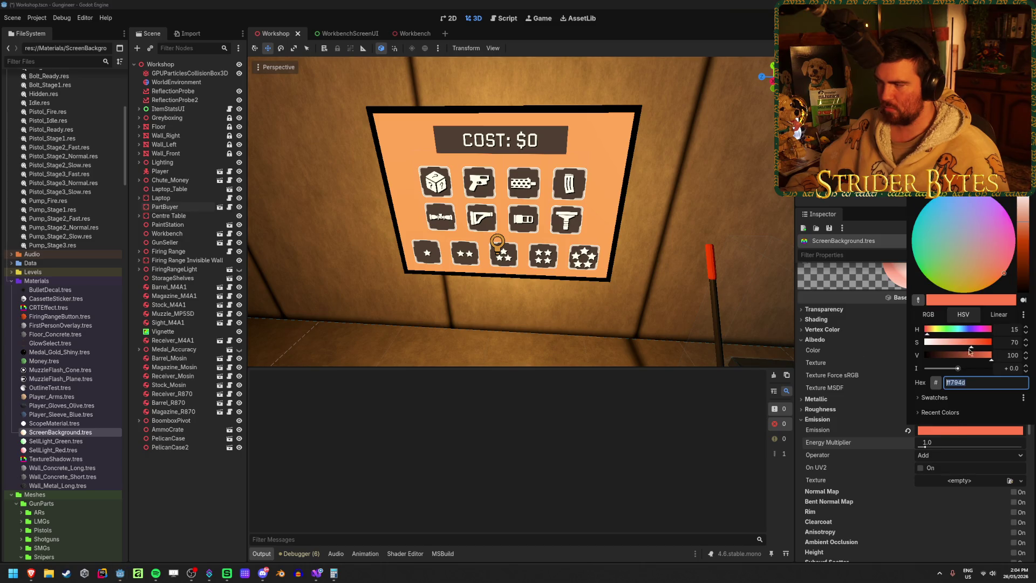
- Adjust the ScreenBackground emission colour's brightness and saturation in the colour picker
drag(1021, 223, 1021, 227)
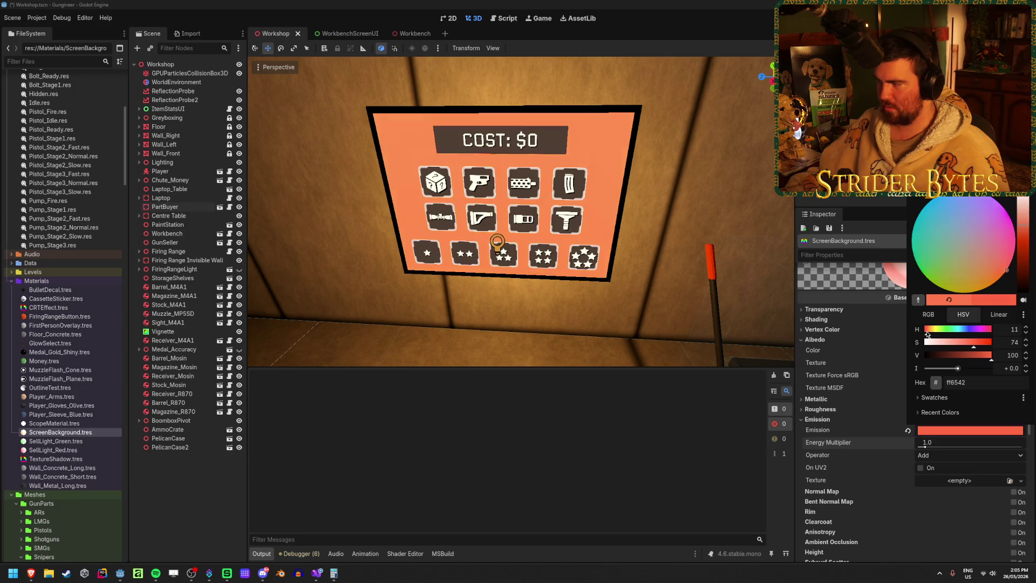
scroll(929, 334, up, 3)
scroll(928, 334, down, 3)
scroll(928, 334, up, 3)
scroll(929, 334, down, 3)
scroll(928, 335, up, 3)
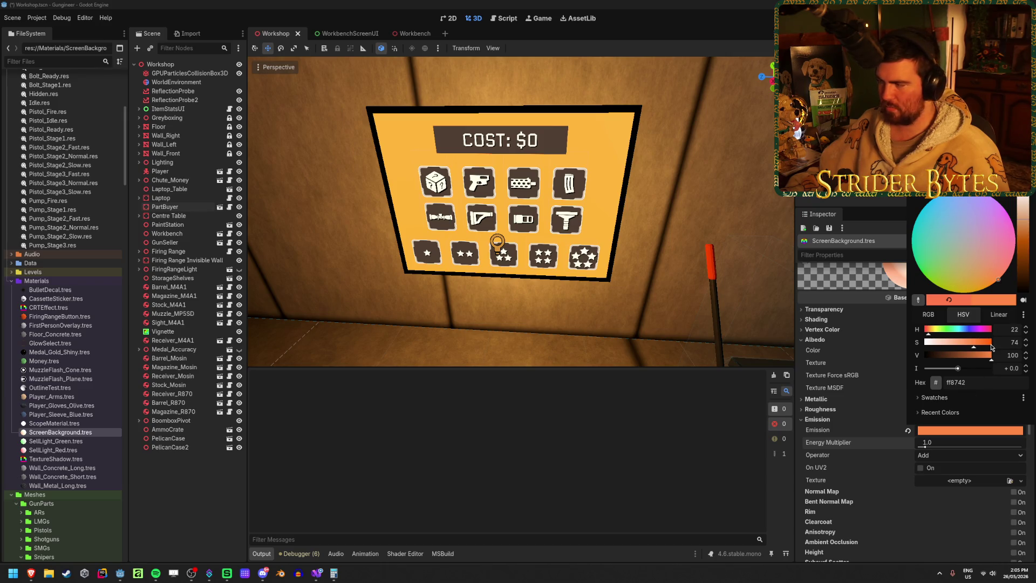
drag(973, 344, 963, 345)
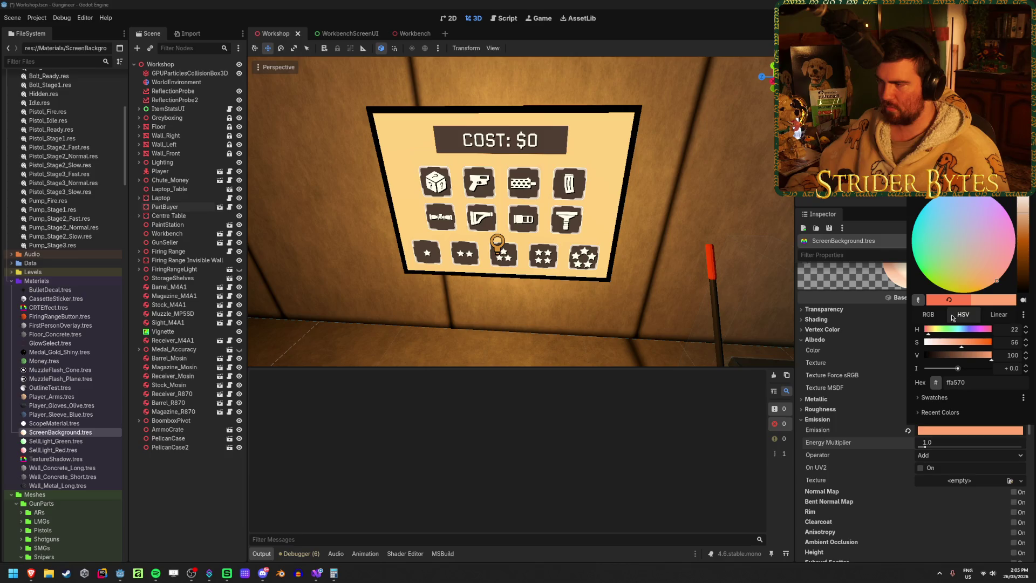
click(460, 343)
- Set the emission energy multiplier to 1.5 and save the Workshop scene
click(937, 442)
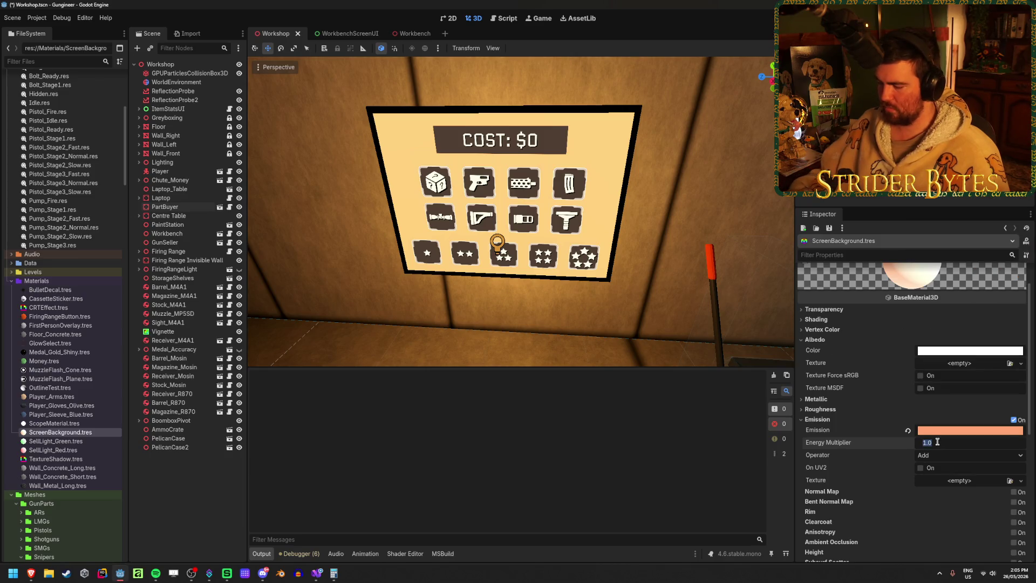
text(2)
key(Return)
click(937, 442)
text(1.5)
key(Return)
key(ctrl+s)
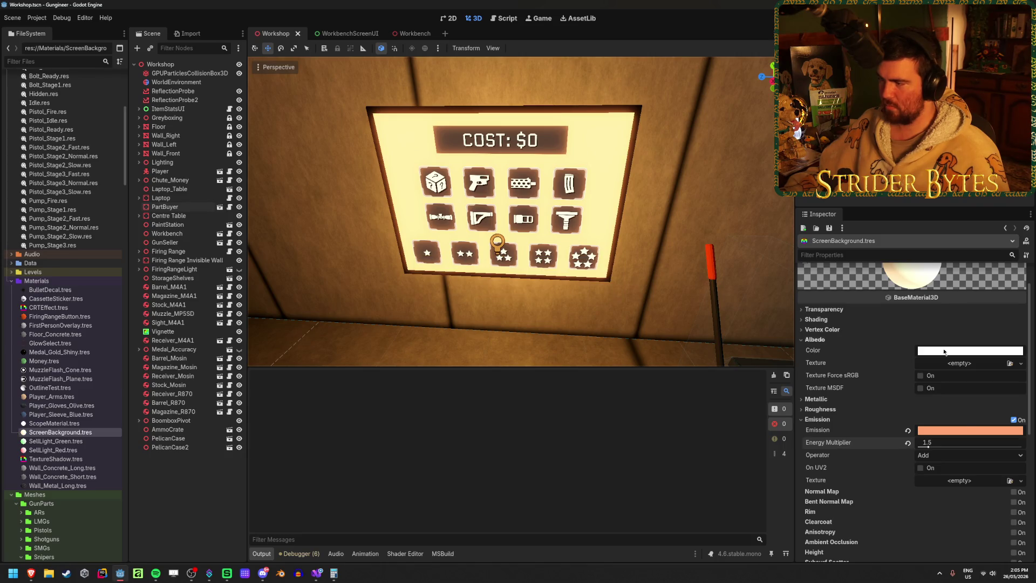
- Change the emission colour to a darker orange, keeping energy at 1.5, and run the project
click(969, 430)
click(1025, 237)
drag(1024, 238, 1022, 259)
click(672, 204)
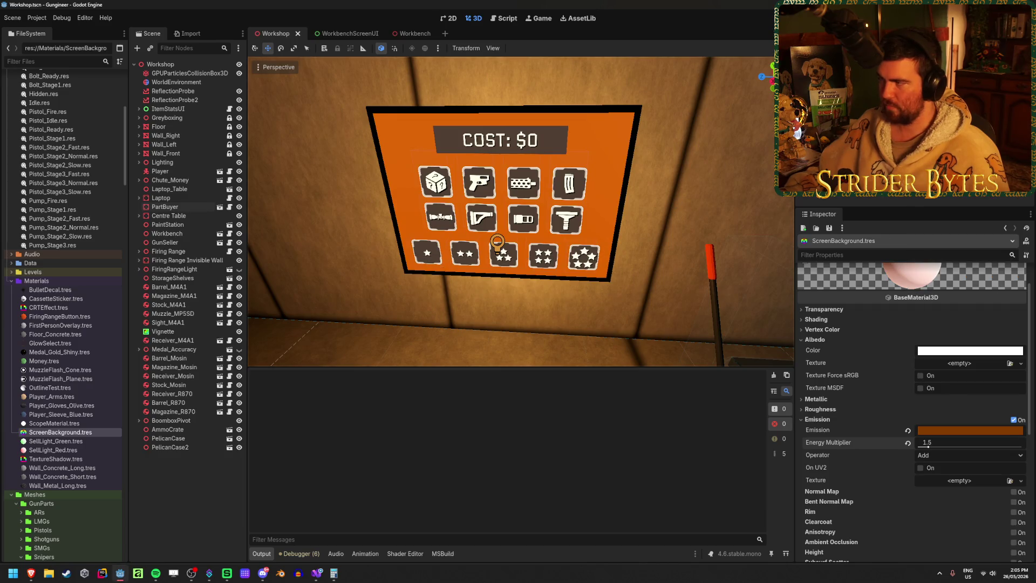
drag(927, 445, 1009, 447)
key(ctrl+z)
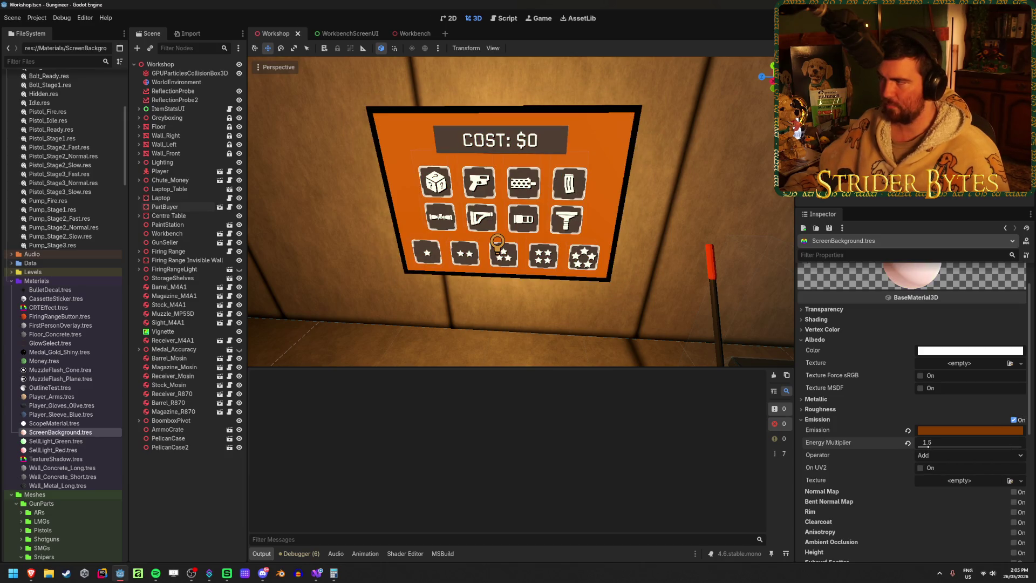
key(F5)
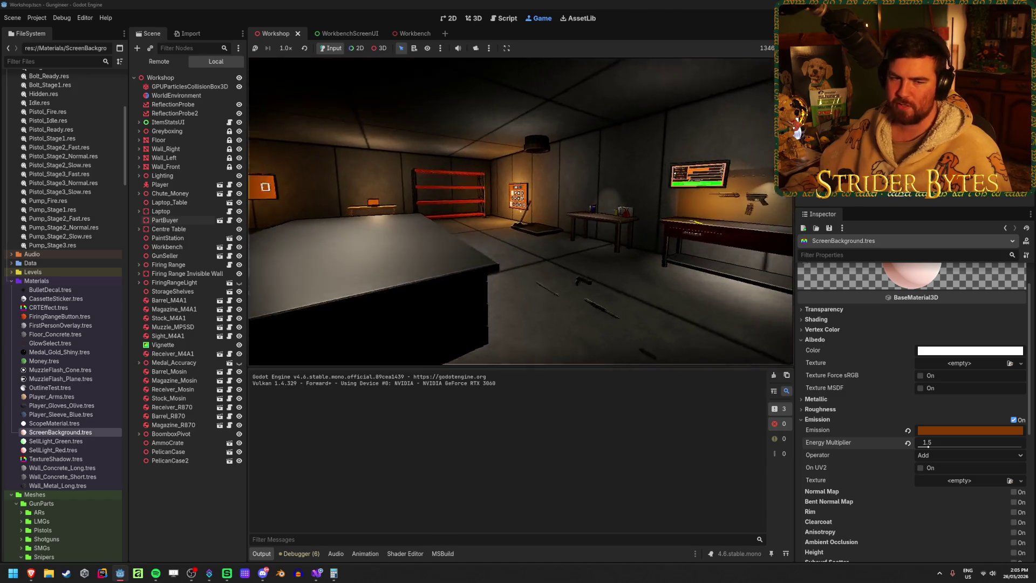
- Walk up to the orange part-buyer screen in-game, stop the game, and clear the output log
key(w)
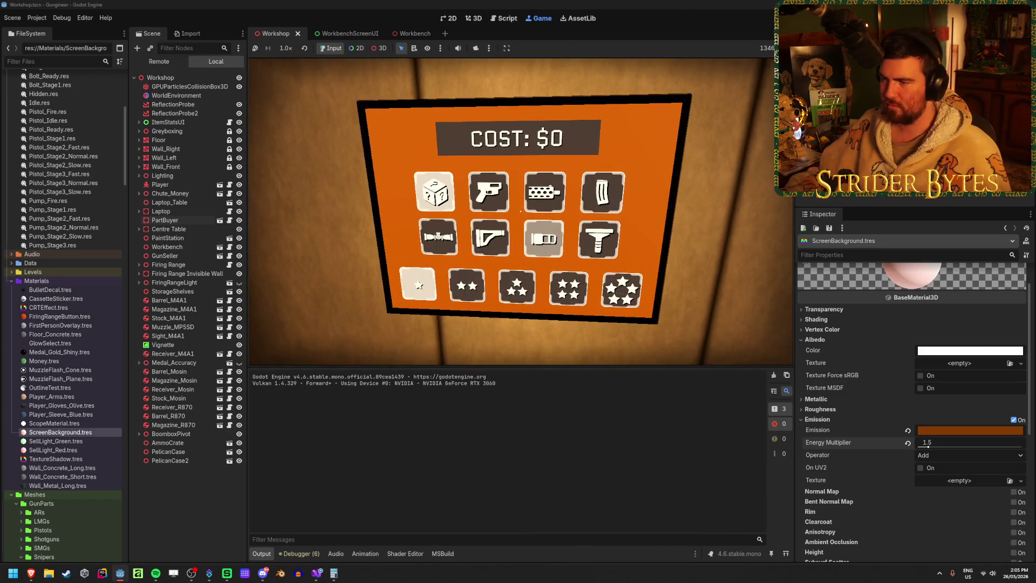
key(a)
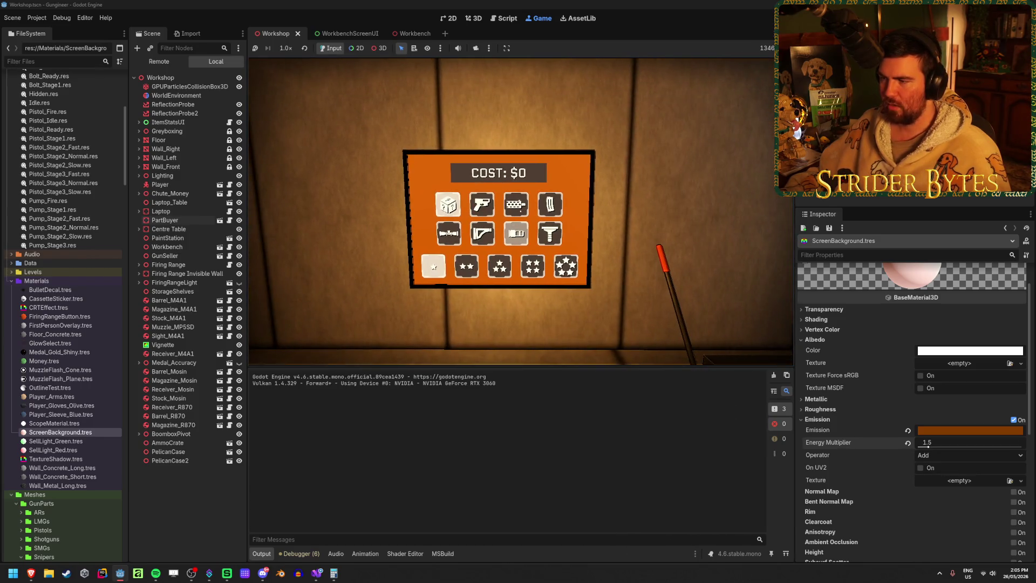
key(Escape)
key(F8)
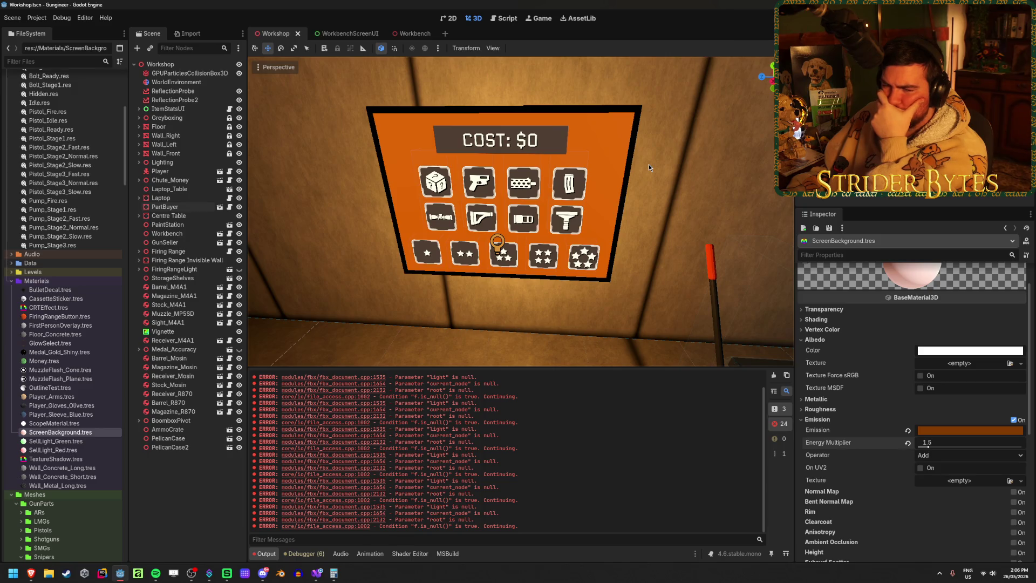
click(774, 375)
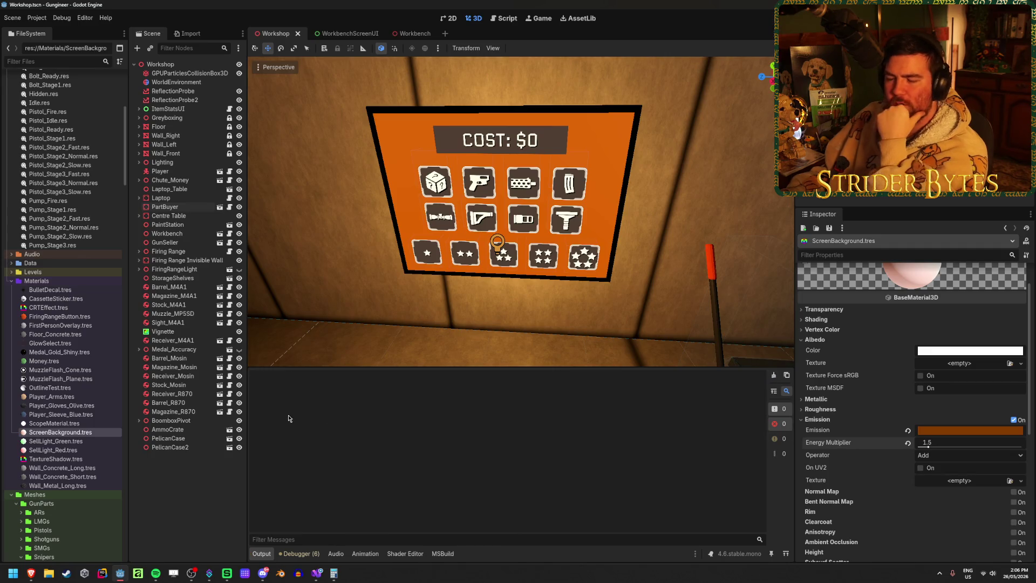
- Close the calculator and clear the FBX errors from the output log
click(333, 572)
key(alt+F4)
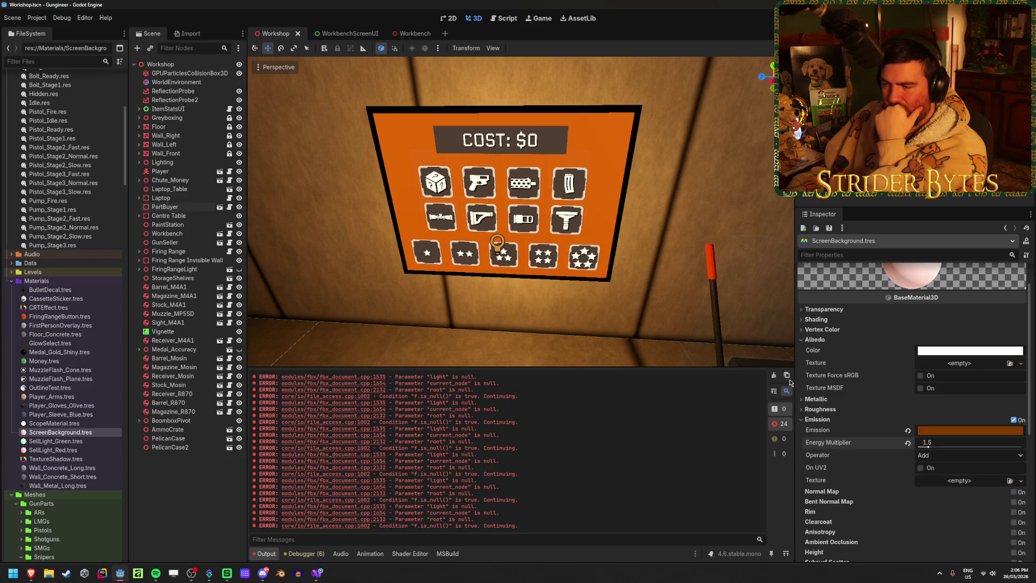
click(773, 375)
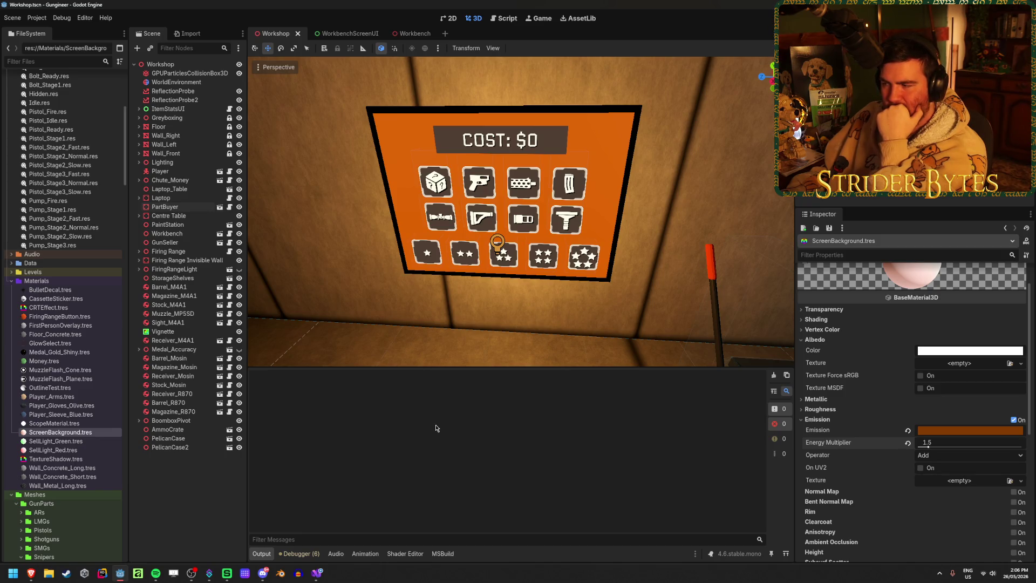
- Switch to the WorkbenchScreenUI scene showing its stat rows in 2D
scroll(859, 423, up, 1)
scroll(859, 423, down, 1)
scroll(859, 423, down, 3)
scroll(859, 423, up, 4)
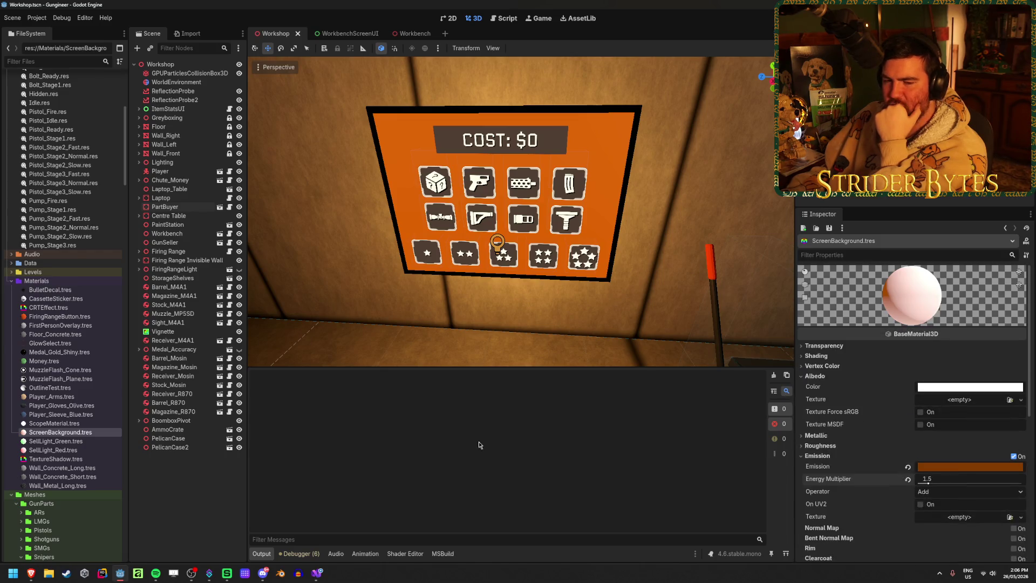
click(339, 34)
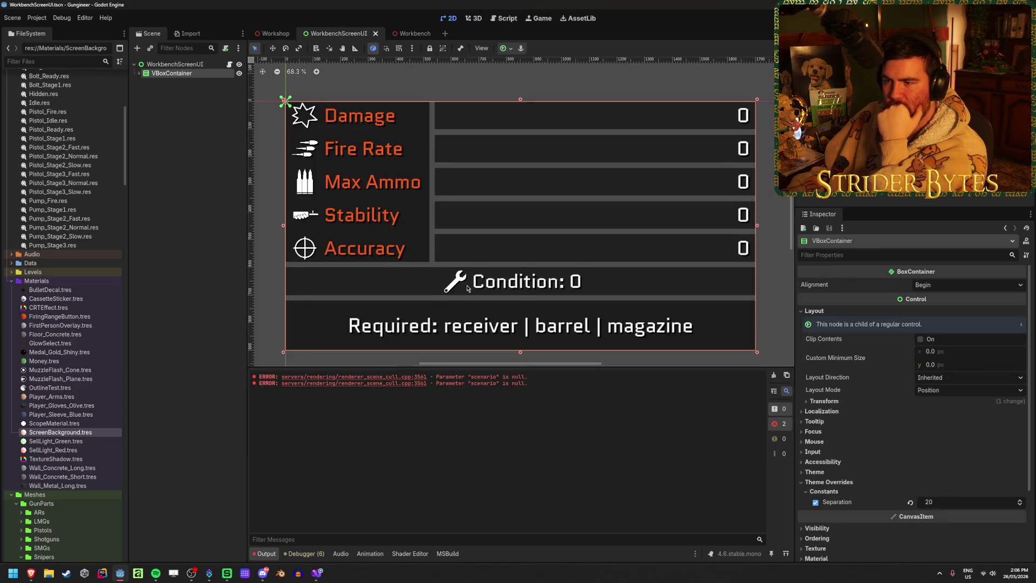
- Deselect the VBoxContainer and inspect the orange cost screen in the Workshop 3D scene
scroll(467, 288, down, 2)
click(321, 312)
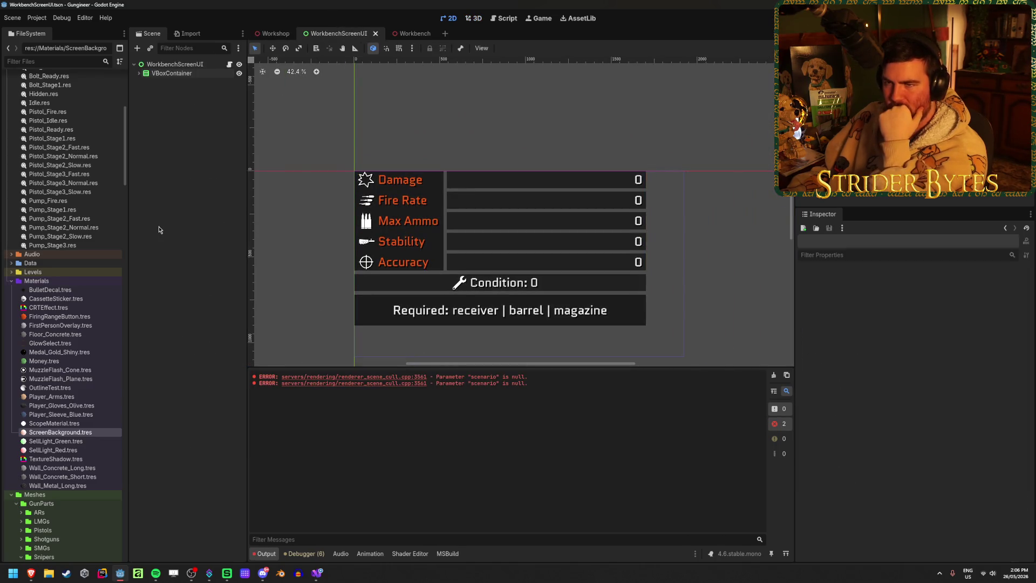
click(198, 75)
click(192, 172)
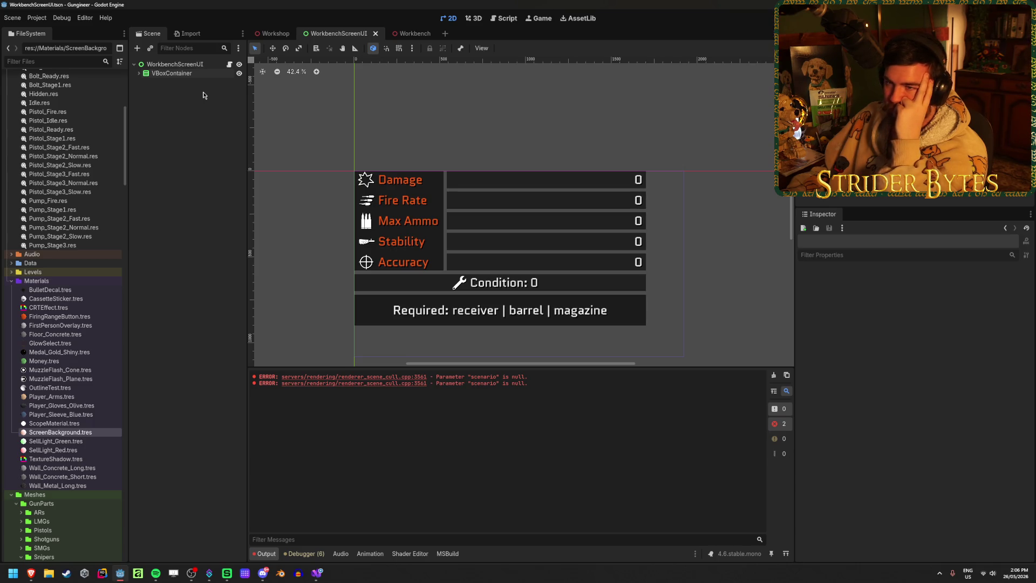
click(273, 34)
drag(661, 263, 620, 259)
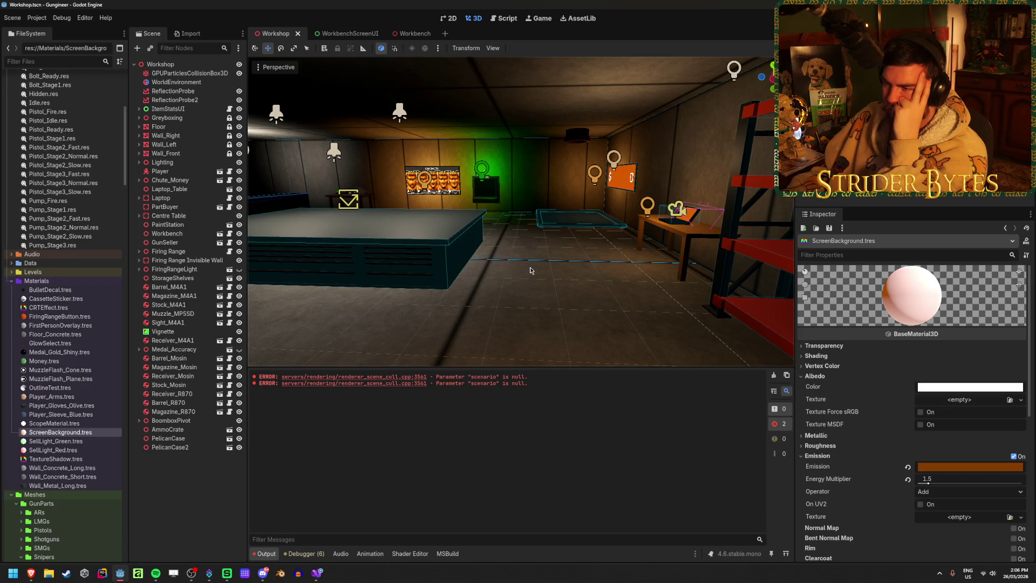
mouse_move(530, 270)
mouse_down()
mouse_move(571, 267)
mouse_move(545, 254)
mouse_move(529, 270)
mouse_up()
- In WorkbenchScreenUI, collapse the VBoxContainer's child nodes under the root node
click(356, 37)
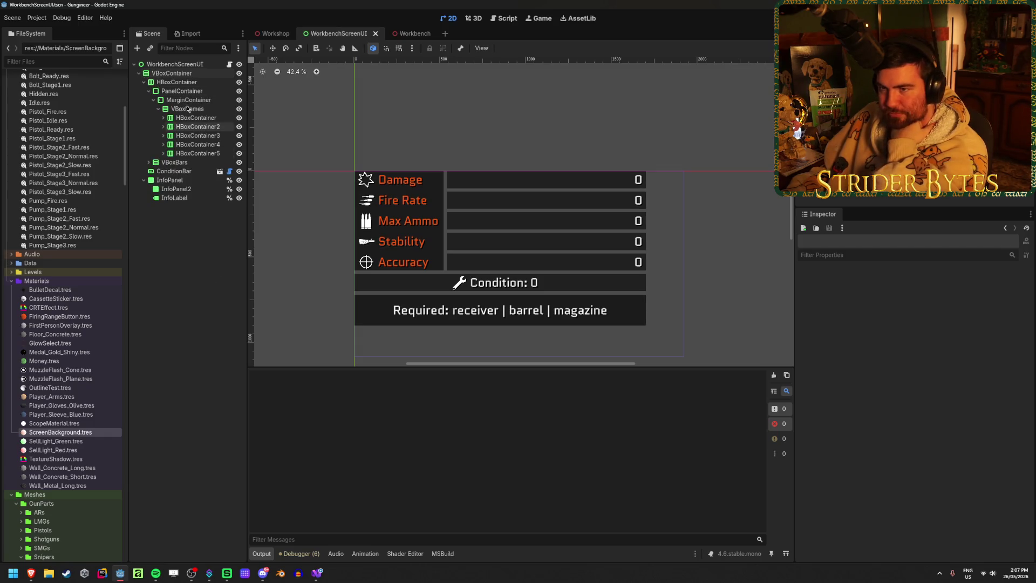
click(185, 62)
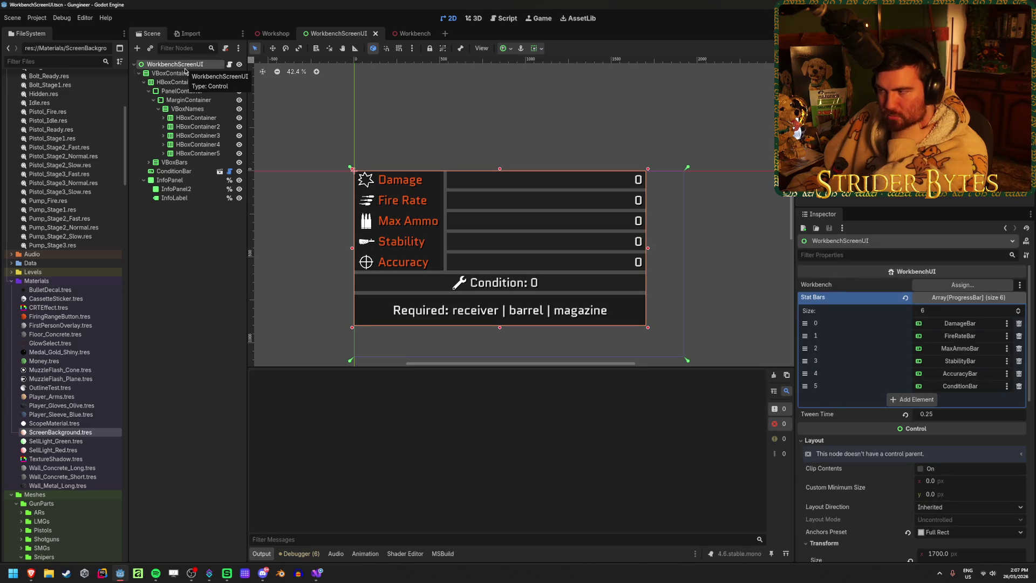
click(139, 74)
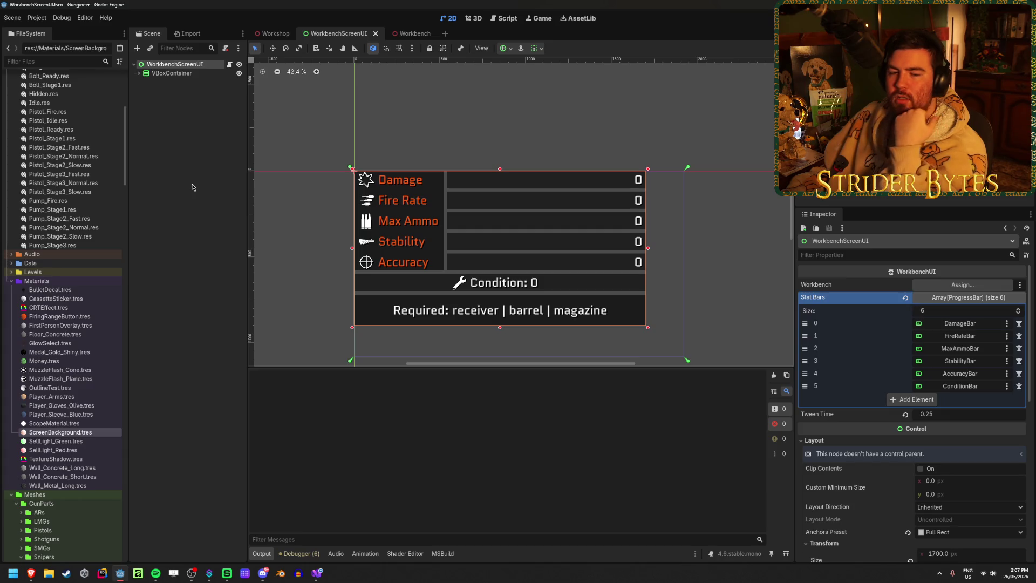
- Dismiss the Affinity splash, clear the Output log errors, and open Affinity's taskbar menu
click(192, 410)
click(774, 376)
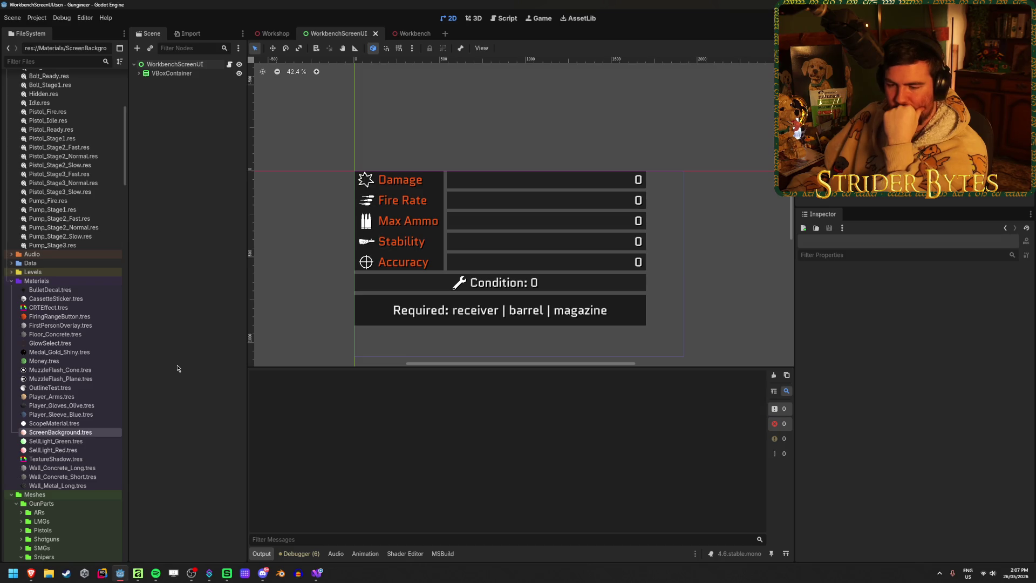
right_click(137, 573)
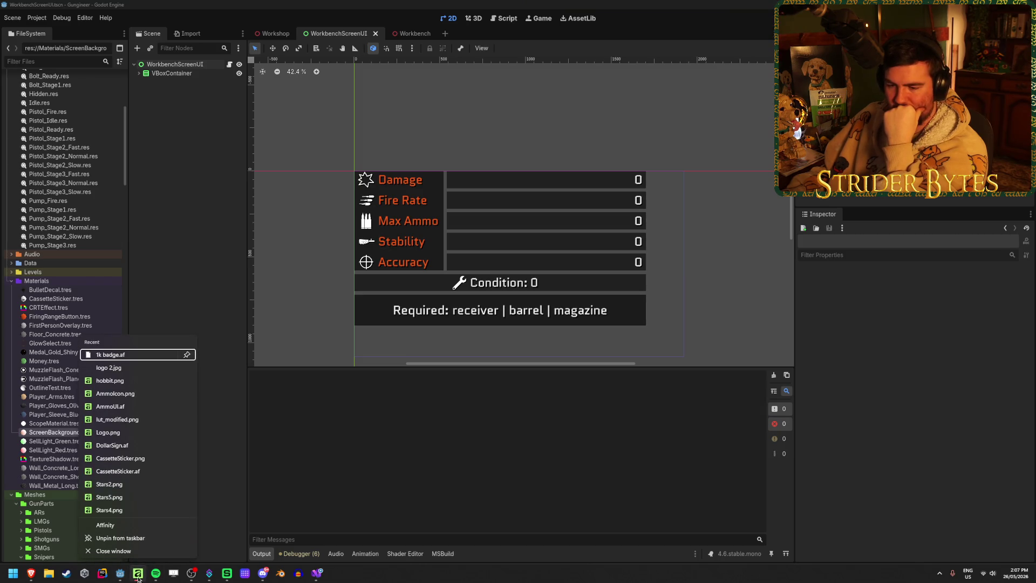
- Close Affinity, clear the Output log, and return to the WorkbenchScreenUI scene
click(135, 551)
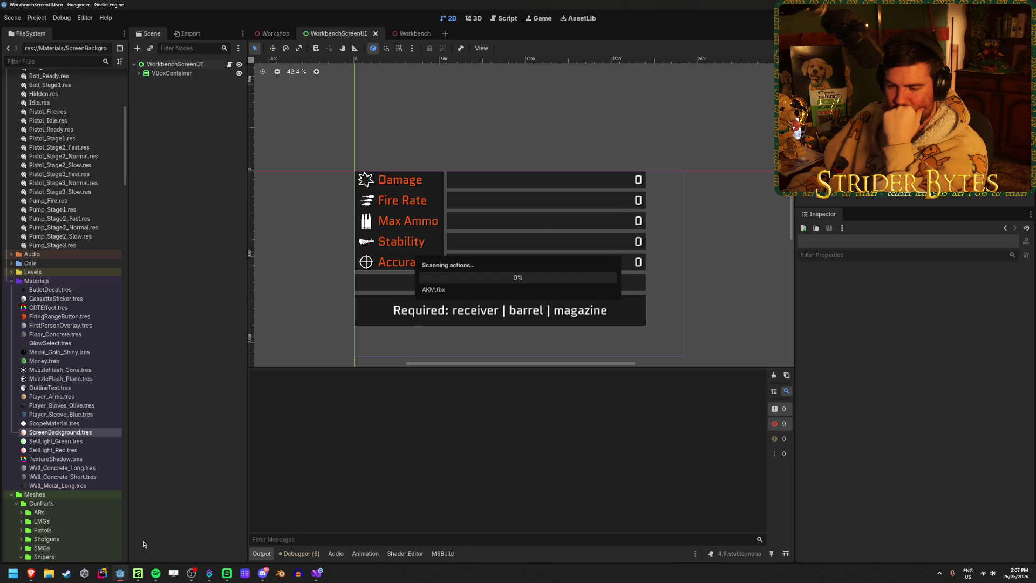
click(773, 374)
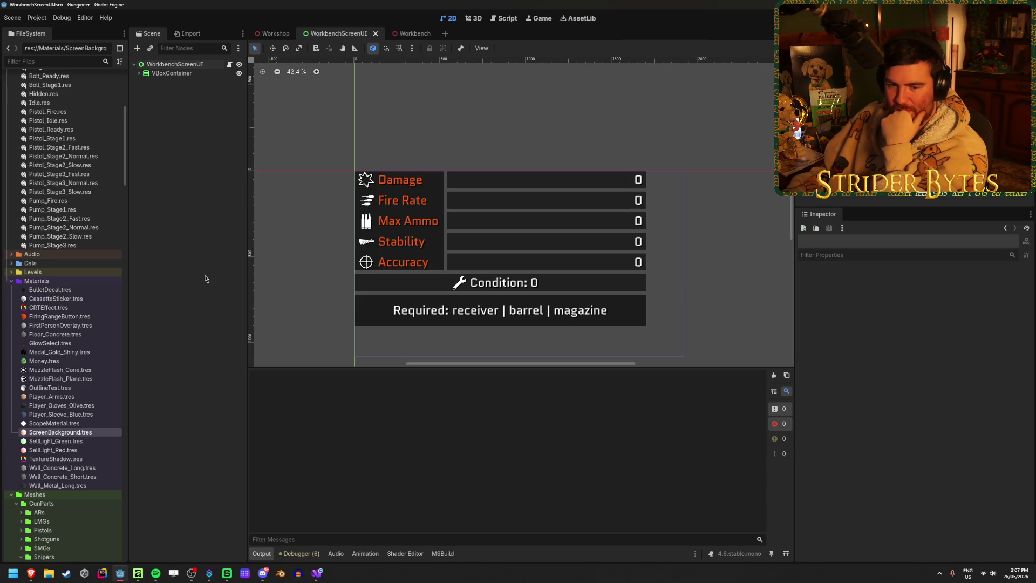
click(275, 33)
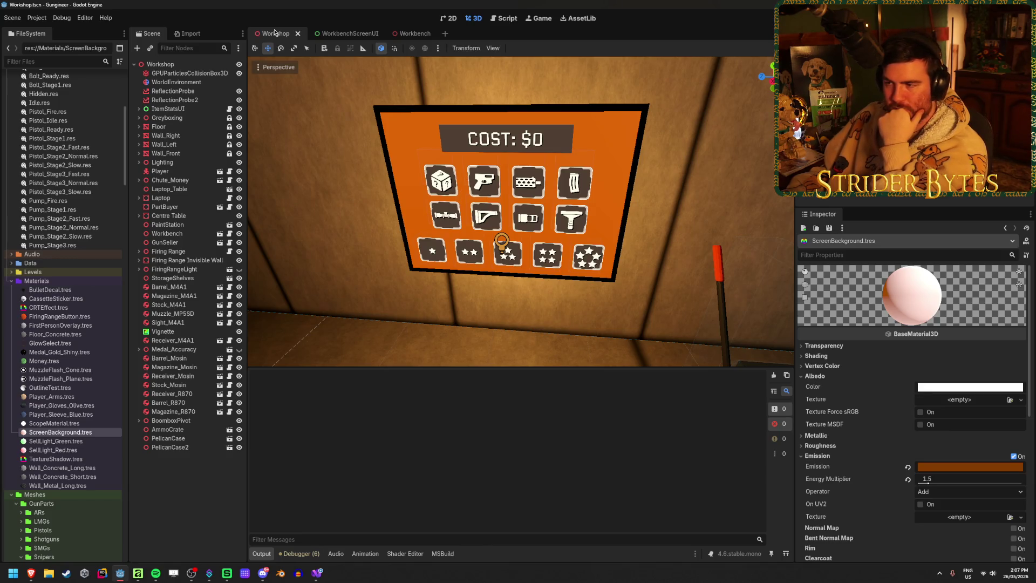
click(340, 34)
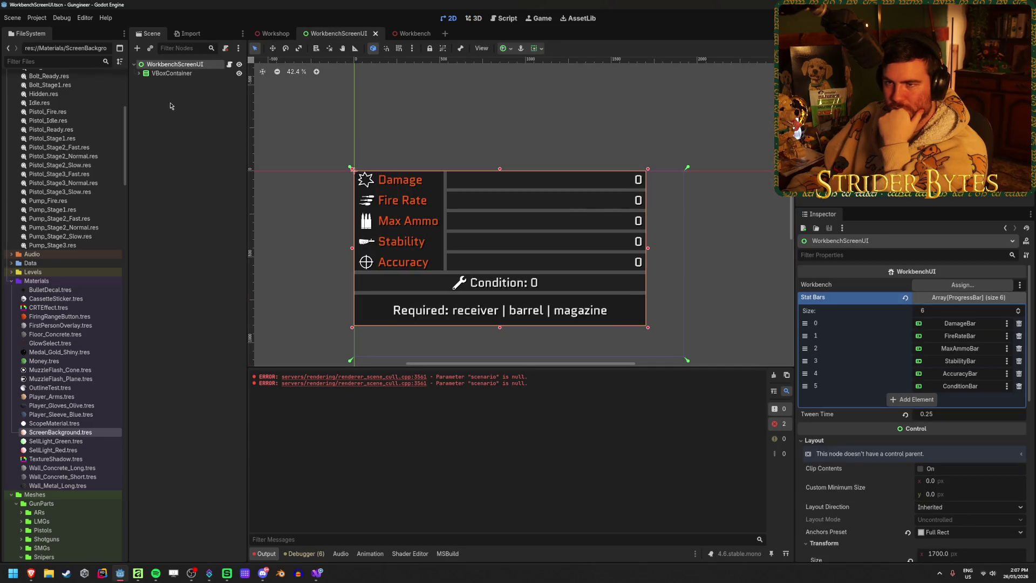
right_click(186, 64)
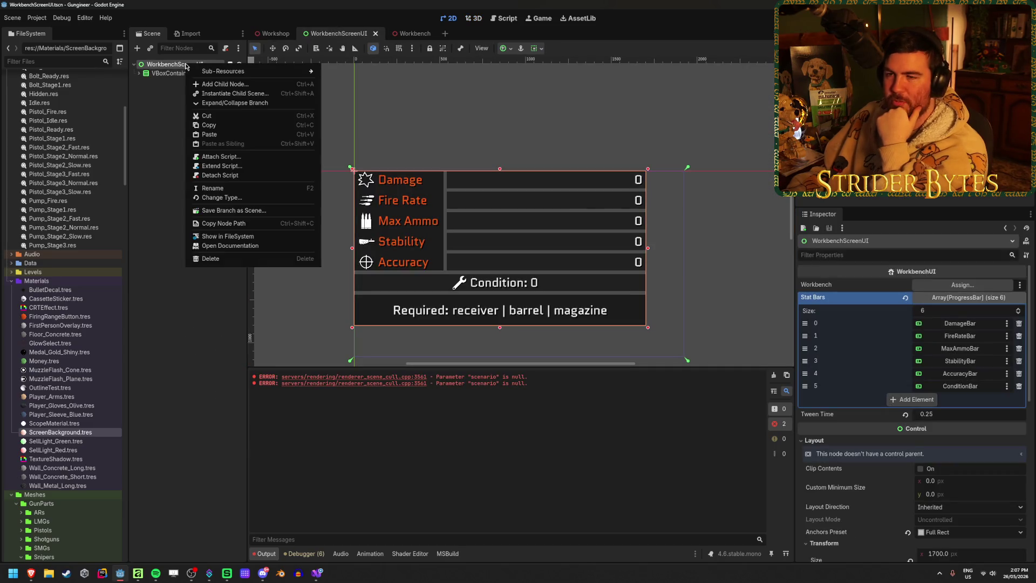
click(168, 102)
- Scroll the FileSystem dock down to Prefabs/UI and select PartsScreenUI.tscn
scroll(85, 417, down, 5)
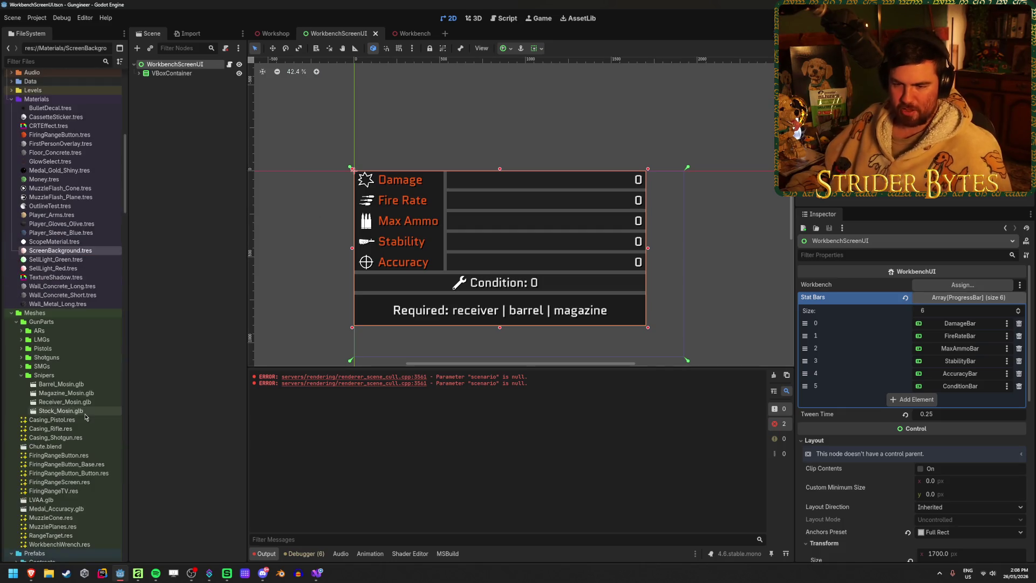
scroll(44, 348, down, 3)
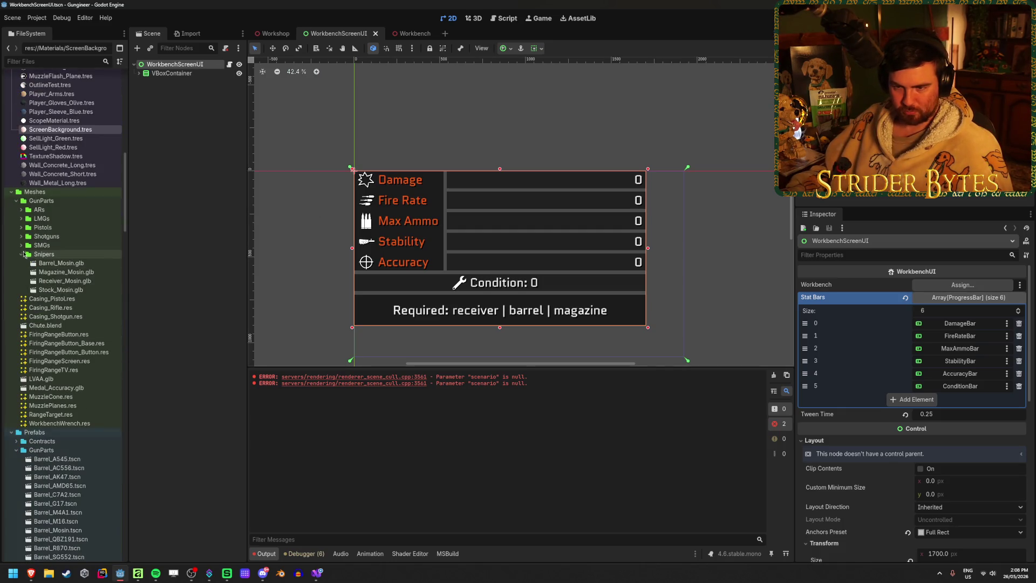
scroll(40, 286, down, 12)
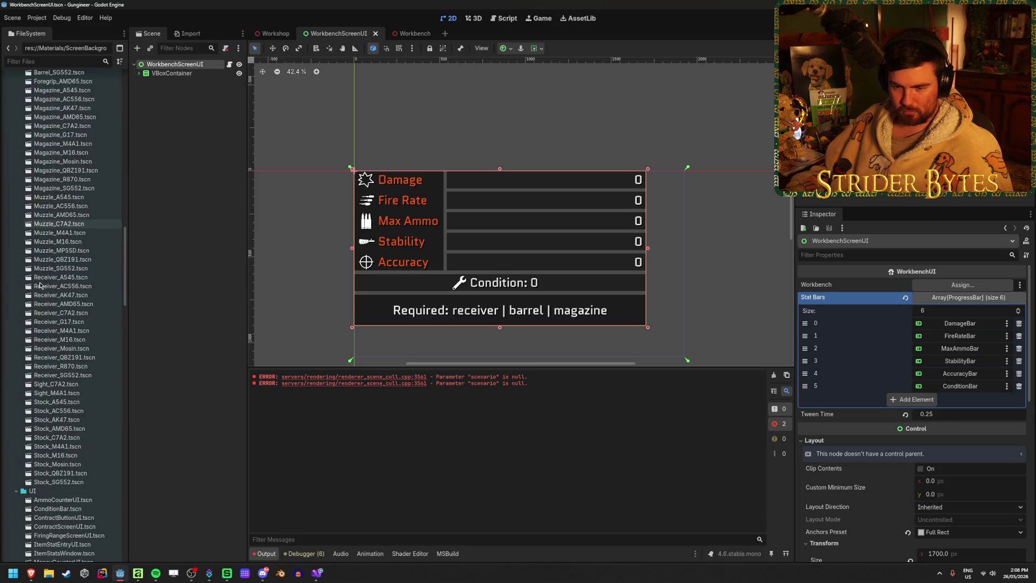
scroll(40, 286, down, 5)
click(71, 390)
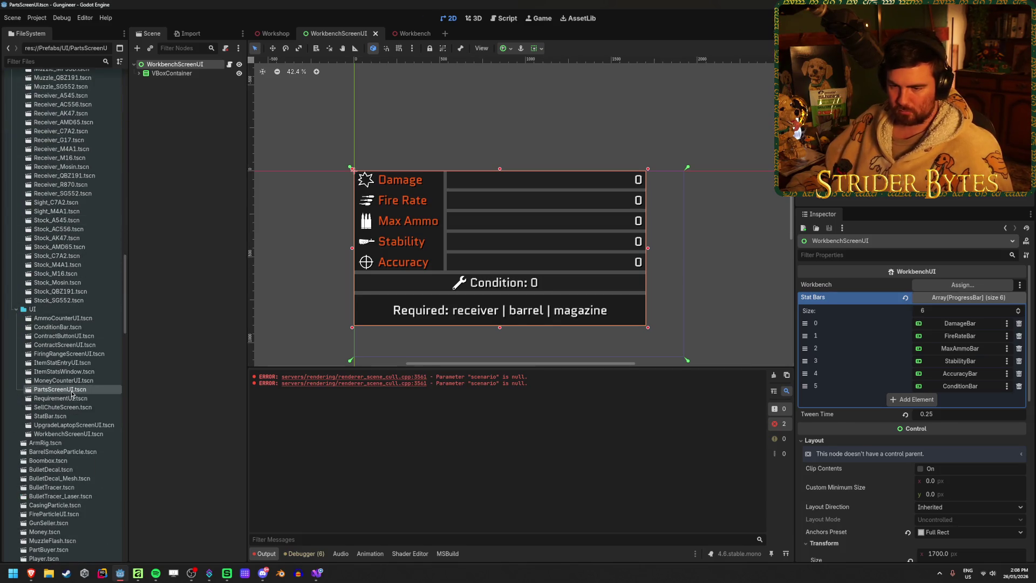
- Open PartsScreenUI.tscn in its own tab, then load AKB15.blend in Blender
double_click(71, 391)
scroll(490, 302, up, 6)
scroll(491, 302, down, 4)
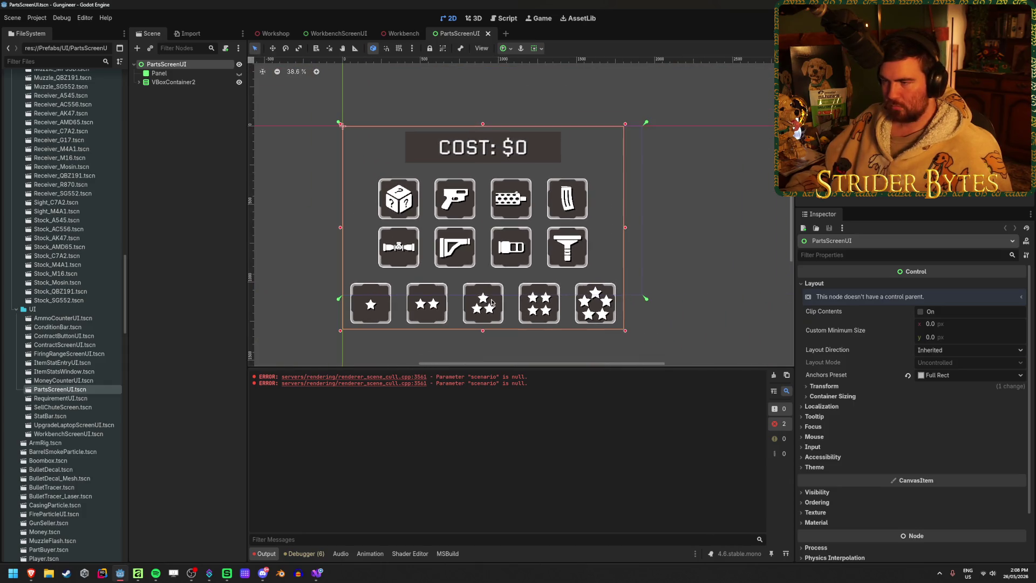
click(218, 178)
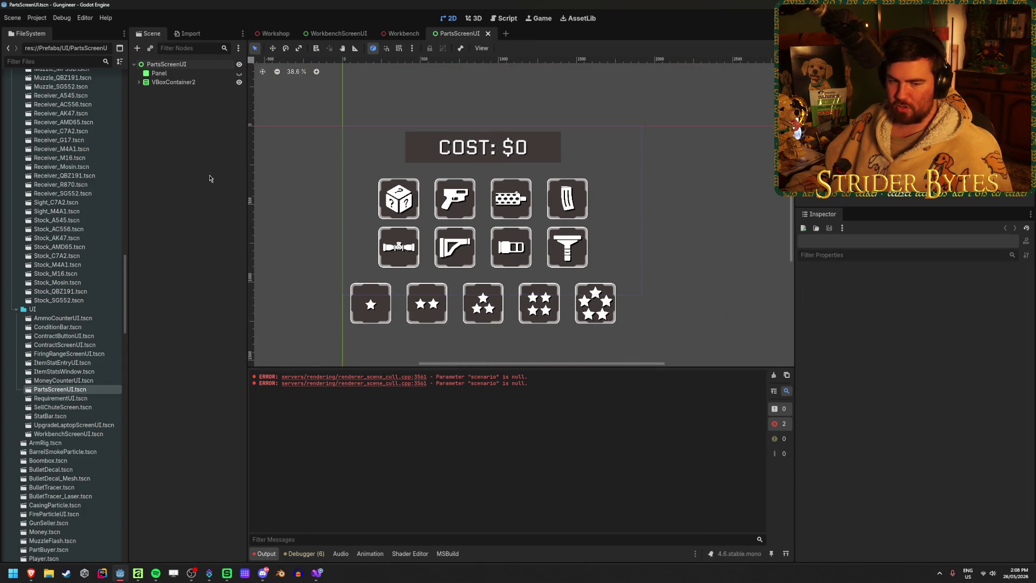
key(F6)
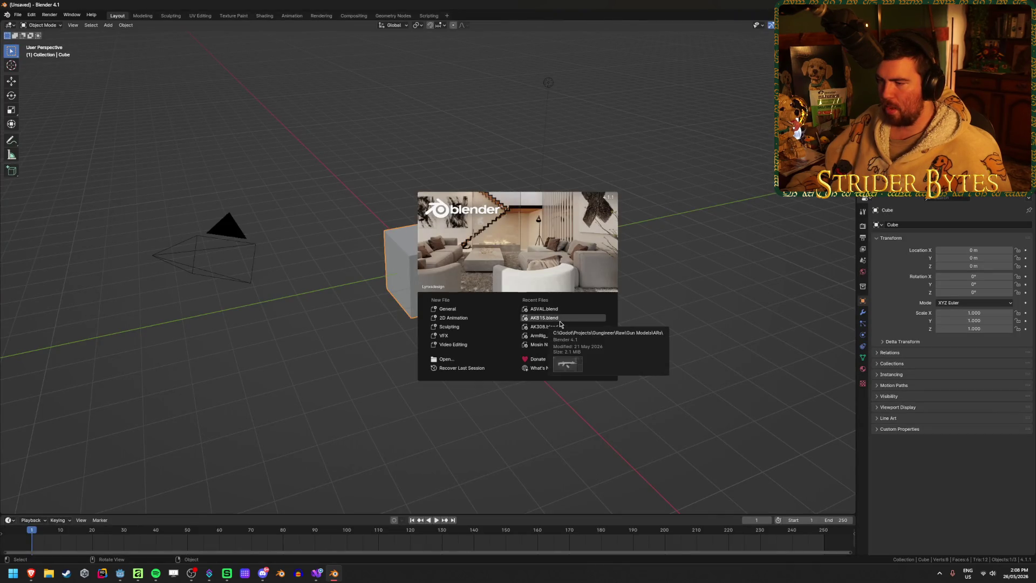
click(560, 320)
- Delete the lower receiver with grip and the WorkingPart barrel
click(554, 227)
click(470, 212)
key(Delete)
scroll(470, 216, up, 3)
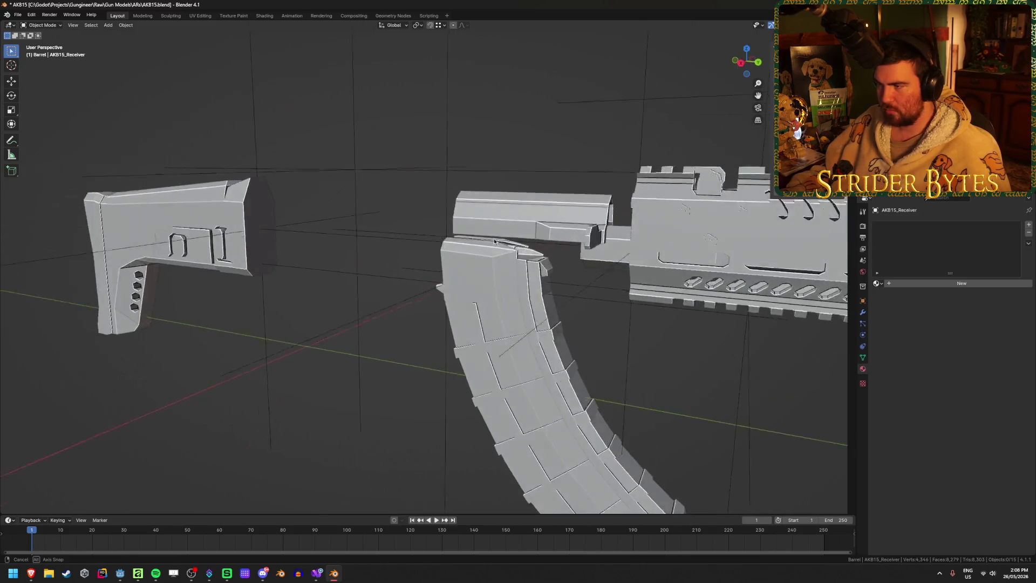
scroll(490, 237, down, 4)
click(429, 224)
scroll(519, 218, up, 4)
key(Delete)
- Enter Edit Mode on AKB15_Barrel and select the linked hexagon muzzle faces
click(519, 221)
key(Tab)
mouse_move(523, 221)
mouse_down()
mouse_move(462, 213)
mouse_move(601, 224)
mouse_move(481, 203)
mouse_up()
key(ctrl+l)
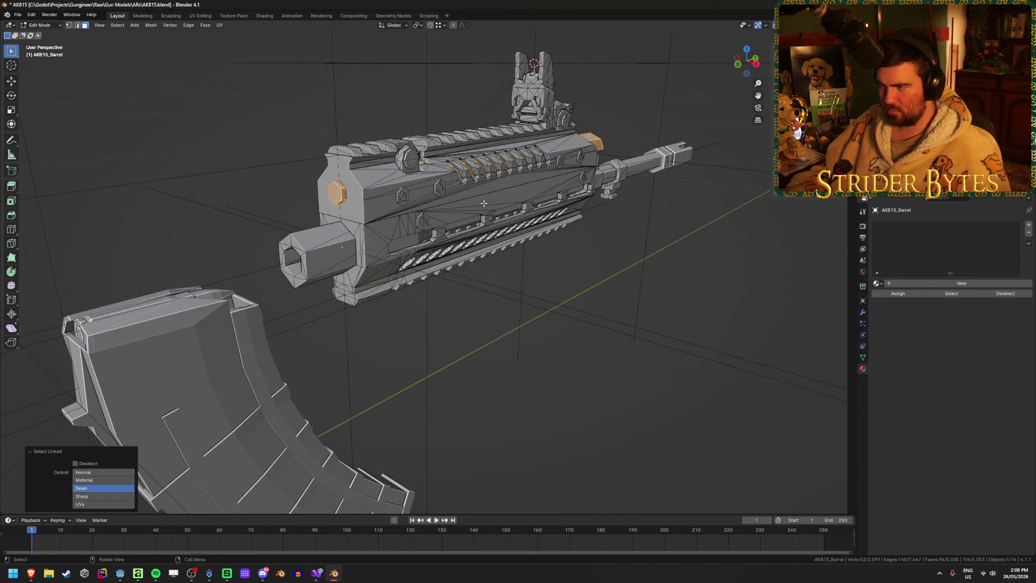
scroll(338, 217, up, 6)
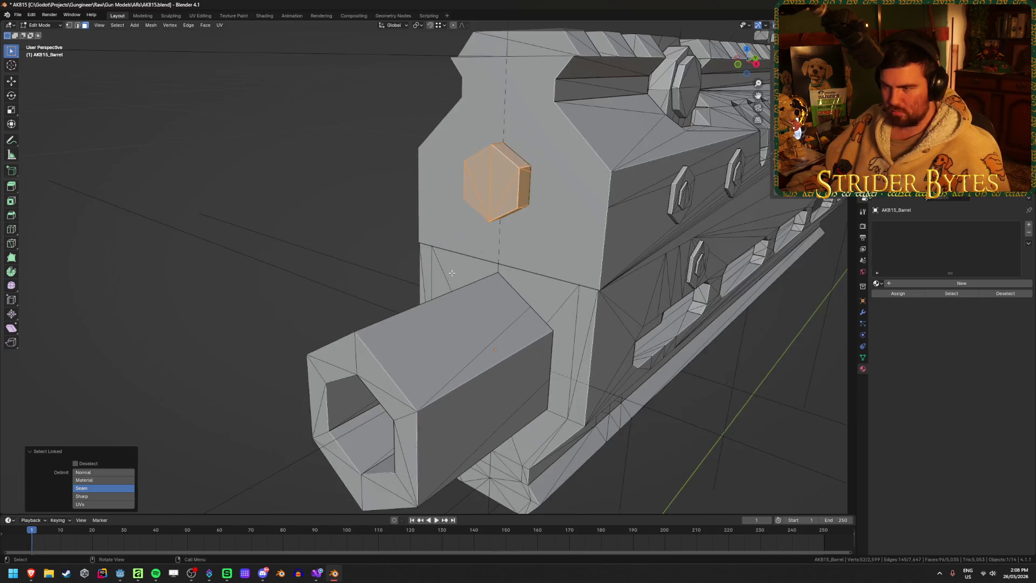
scroll(485, 193, down, 3)
click(475, 174)
shift+click(486, 183)
scroll(395, 351, down, 2)
- Try extruding the muzzle faces along Y, then cancel the extrusion
mouse_move(566, 275)
mouse_down()
mouse_move(707, 273)
mouse_move(348, 242)
mouse_move(452, 258)
mouse_move(434, 304)
mouse_move(574, 426)
mouse_up()
key(e)
key(y)
right_click(435, 304)
- Hide the upper handguard faces to inspect the sight, unhide them, and return to Object Mode
mouse_move(442, 322)
mouse_down()
mouse_move(346, 291)
mouse_move(305, 298)
mouse_up()
key(l)
key(h)
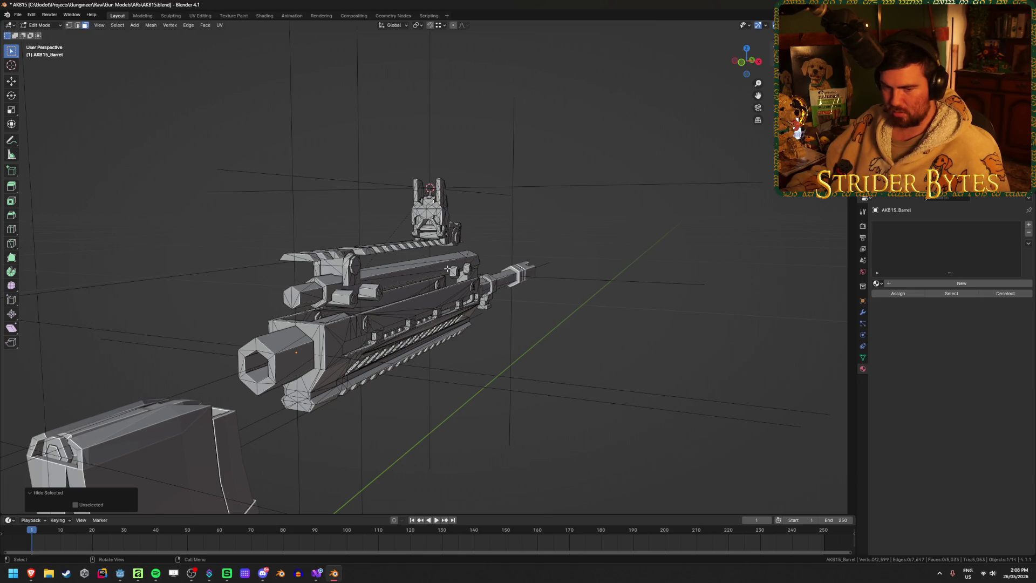
mouse_move(533, 263)
mouse_down()
mouse_move(406, 254)
mouse_move(113, 261)
mouse_move(438, 300)
mouse_move(351, 329)
mouse_move(421, 303)
mouse_move(356, 300)
mouse_move(561, 306)
mouse_move(350, 338)
mouse_move(362, 339)
mouse_up()
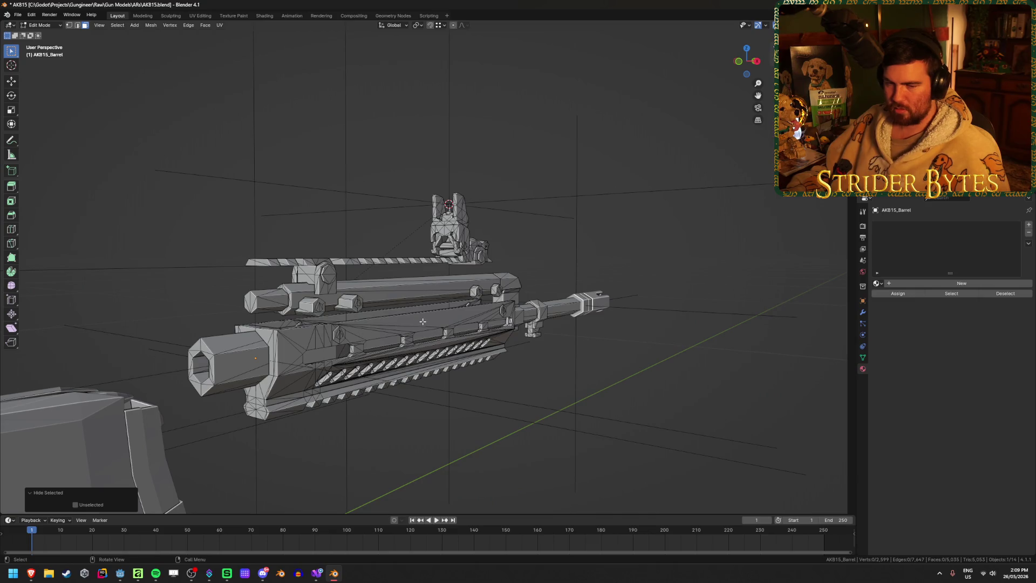
scroll(363, 339, up, 5)
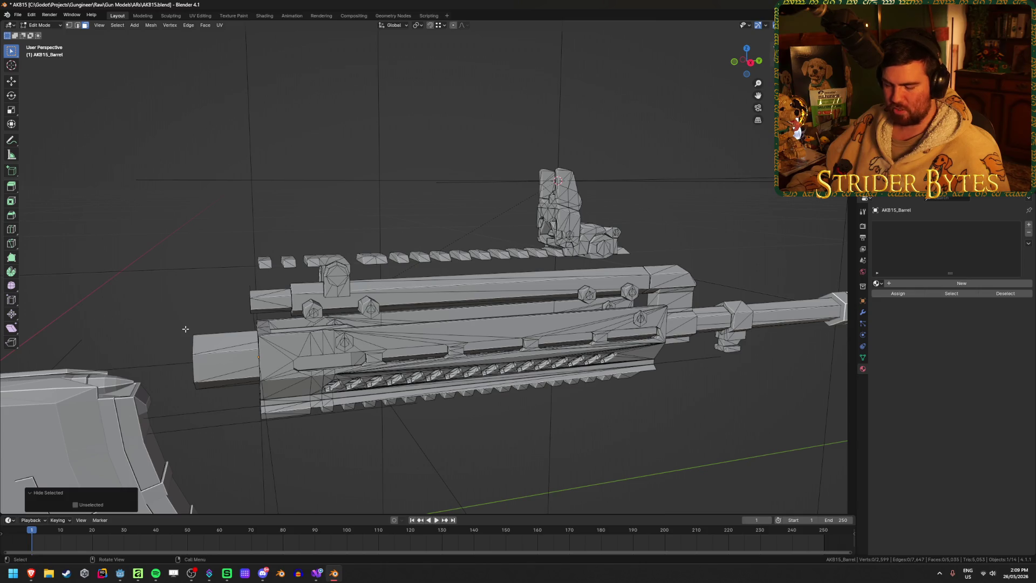
key(alt+h)
key(Tab)
mouse_move(170, 293)
mouse_down()
mouse_move(183, 289)
mouse_move(162, 289)
mouse_move(254, 297)
mouse_move(294, 286)
mouse_move(277, 278)
mouse_up()
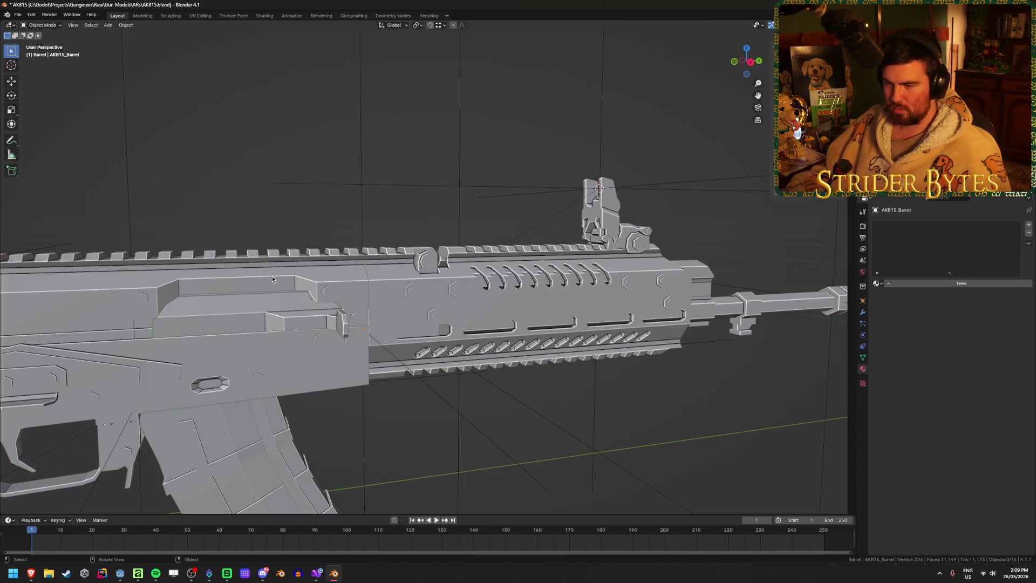
- Orbit around the rifle, quit Blender answering the save prompt, and clear Godot's Output log
mouse_move(272, 276)
mouse_down()
mouse_move(300, 268)
mouse_move(293, 280)
mouse_up()
mouse_move(472, 286)
mouse_down()
mouse_move(402, 290)
mouse_move(445, 273)
mouse_move(389, 285)
mouse_move(423, 277)
mouse_up()
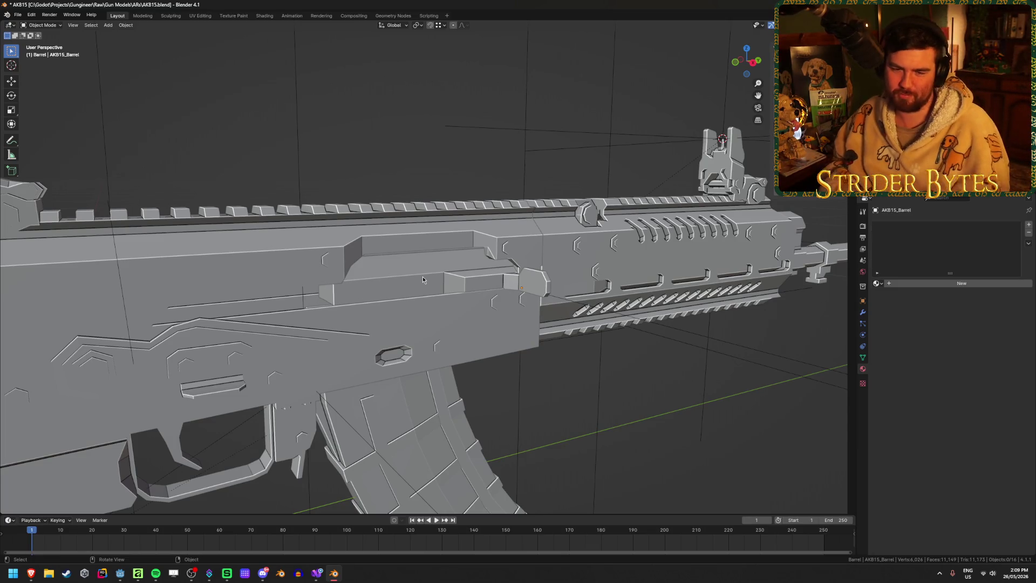
mouse_move(472, 249)
mouse_down()
mouse_move(435, 249)
mouse_move(692, 109)
mouse_up()
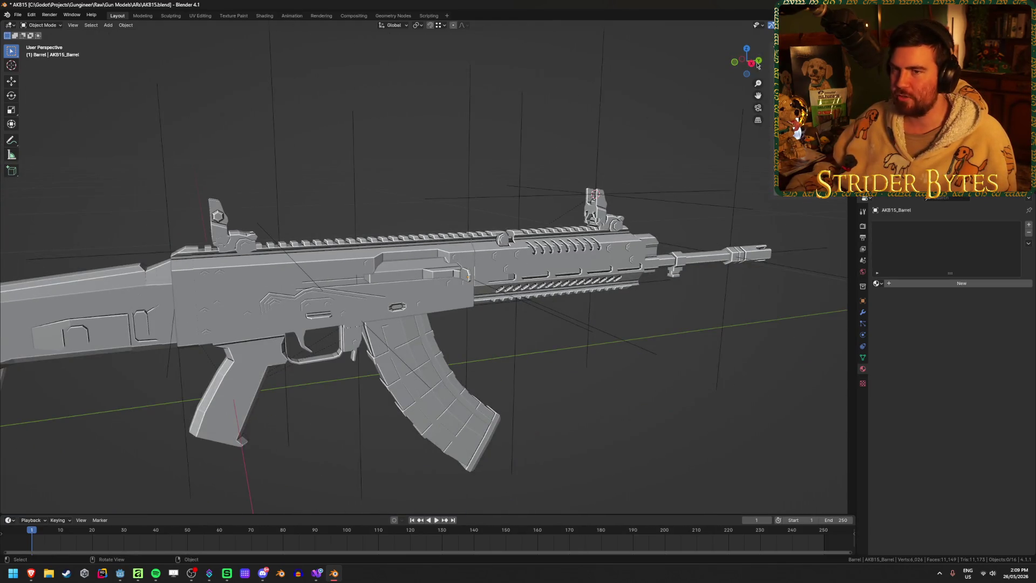
key(ctrl+q)
click(533, 301)
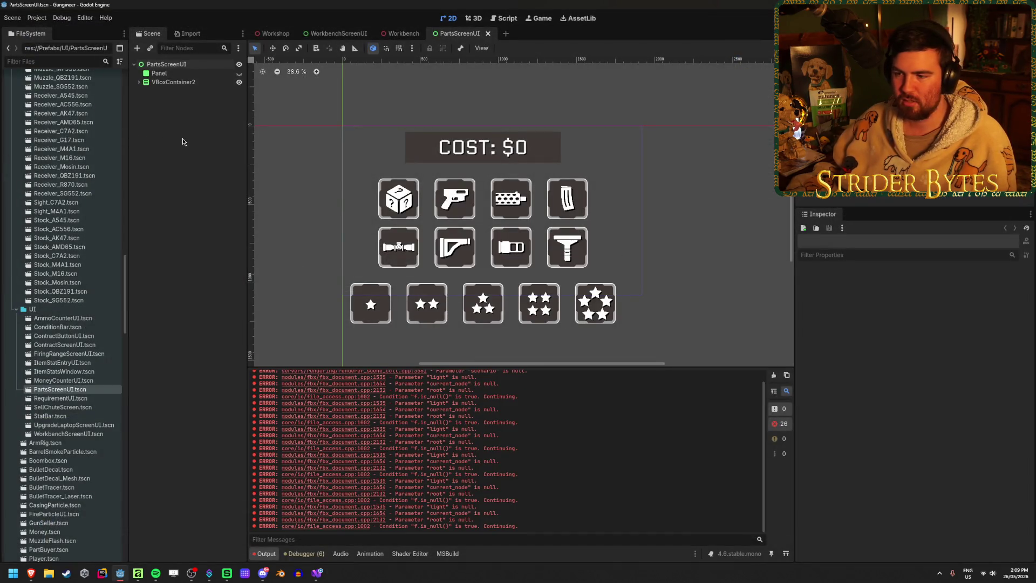
click(774, 376)
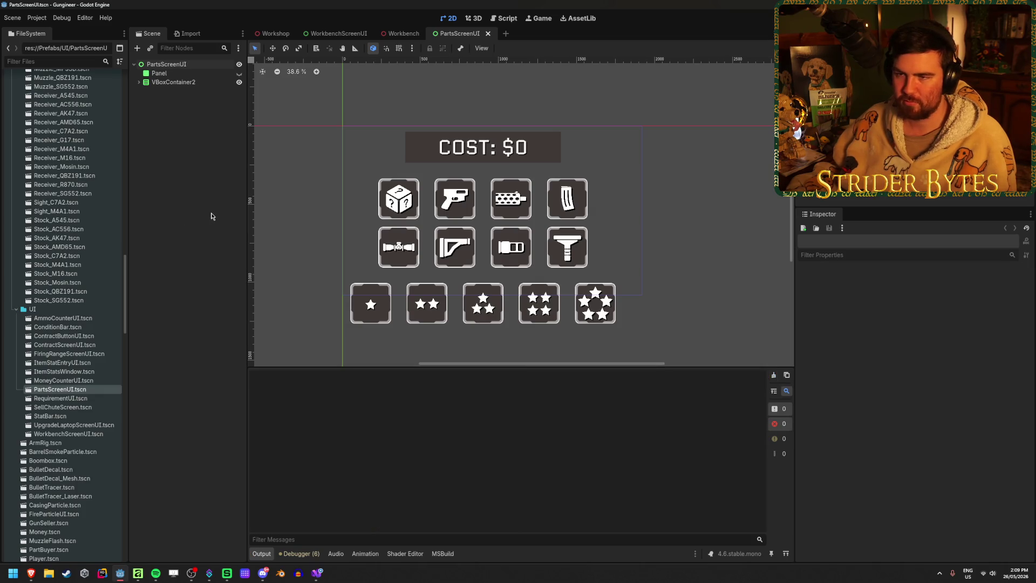
- Make the Panel node visible and set its background colour to hex ff5f15
click(224, 74)
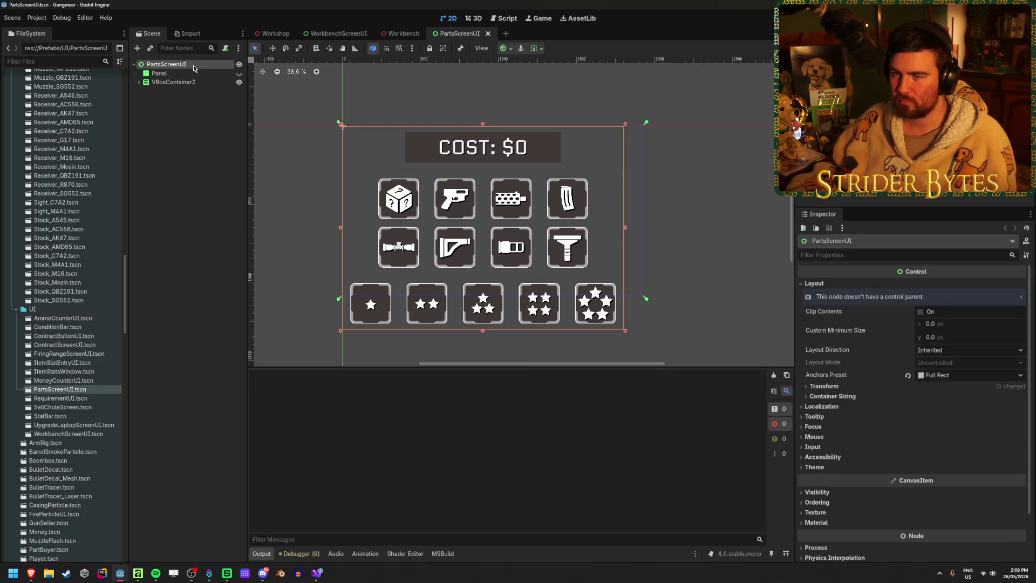
click(239, 74)
scroll(906, 420, down, 3)
scroll(907, 419, down, 3)
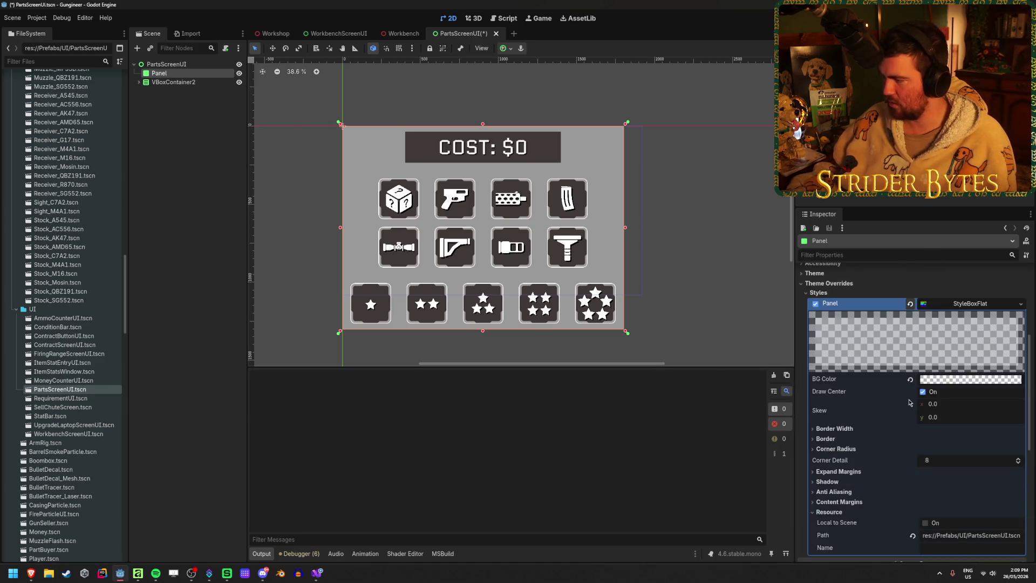
click(952, 381)
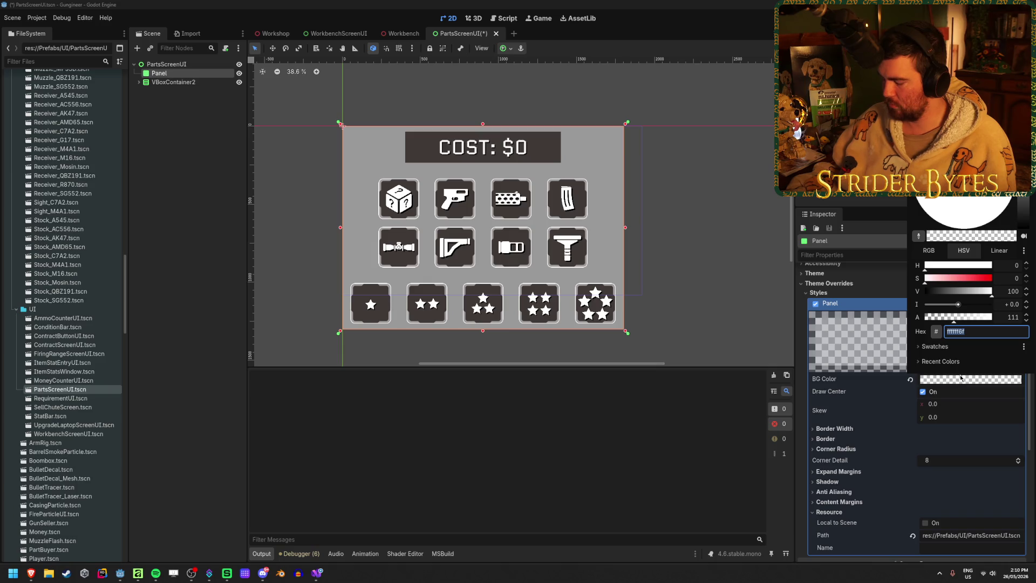
text(f5)
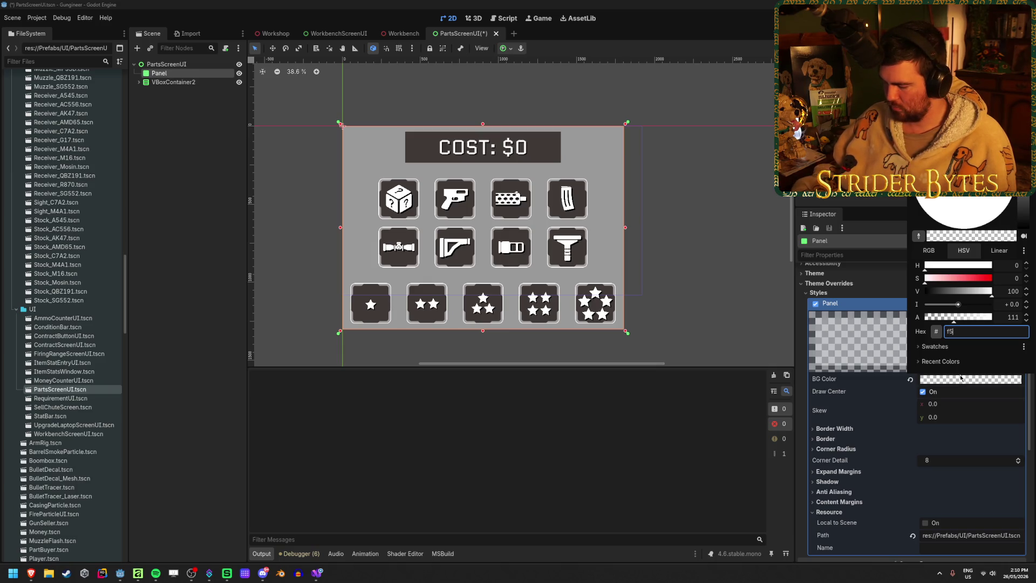
key(BackSpace)
key(BackSpace)
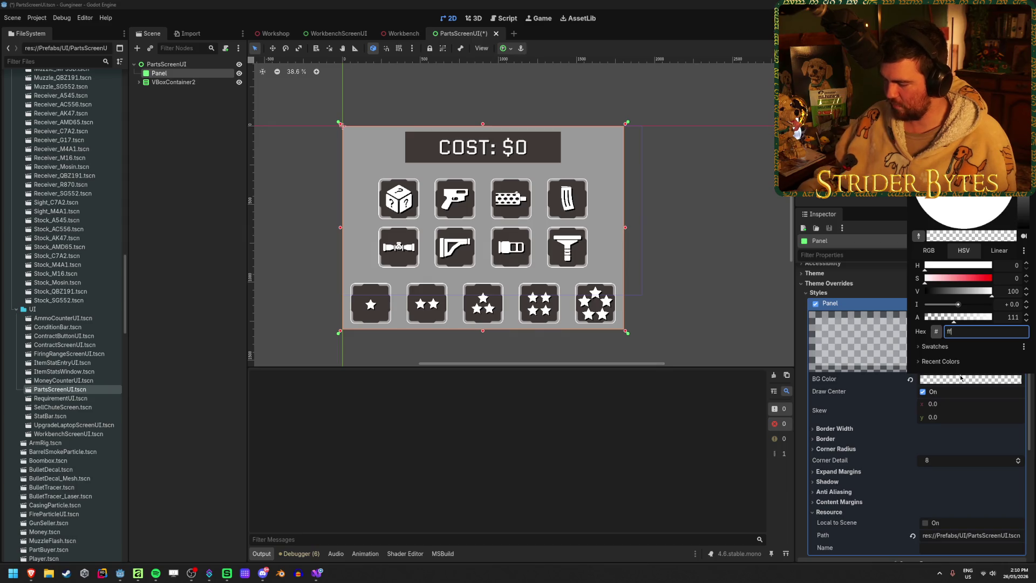
key(Return)
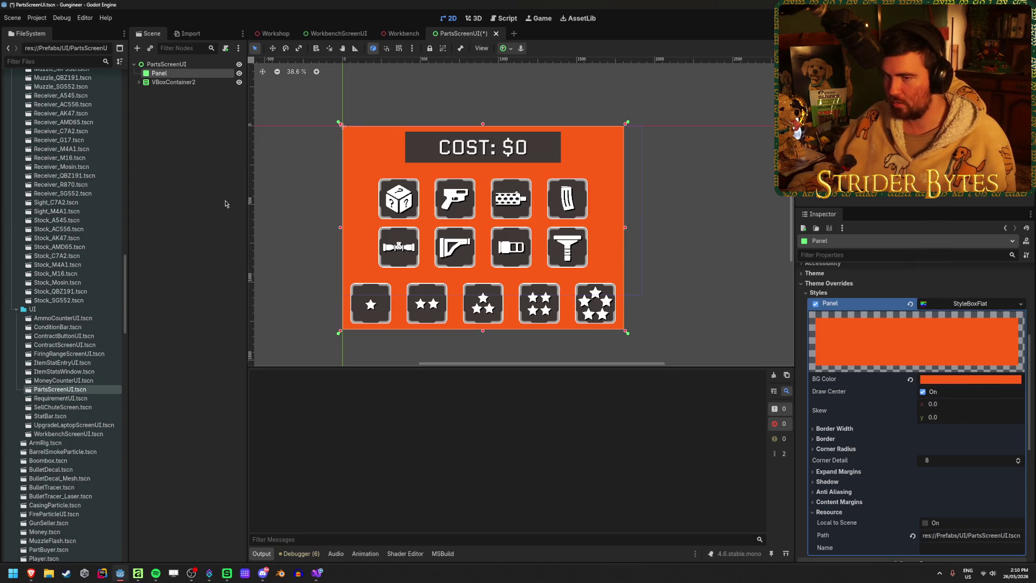
- Save PartsScreenUI, move its tab ahead of WorkbenchScreenUI, and switch to the browser
key(ctrl+s)
click(263, 35)
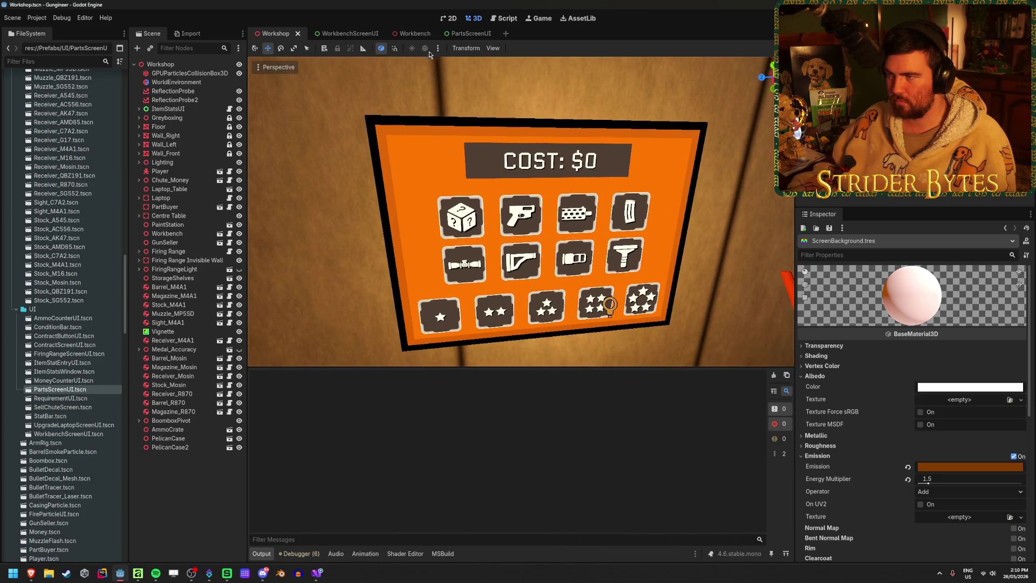
click(412, 34)
click(339, 35)
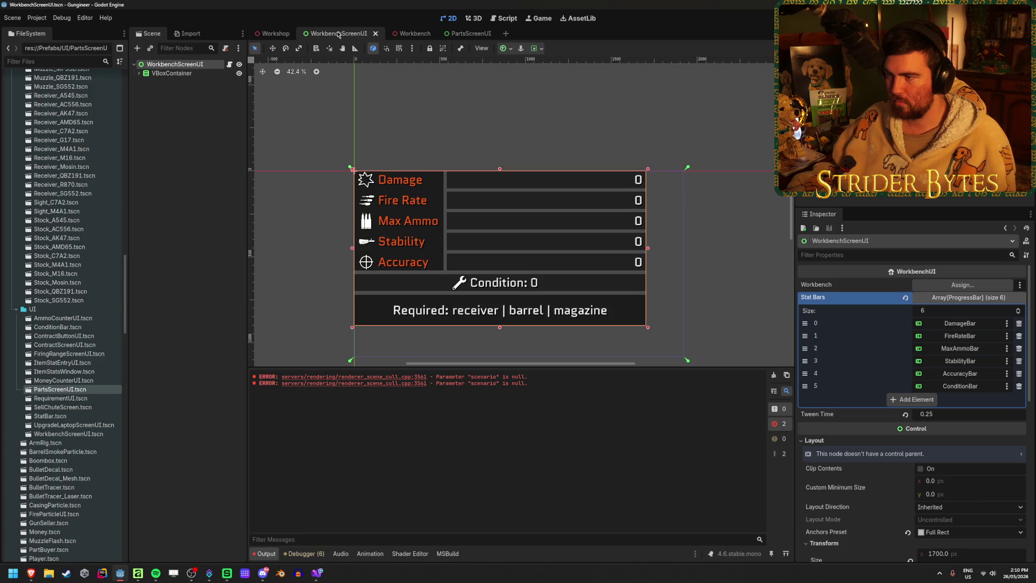
drag(467, 33, 306, 36)
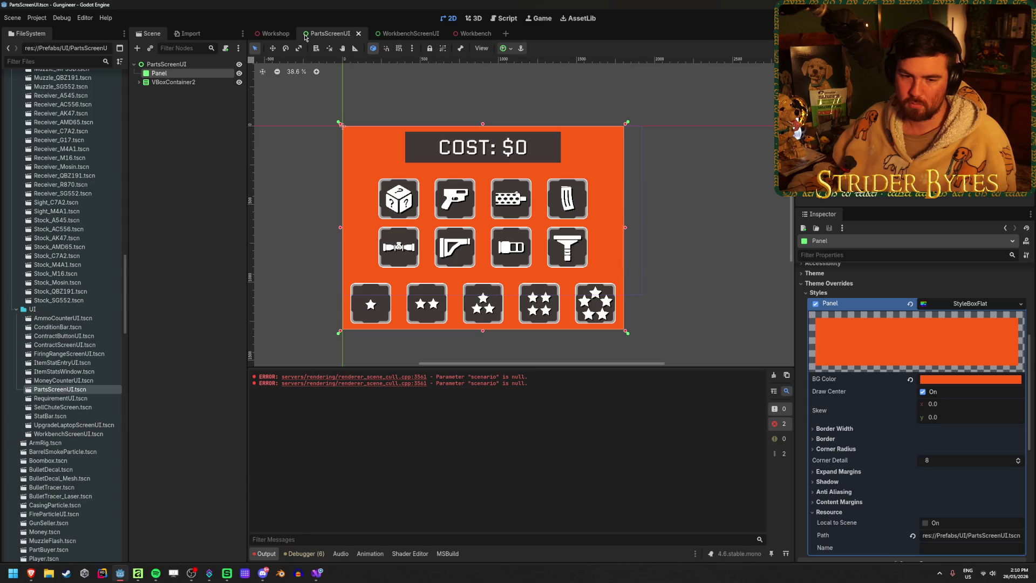
key(alt+Tab)
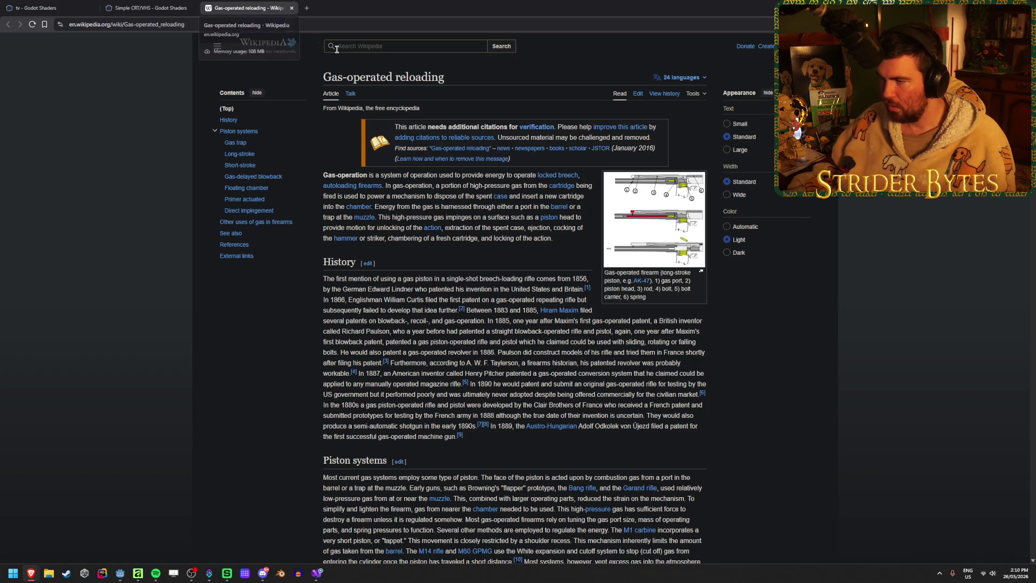
- View the gas-operated diagram's original image, go back, and close the Wikipedia tab before returning to Godot
click(679, 227)
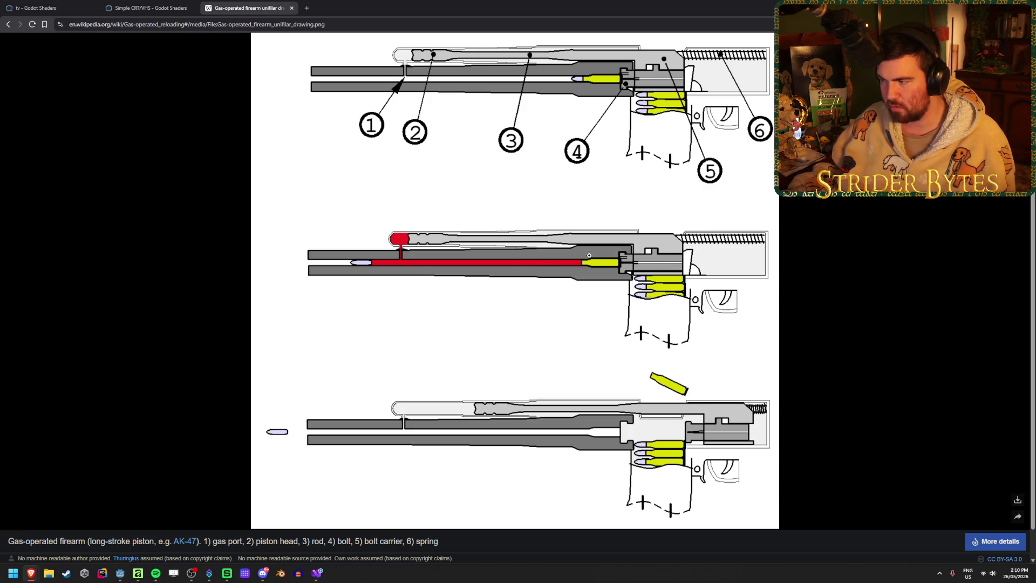
click(723, 198)
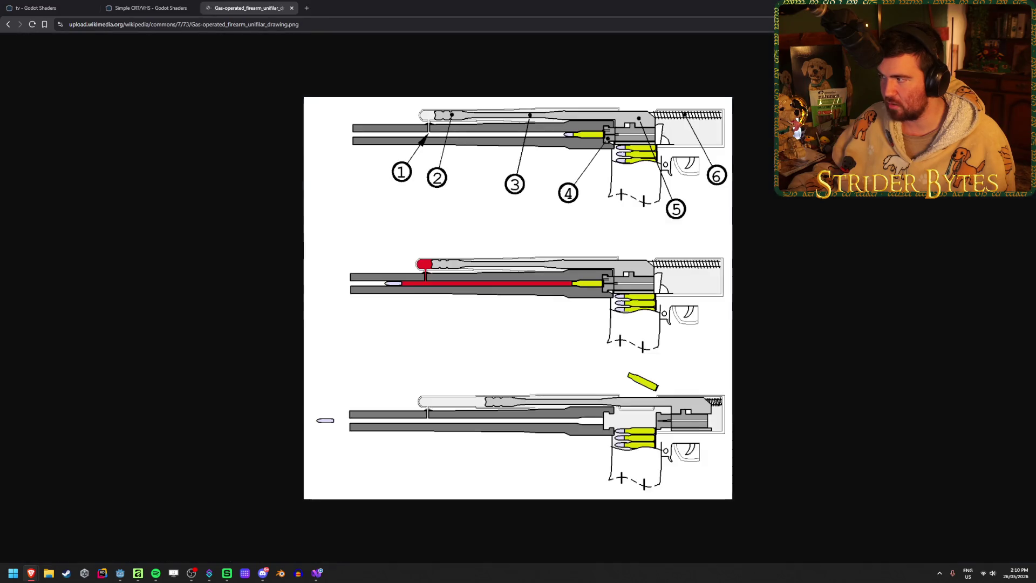
click(11, 25)
click(10, 25)
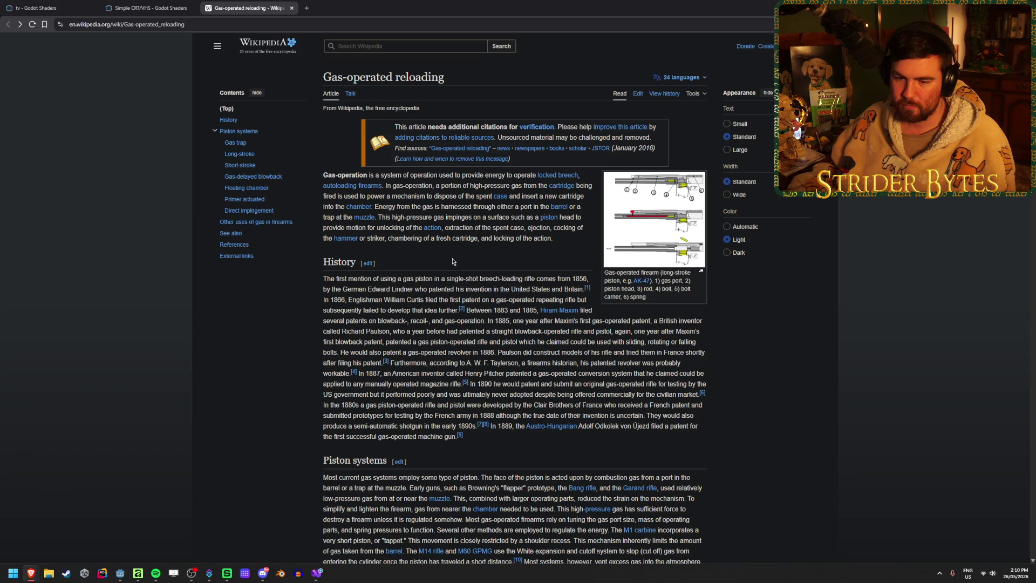
key(ctrl+w)
key(ctrl+shift+Tab)
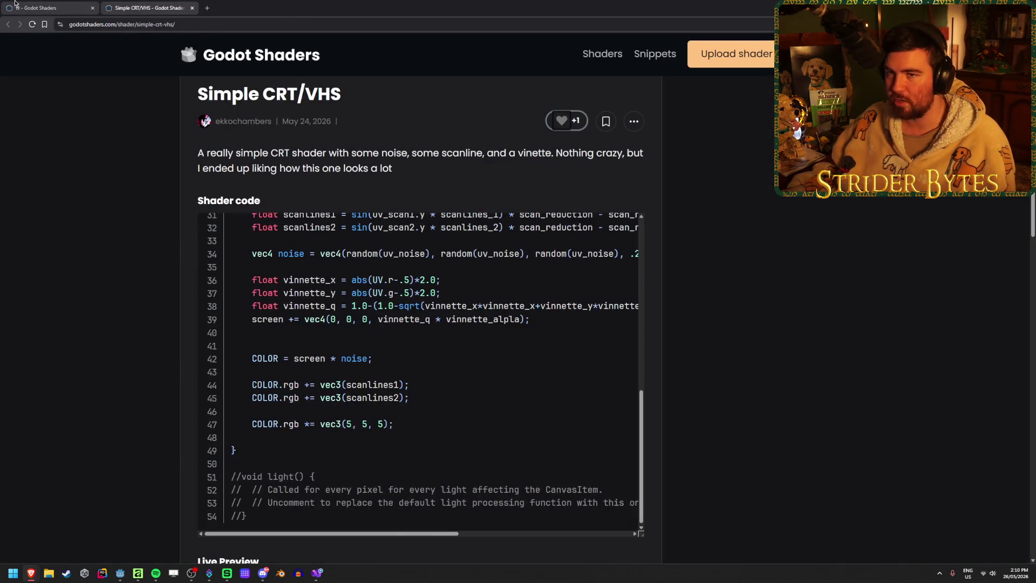
key(alt+Tab)
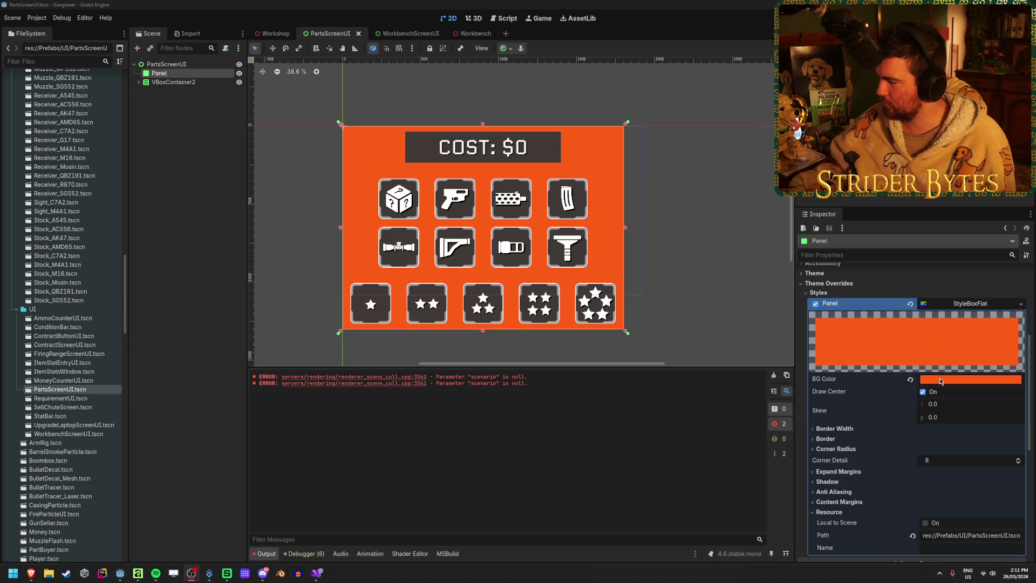
- Raise the panel background colour's intensity and check it on the Workshop screen
click(970, 379)
click(1026, 302)
click(1026, 302)
click(311, 261)
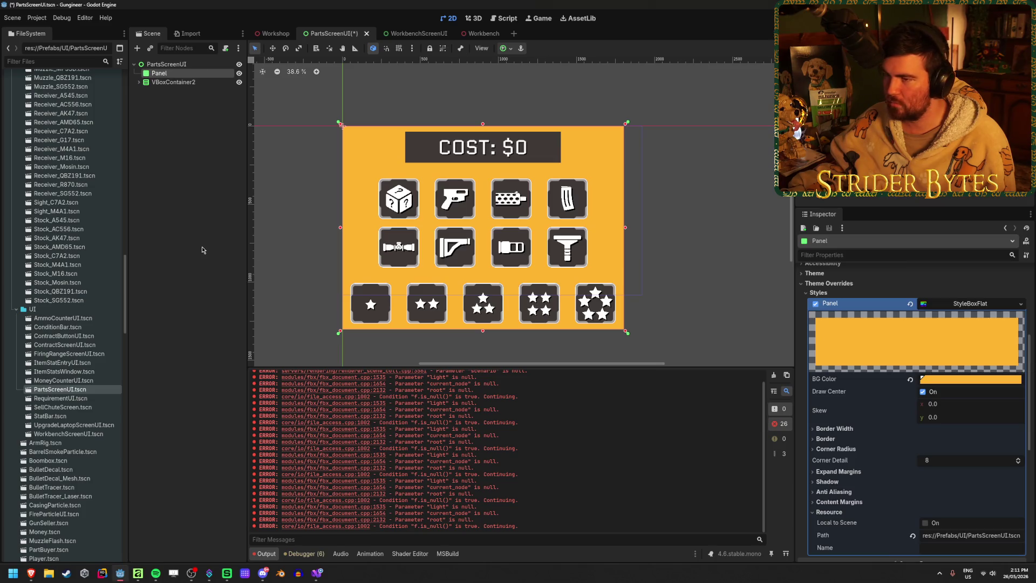
click(263, 34)
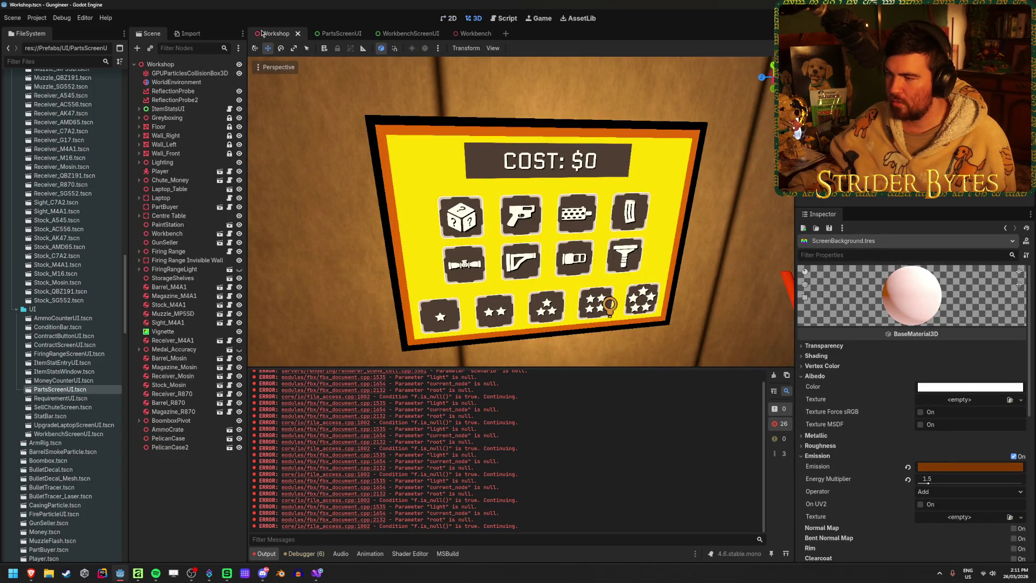
click(333, 36)
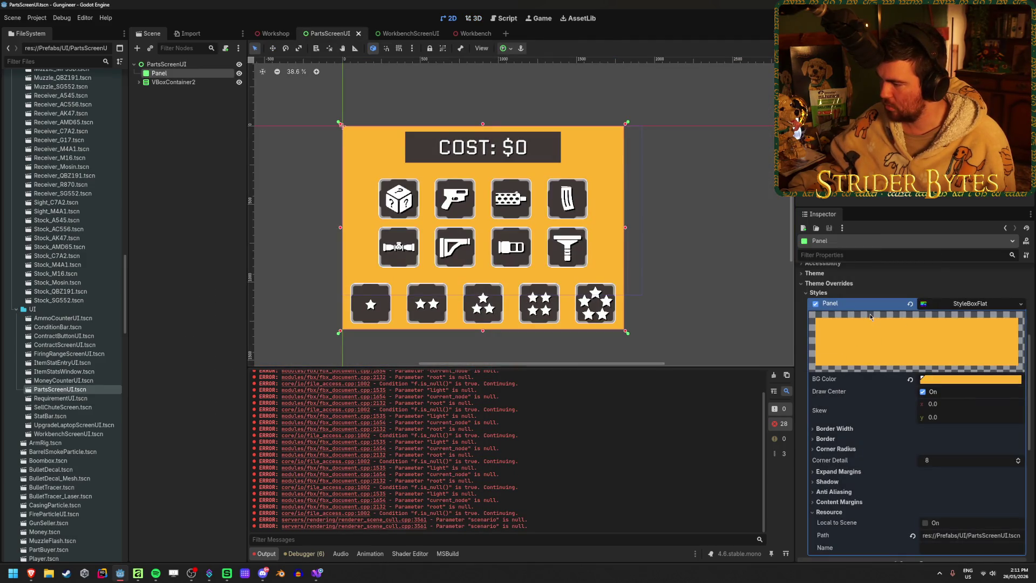
- Give the Panel a new CanvasItemMaterial with Add blend mode and Normal light mode
scroll(870, 317, down, 4)
scroll(870, 317, down, 4)
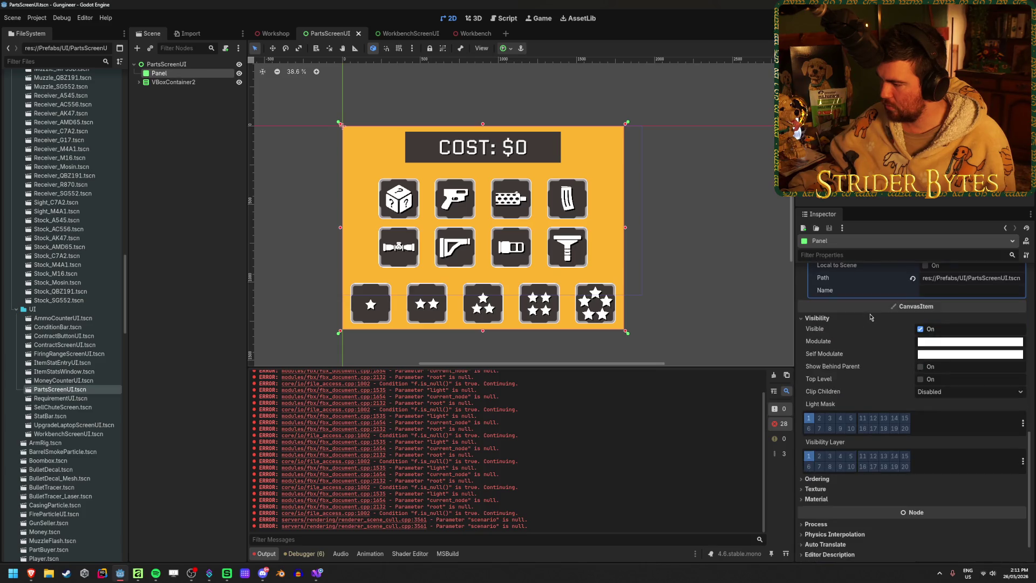
scroll(870, 317, up, 3)
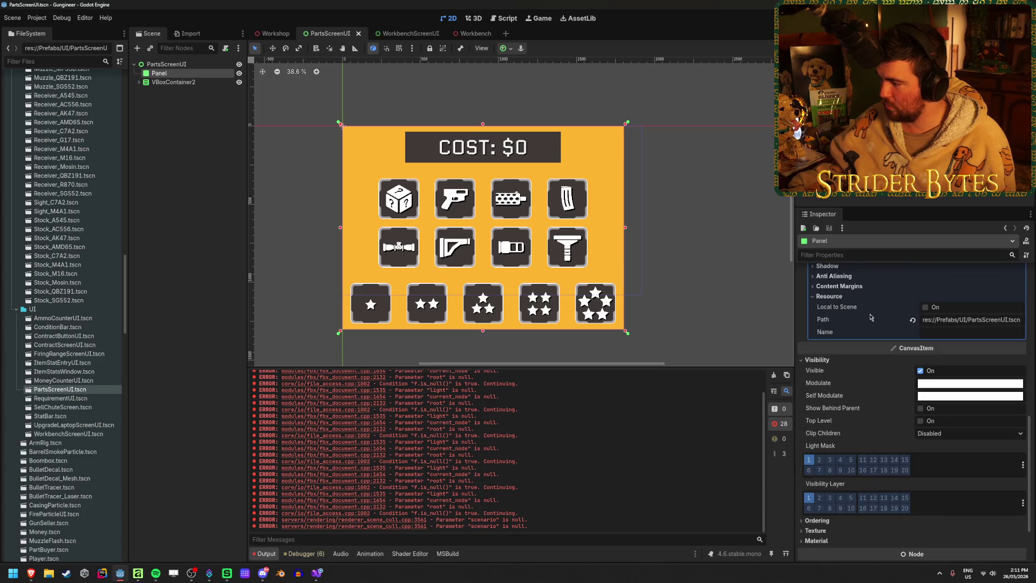
scroll(869, 317, up, 4)
scroll(869, 317, down, 7)
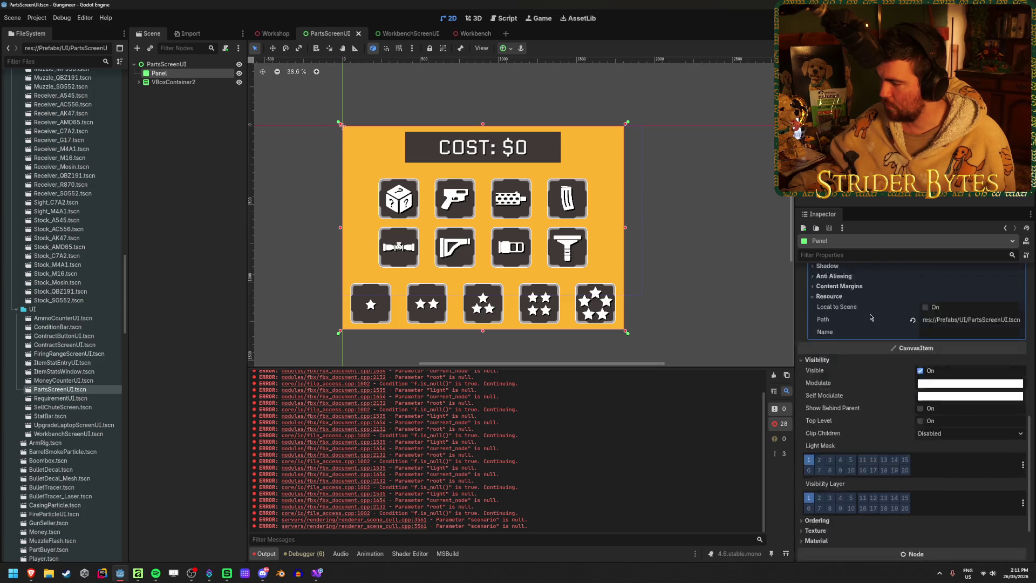
click(846, 469)
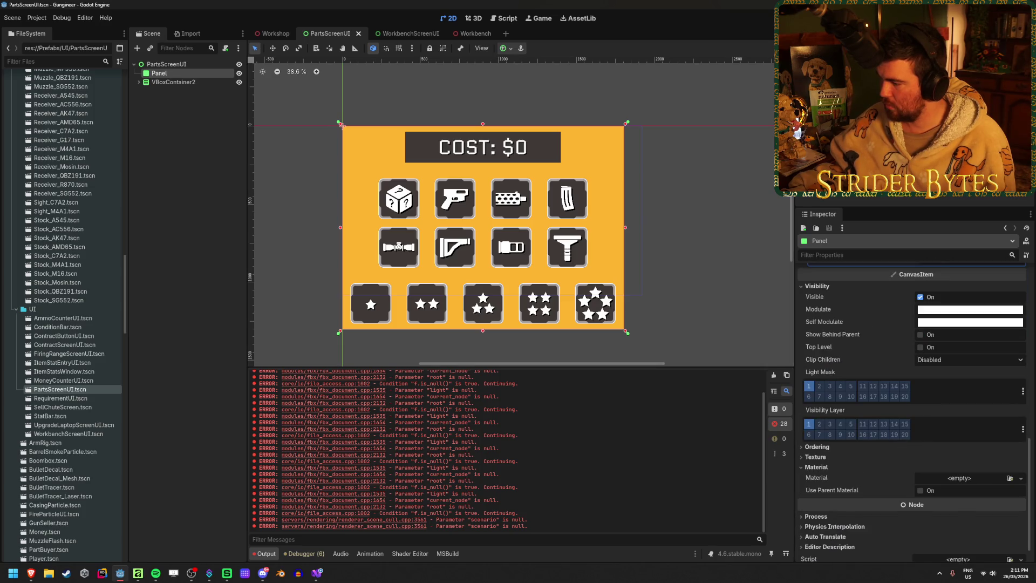
click(1020, 478)
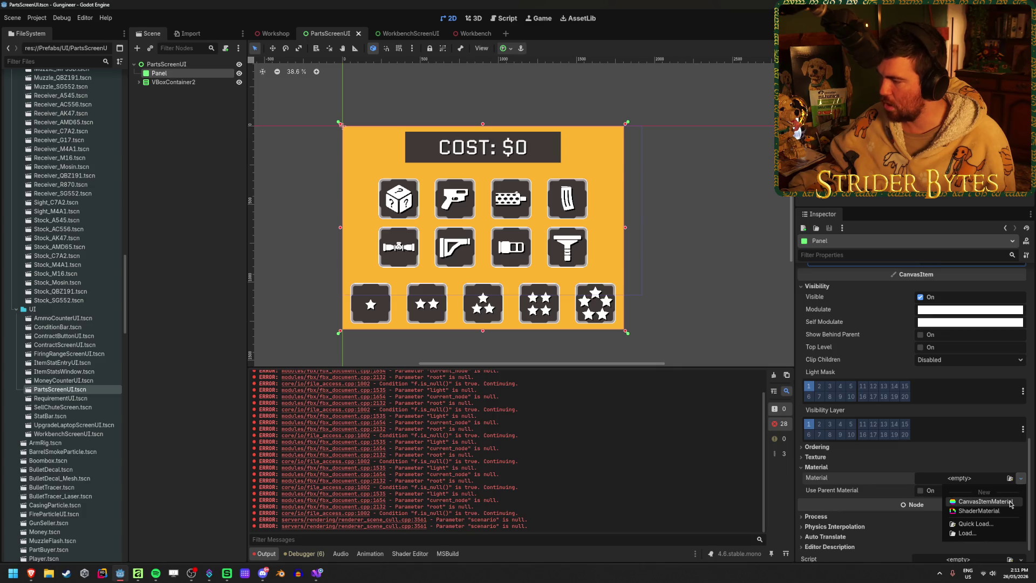
click(984, 502)
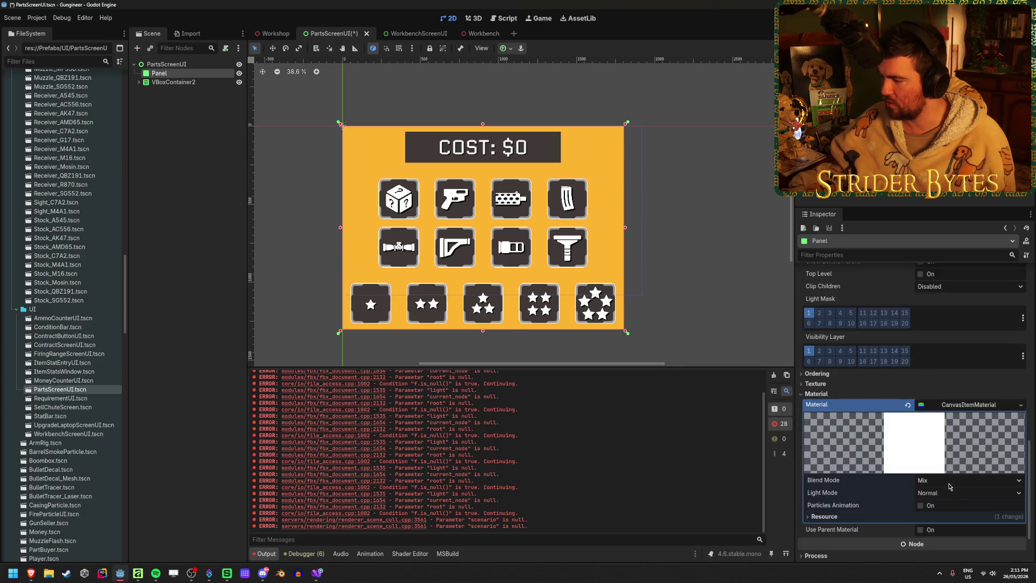
click(938, 479)
click(950, 499)
click(951, 493)
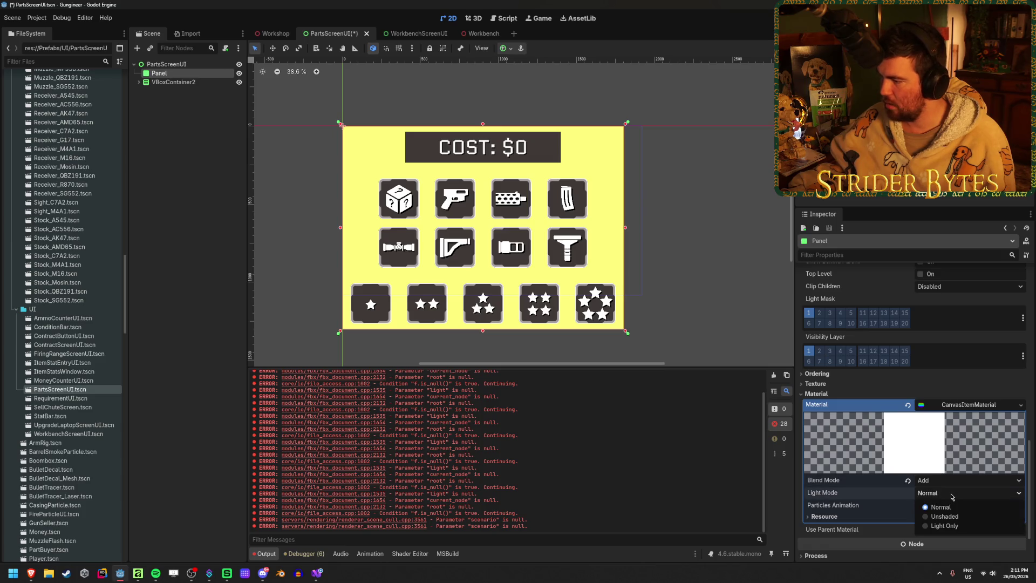
click(951, 497)
- Scroll back up the Inspector and save the PartsScreenUI scene
scroll(821, 439, down, 1)
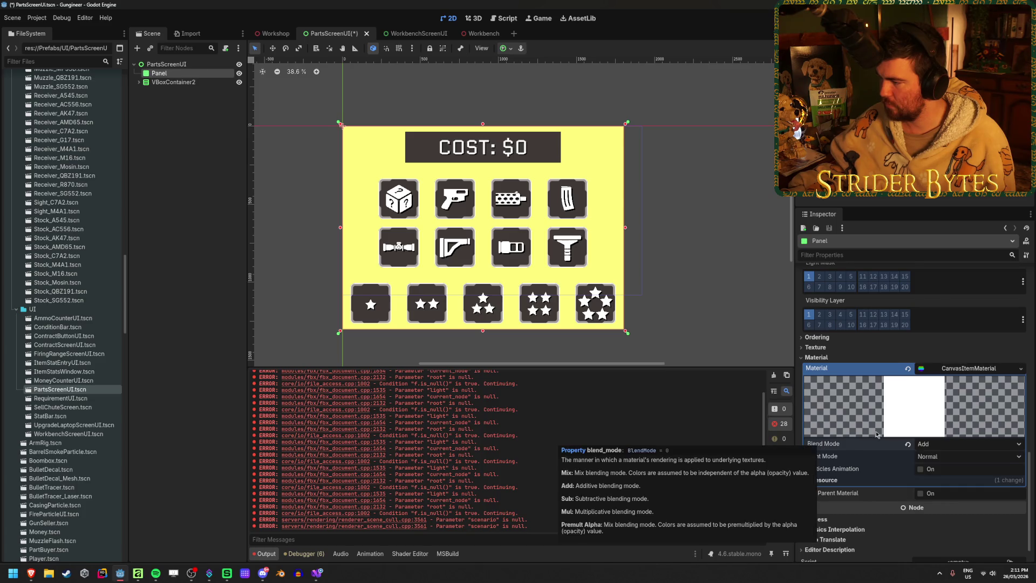
scroll(820, 439, up, 4)
scroll(907, 421, up, 2)
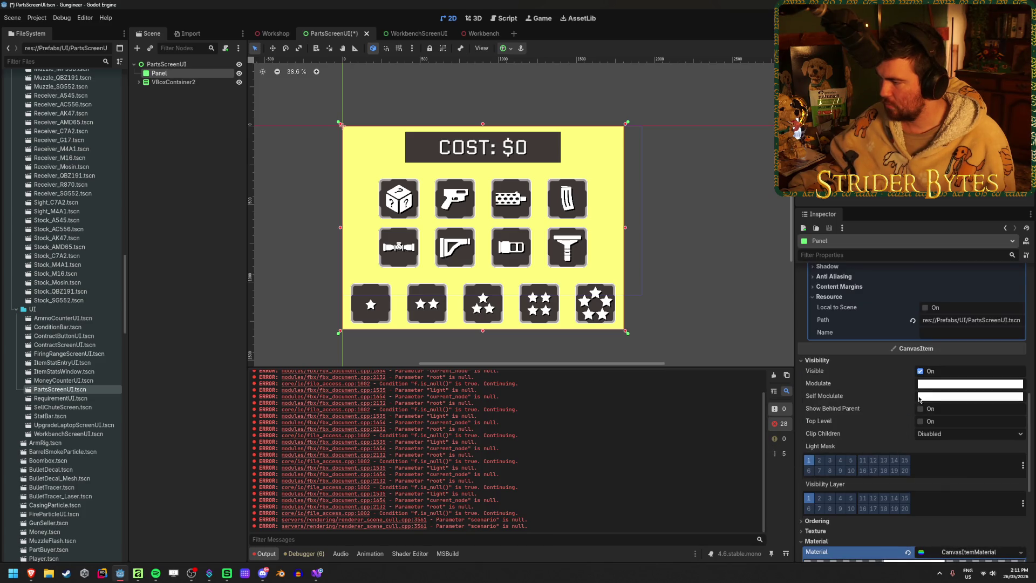
scroll(911, 413, up, 2)
scroll(915, 406, up, 2)
scroll(910, 404, up, 1)
key(ctrl+s)
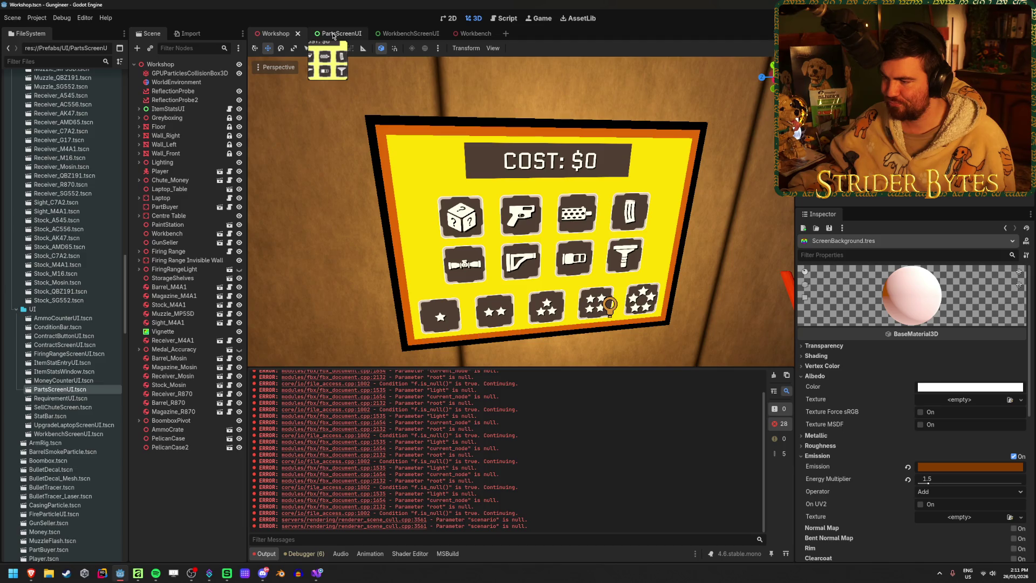
- Back in PartsScreenUI, confirm the panel material's blend mode stays on Add
click(333, 34)
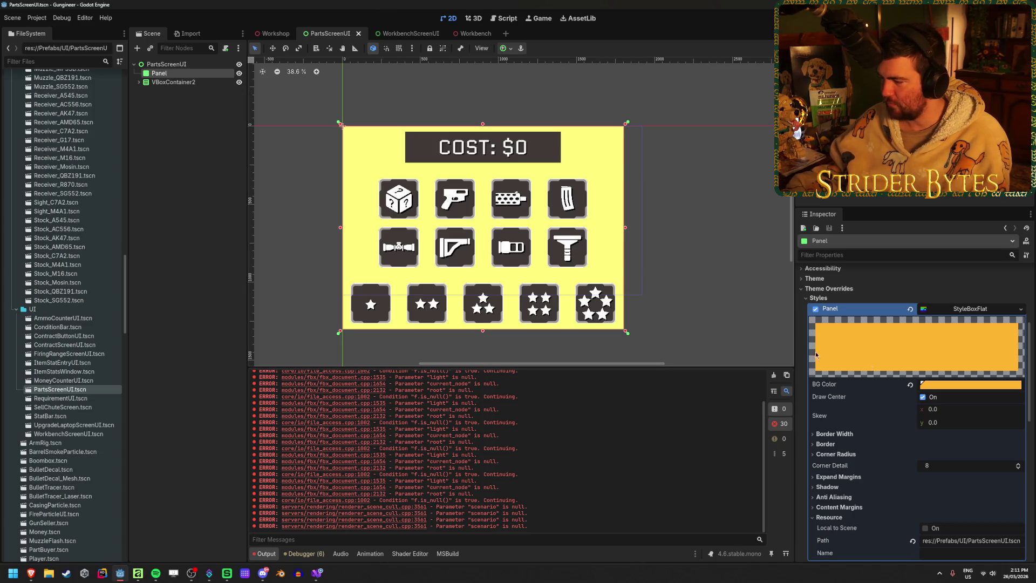
scroll(854, 452, up, 5)
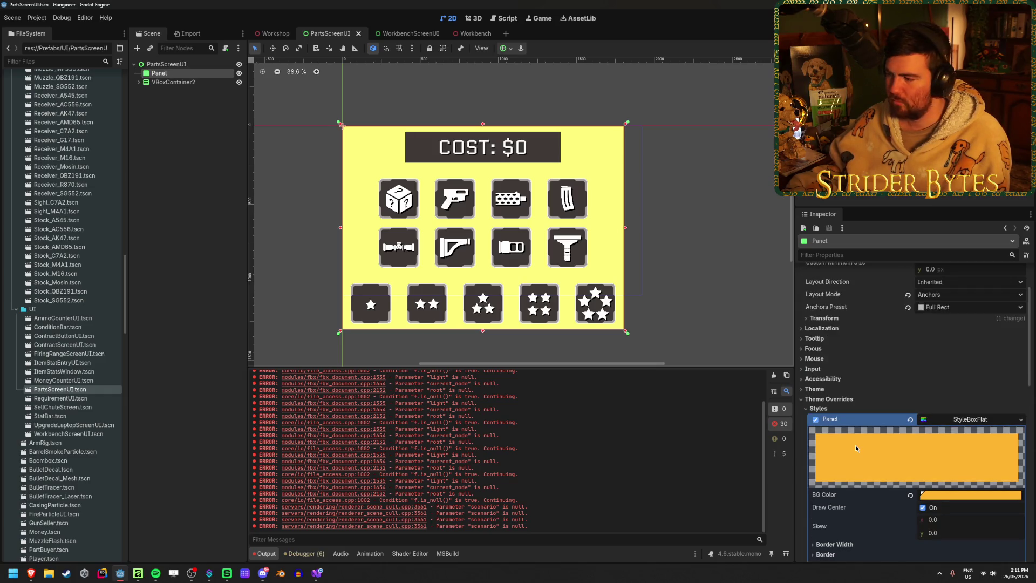
scroll(856, 448, up, 3)
scroll(856, 448, down, 10)
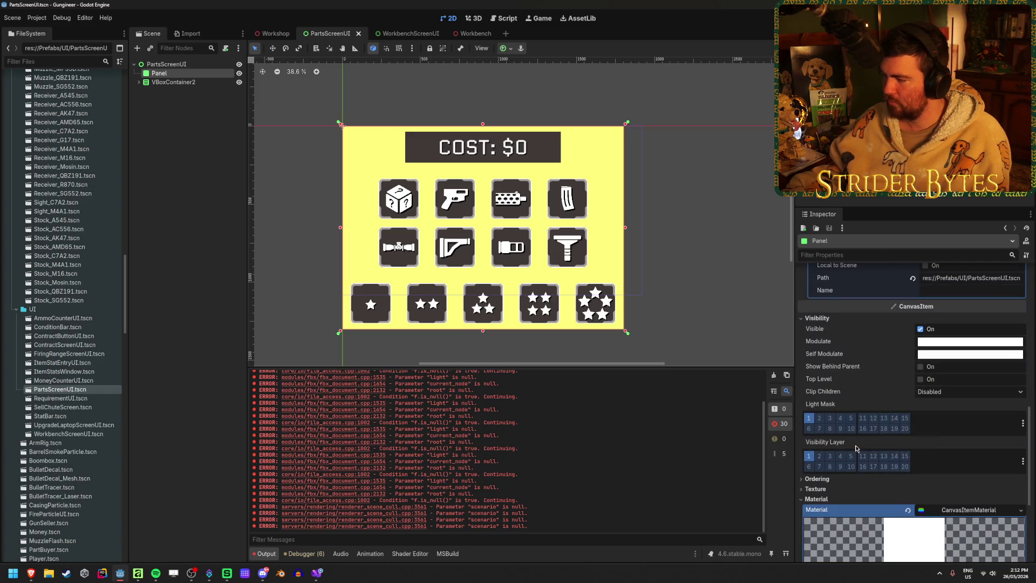
scroll(855, 448, down, 3)
scroll(855, 448, down, 3)
click(926, 440)
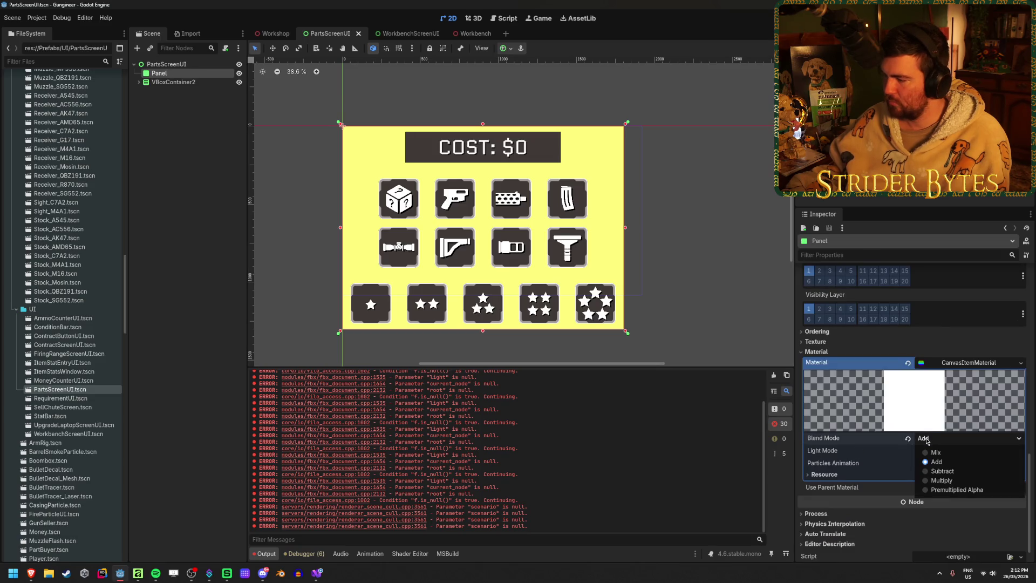
click(925, 440)
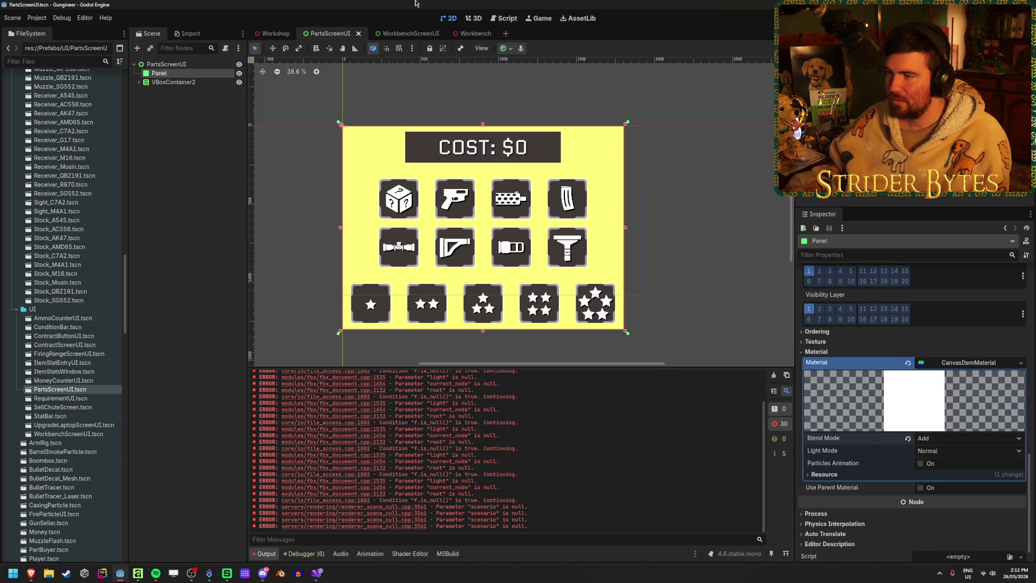
- Hide the yellow Panel background, then switch to the Workshop scene
click(273, 34)
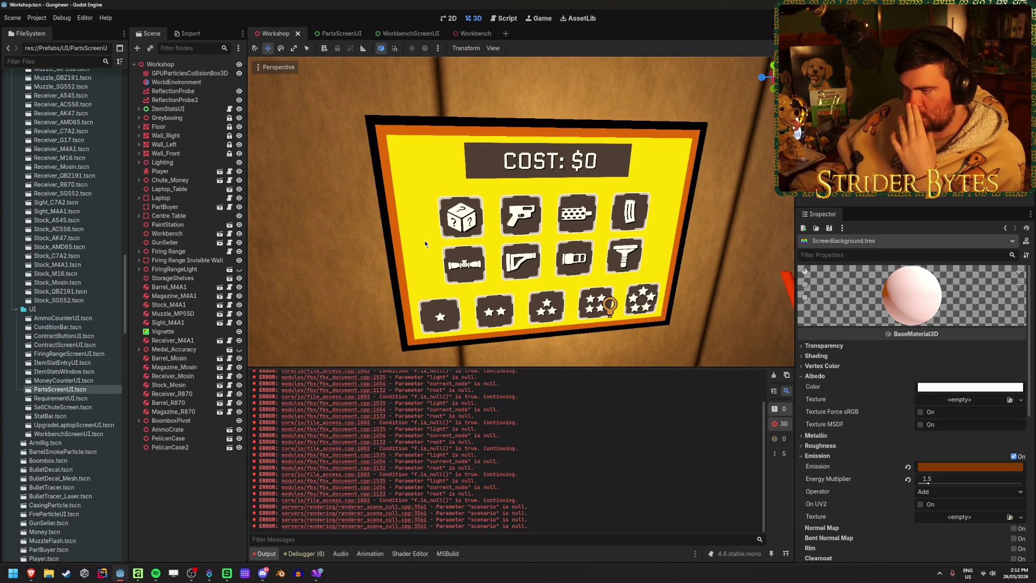
click(338, 34)
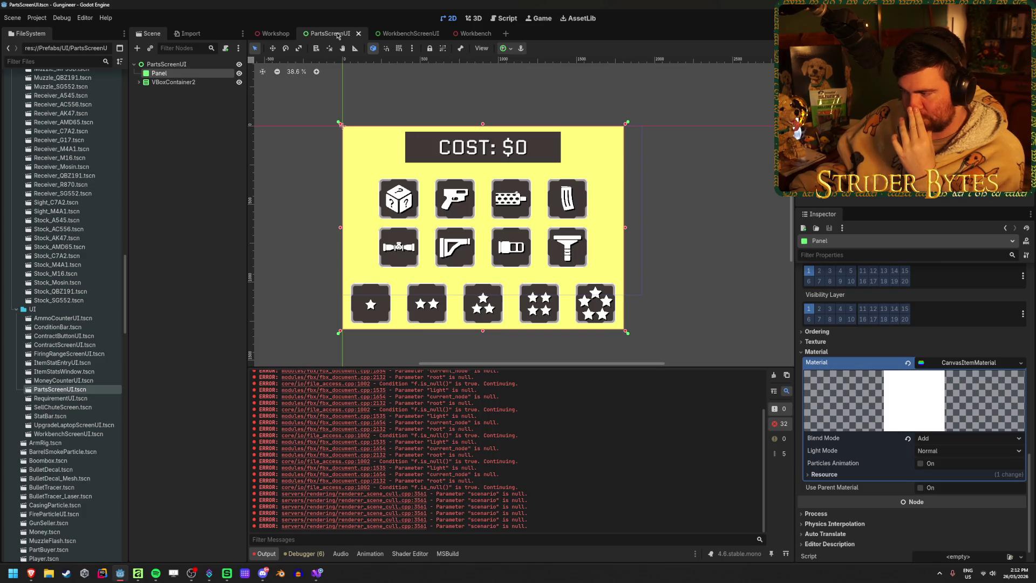
click(235, 96)
click(239, 73)
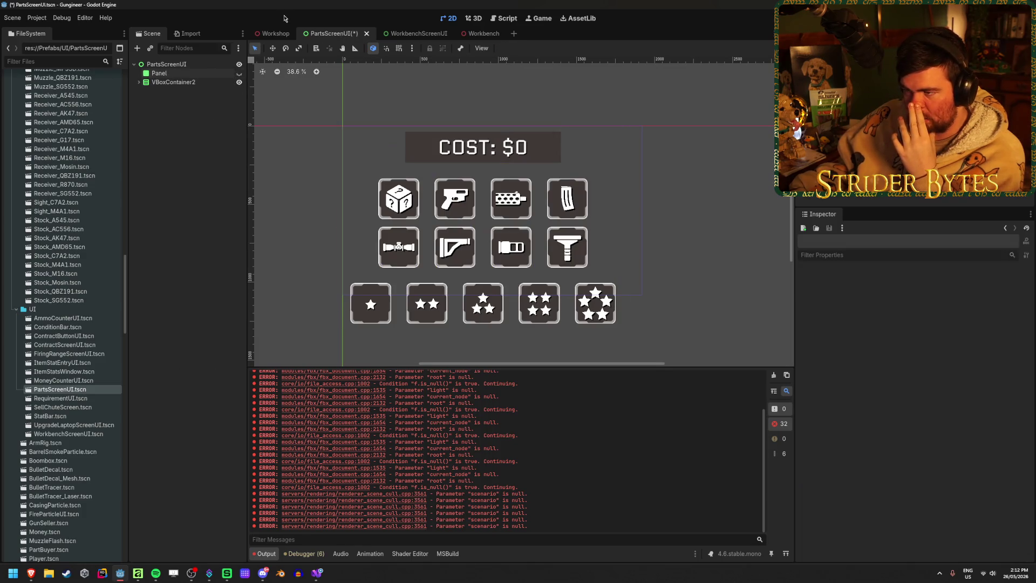
click(276, 33)
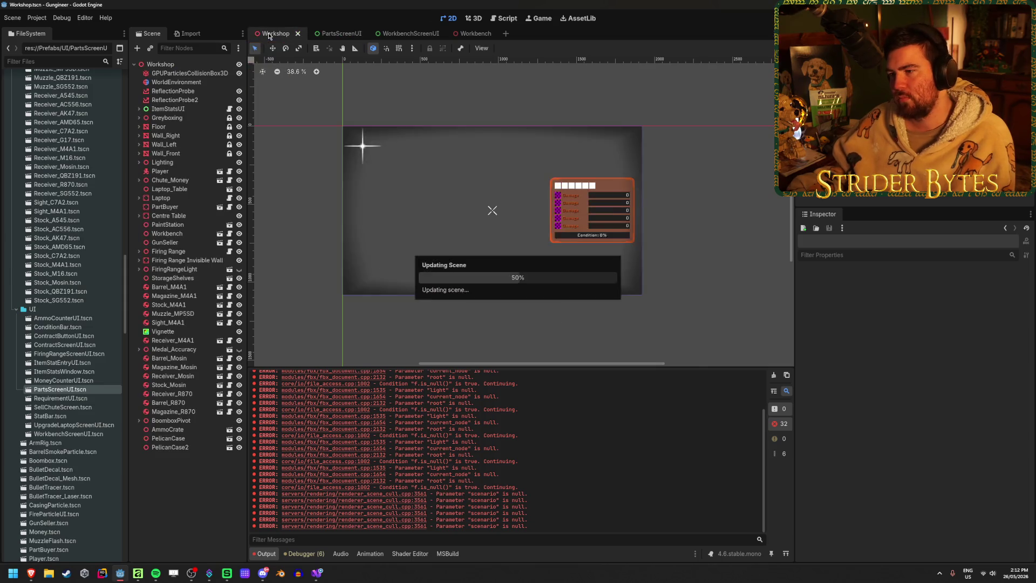
- Set the emission Energy Multiplier to 1.75 and save the Workshop scene
click(952, 481)
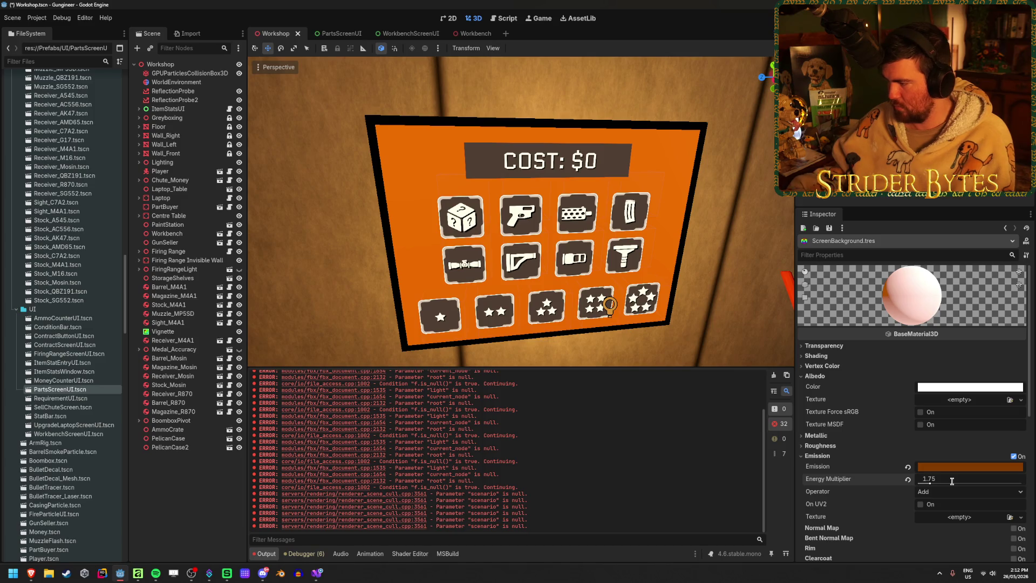
key(Return)
scroll(951, 484, up, 3)
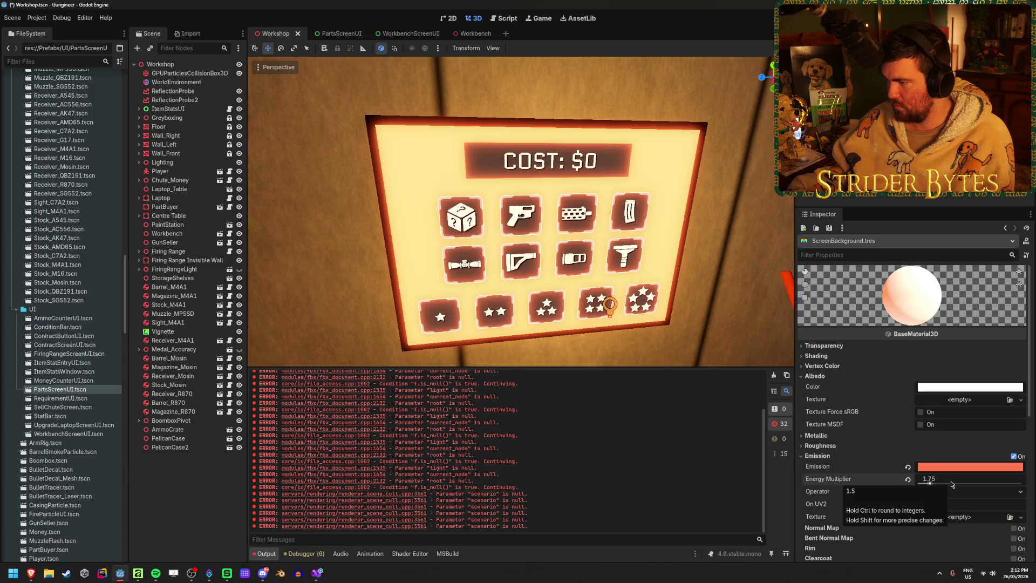
key(ctrl+s)
- Shift the emission colour's hue toward red in the colour picker
click(952, 467)
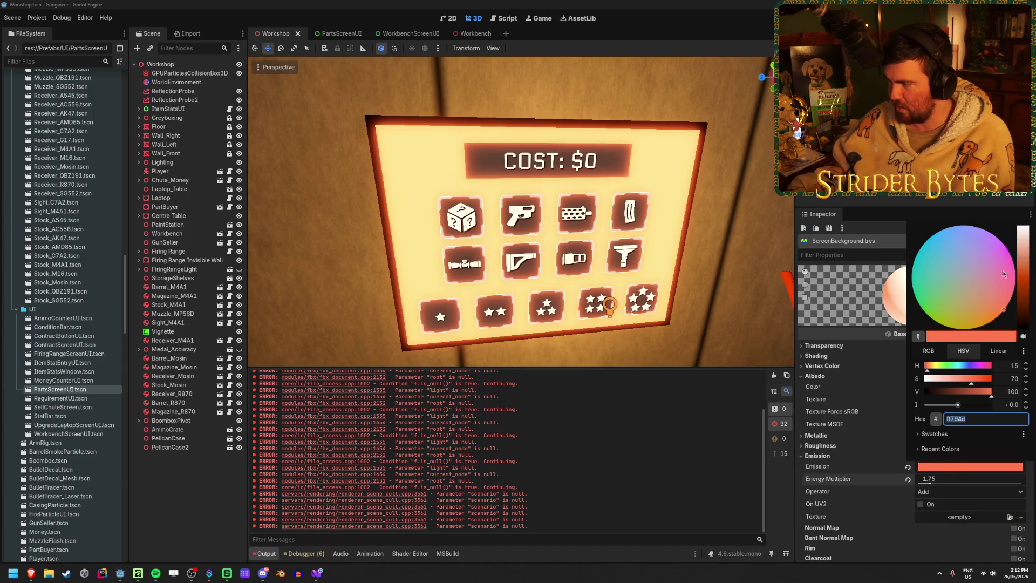
key(Escape)
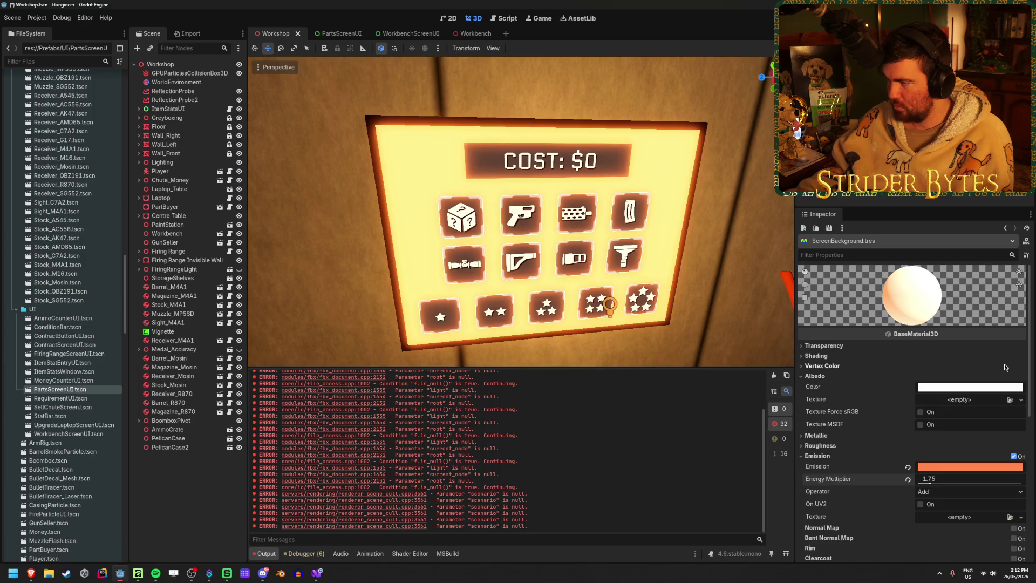
click(960, 467)
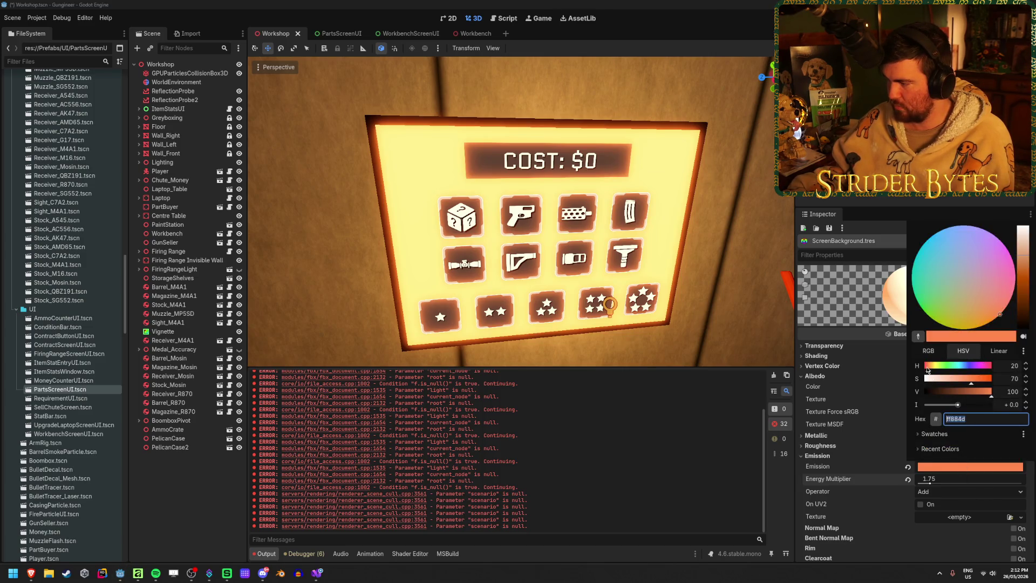
drag(928, 369, 929, 368)
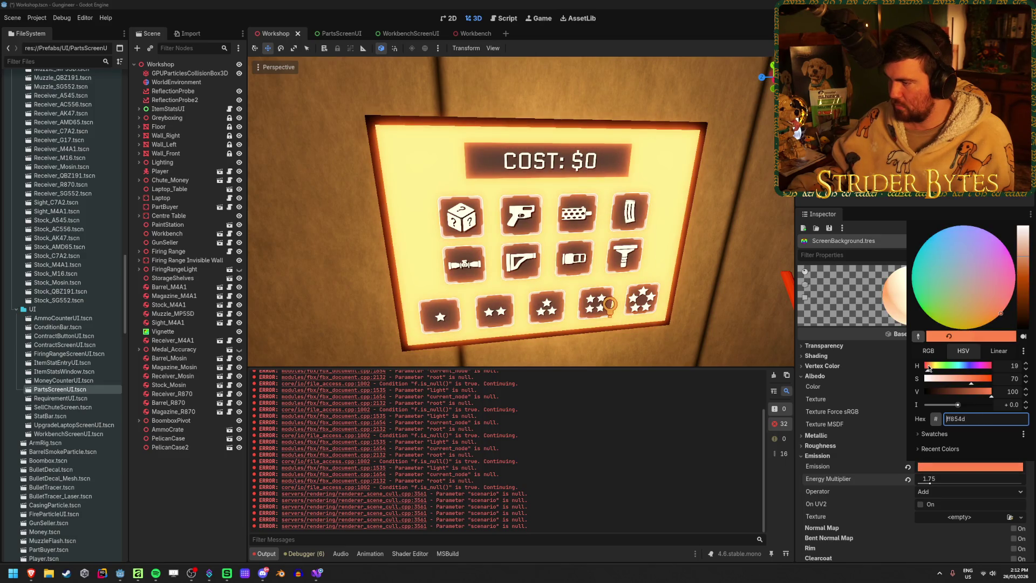
click(854, 399)
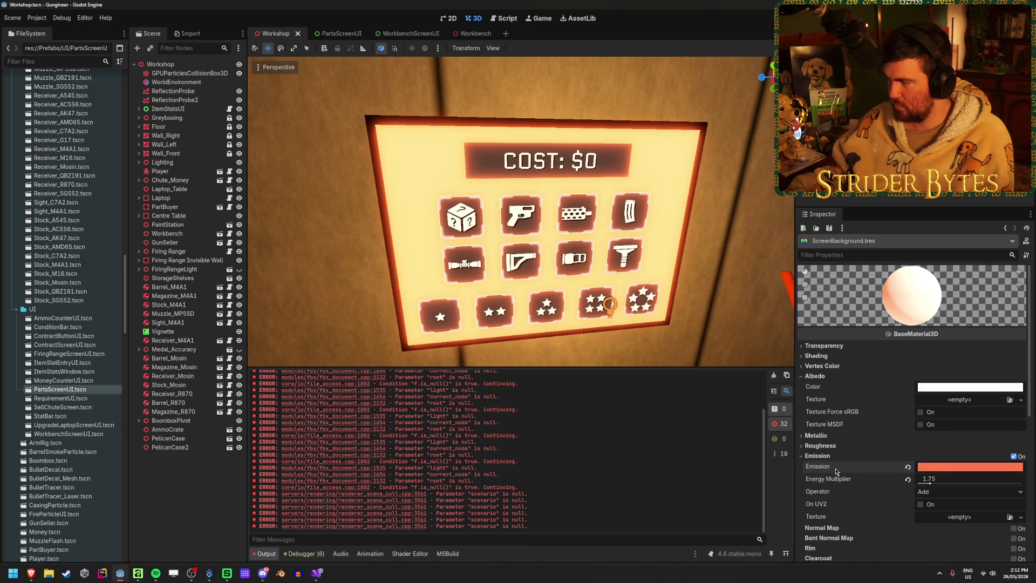
- Try an Energy Multiplier of 1.5, then undo back to 1.75
click(951, 478)
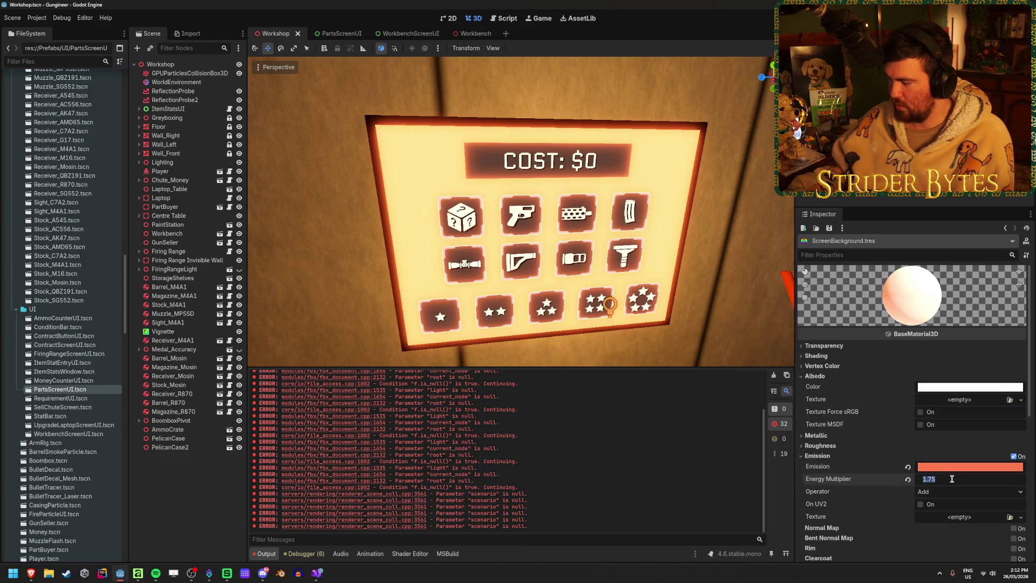
text(1.5)
key(Return)
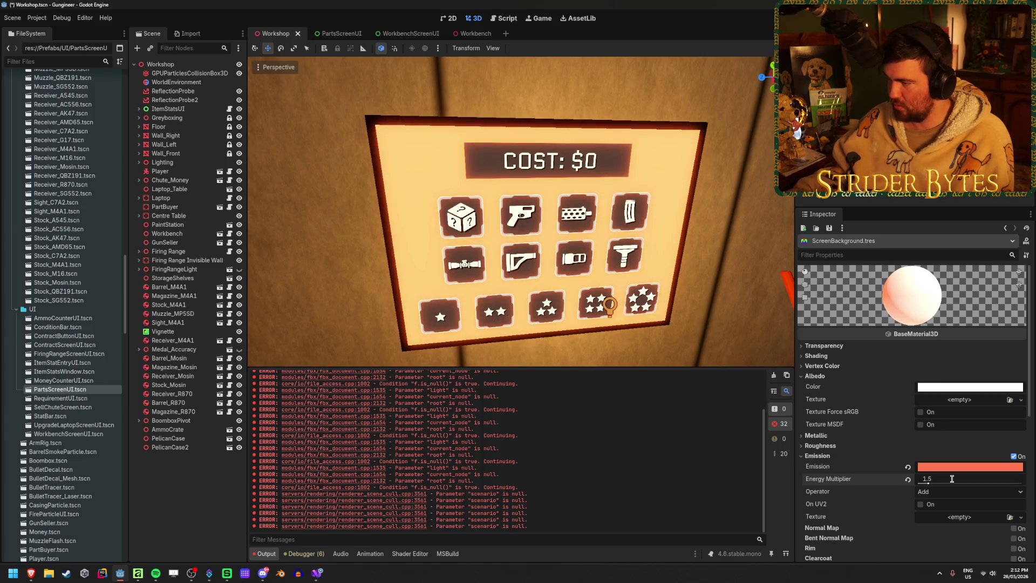
key(ctrl+z)
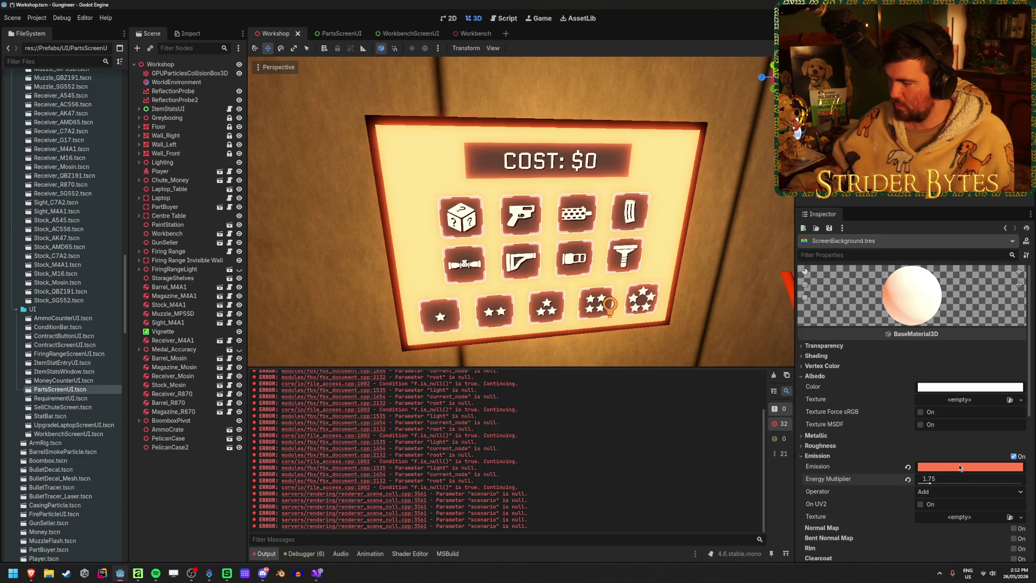
- Lower the emission colour's saturation slightly and save the Workshop scene
click(969, 466)
mouse_move(1020, 263)
mouse_down()
mouse_move(1023, 273)
mouse_move(1022, 255)
mouse_move(1021, 265)
mouse_up()
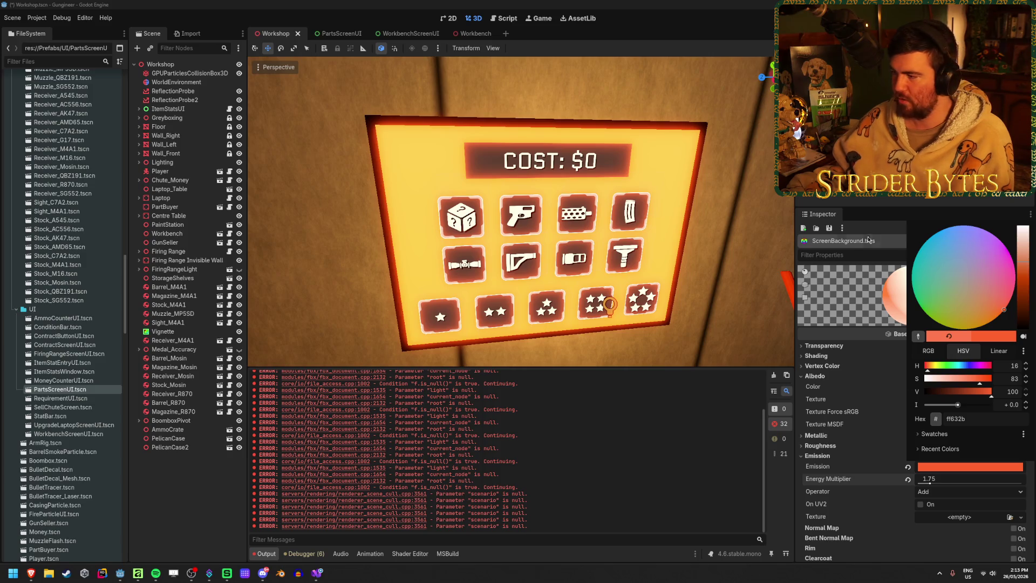
click(859, 324)
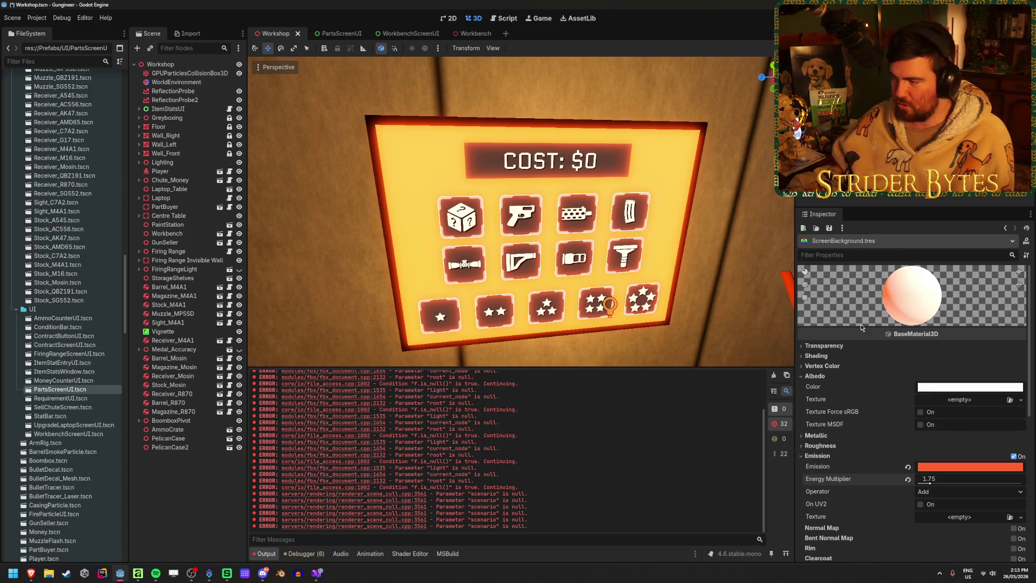
mouse_move(624, 304)
mouse_down()
mouse_move(270, 295)
mouse_move(629, 308)
mouse_up()
key(ctrl+s)
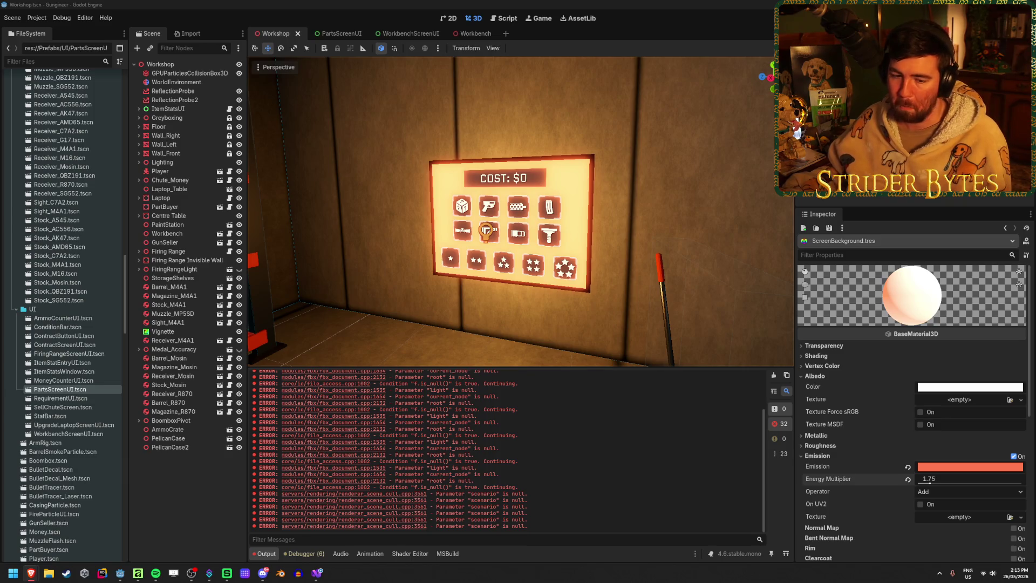
click(522, 281)
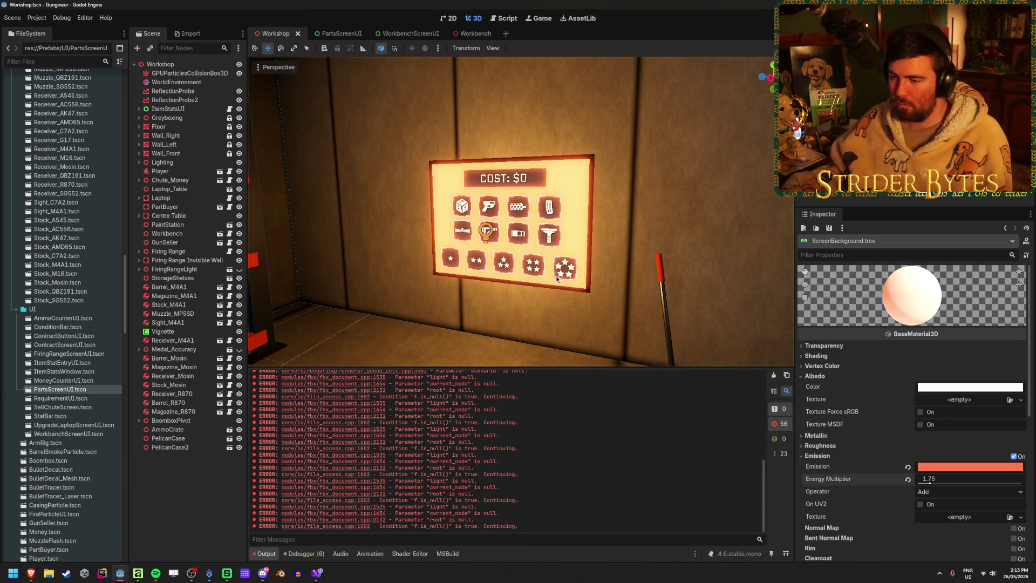
click(773, 376)
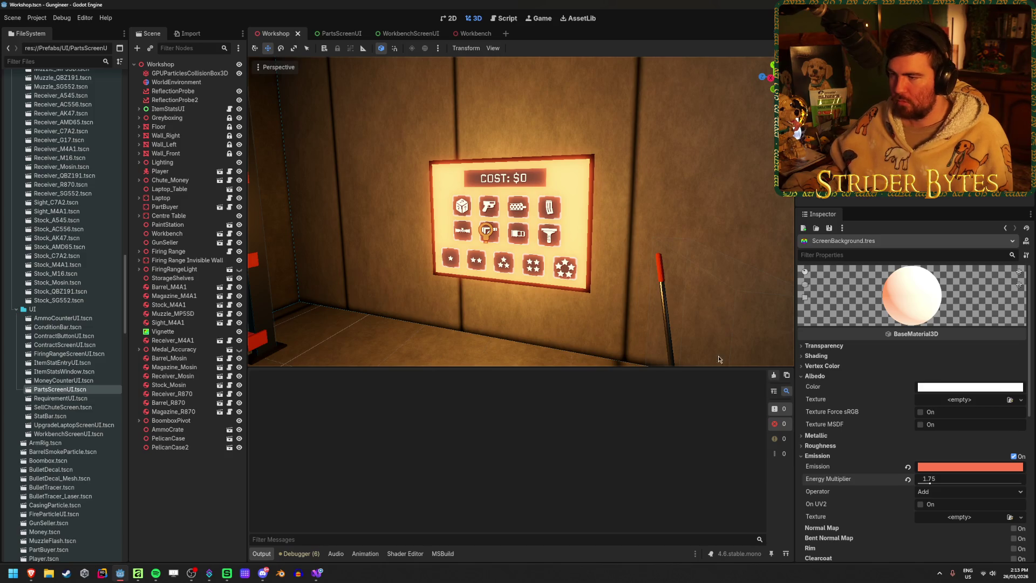
scroll(521, 211, up, 6)
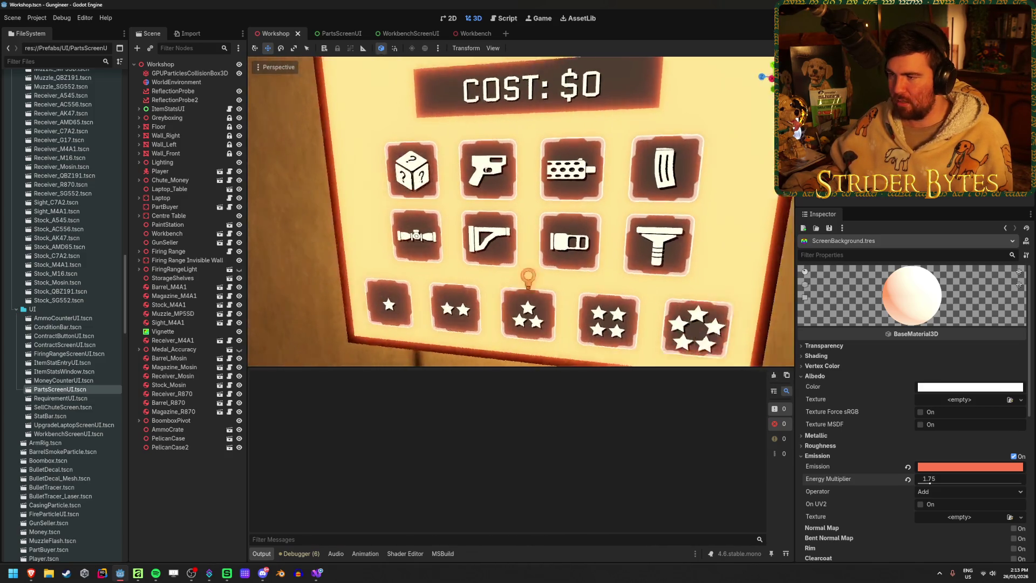
scroll(521, 210, down, 6)
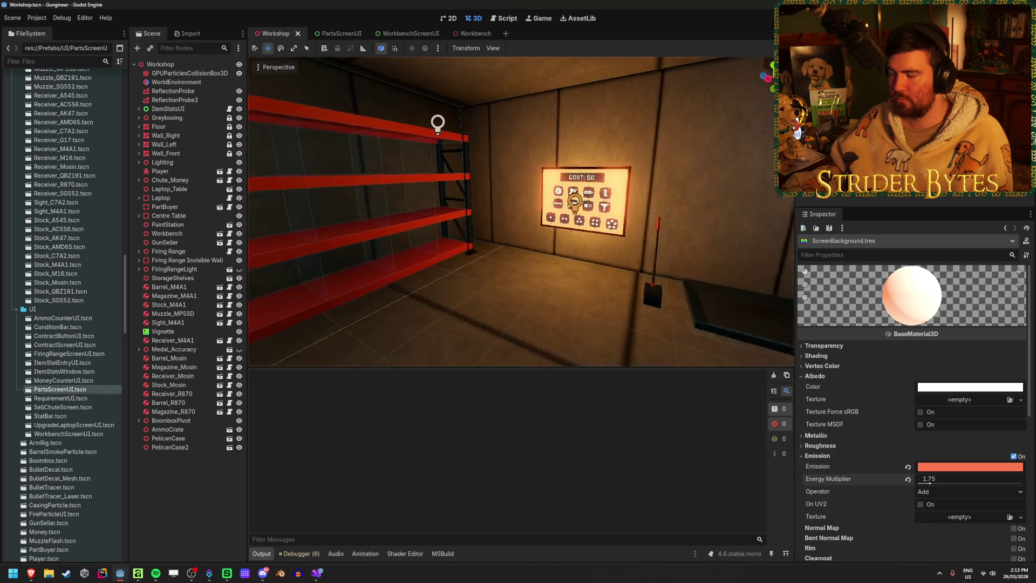
scroll(521, 210, down, 10)
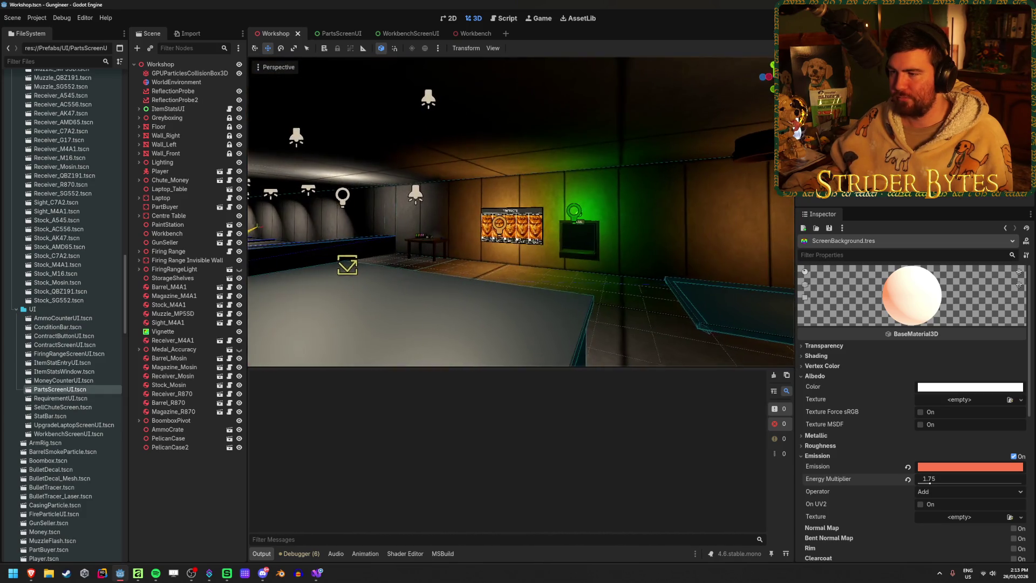
scroll(501, 294, up, 10)
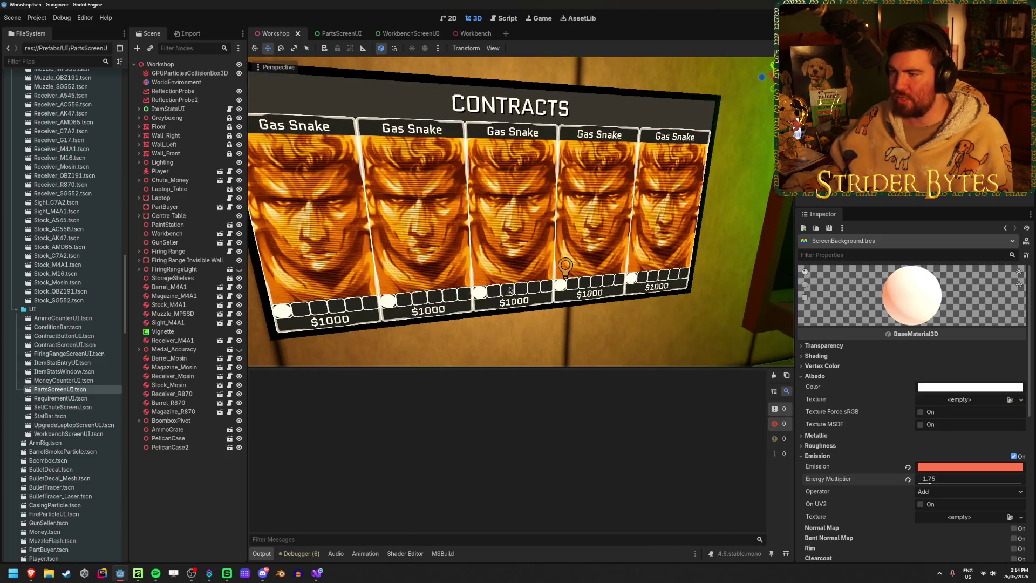
drag(356, 291, 394, 299)
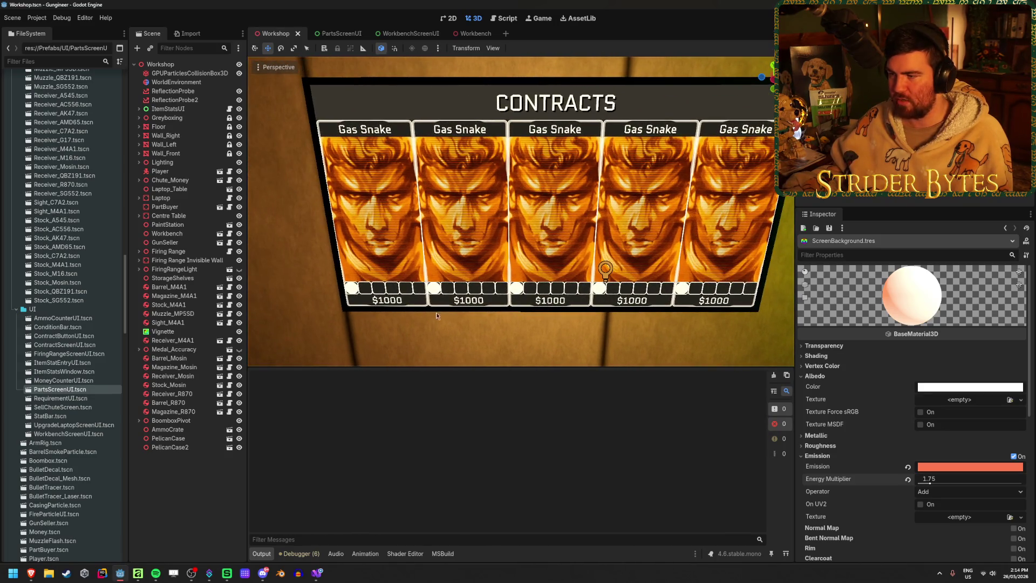
mouse_move(521, 210)
mouse_down()
mouse_move(636, 205)
mouse_move(621, 215)
mouse_up()
drag(377, 259, 363, 273)
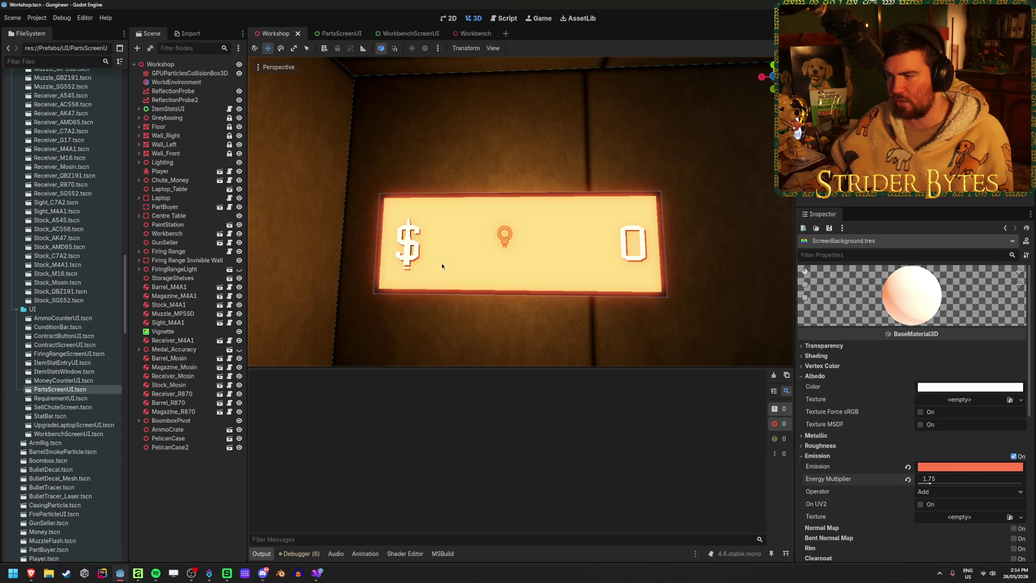
mouse_move(380, 206)
mouse_down()
mouse_move(402, 280)
mouse_move(485, 273)
mouse_move(442, 280)
mouse_move(485, 270)
mouse_move(464, 259)
mouse_move(507, 265)
mouse_move(458, 272)
mouse_move(486, 264)
mouse_move(432, 216)
mouse_move(376, 134)
mouse_up()
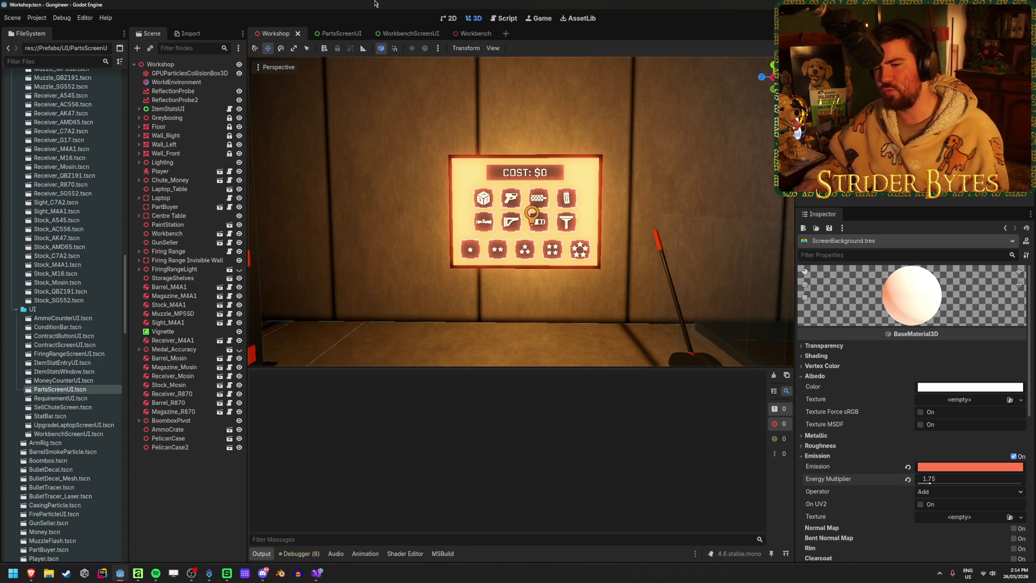
key(ctrl+s)
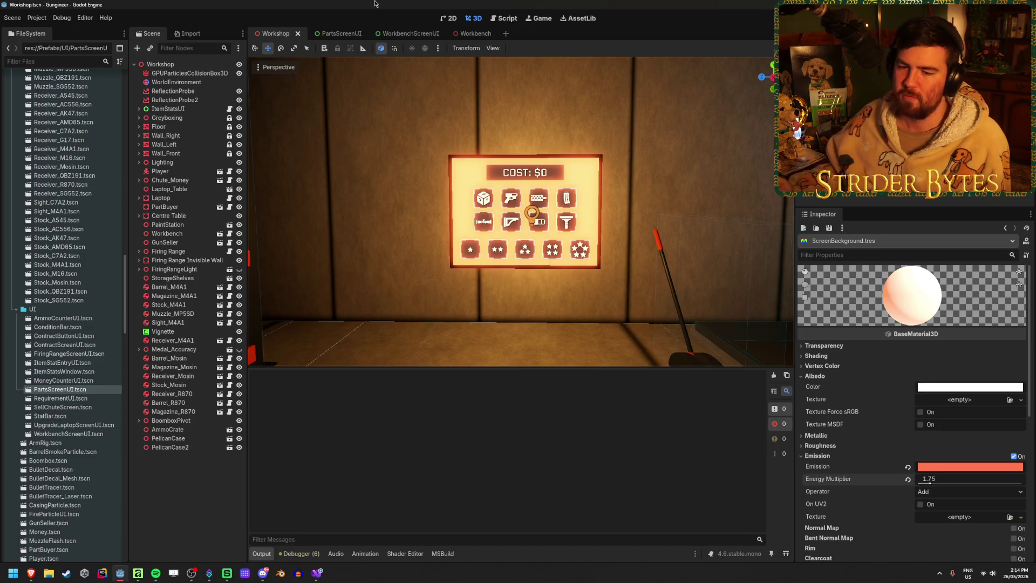
- Check the Workbench's ScreenRender mesh, then bring up the PartsScreenUI scene
click(466, 33)
click(208, 263)
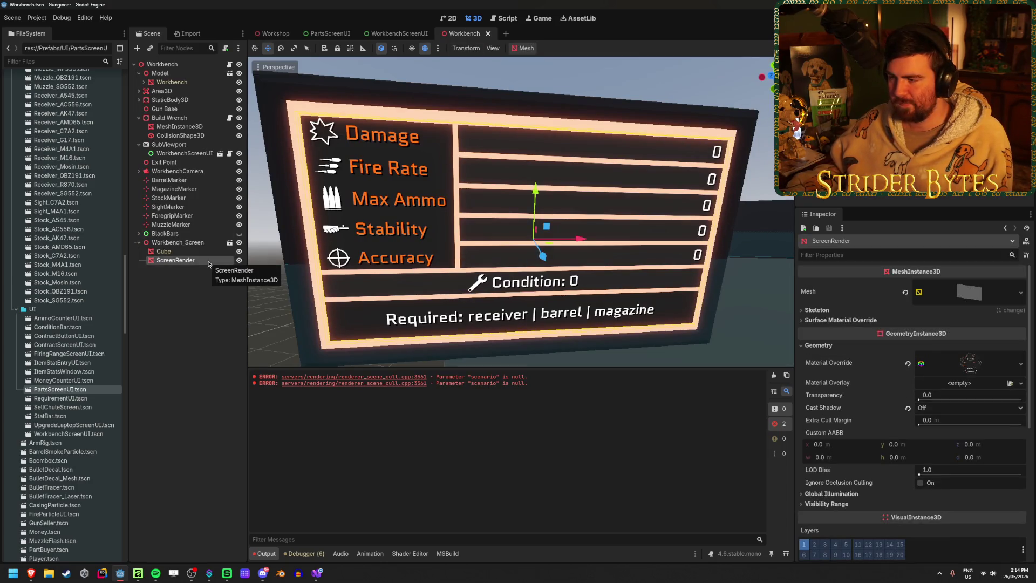
click(271, 32)
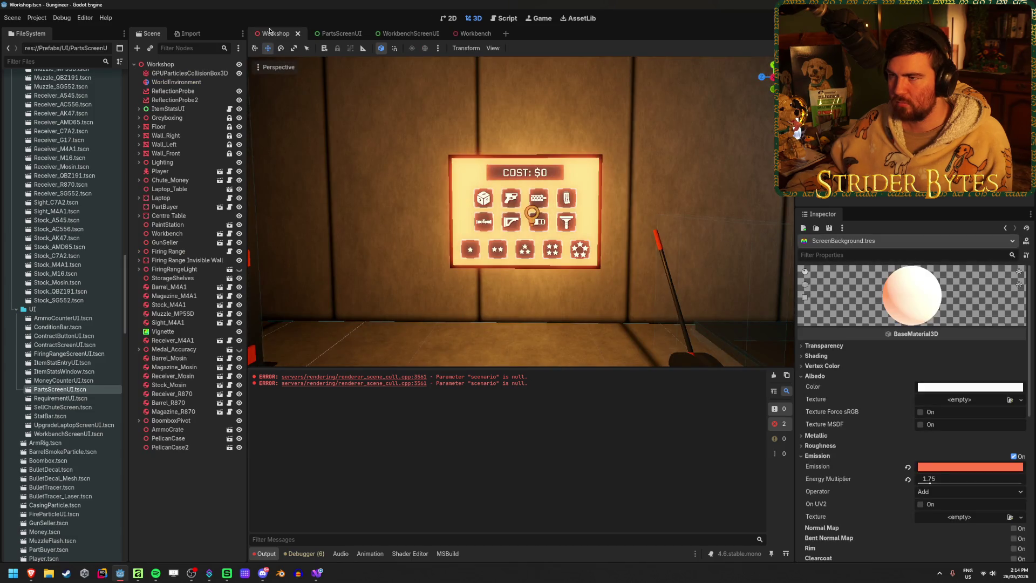
click(337, 34)
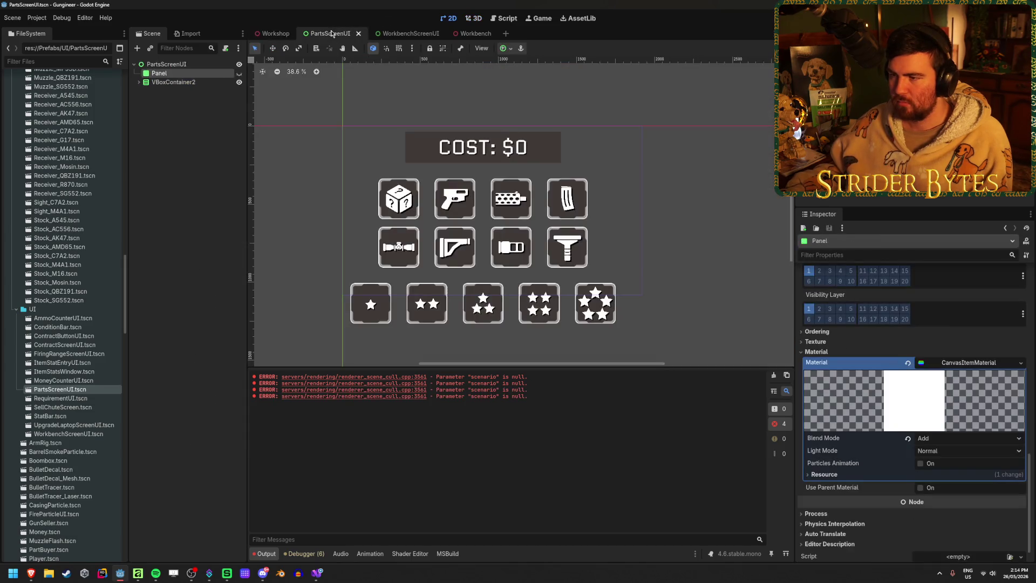
- Show the Panel, give it a new ShaderMaterial loading ScreenStatic.gdshader, and save
click(239, 73)
scroll(969, 367, down, 1)
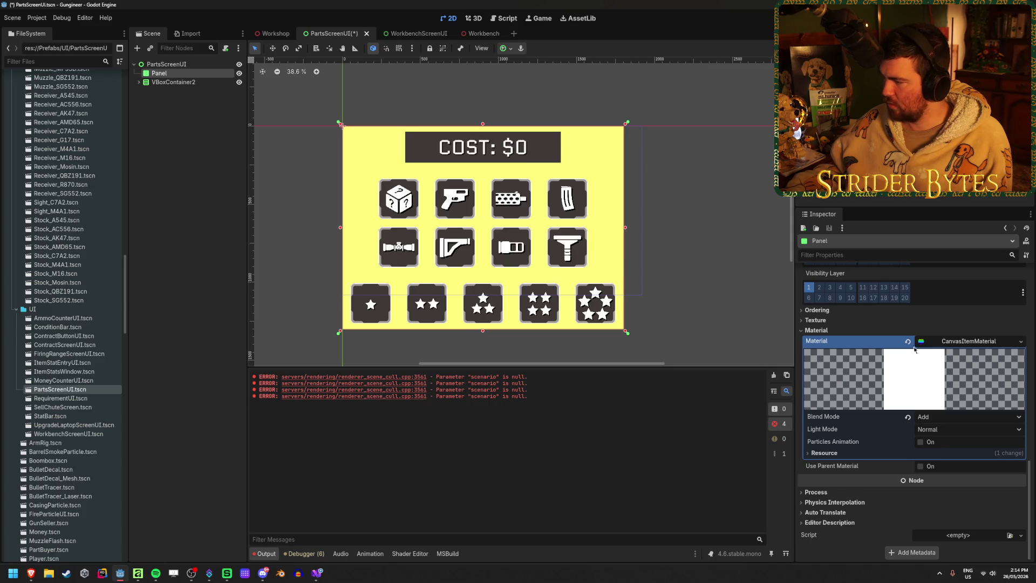
click(907, 341)
click(1022, 454)
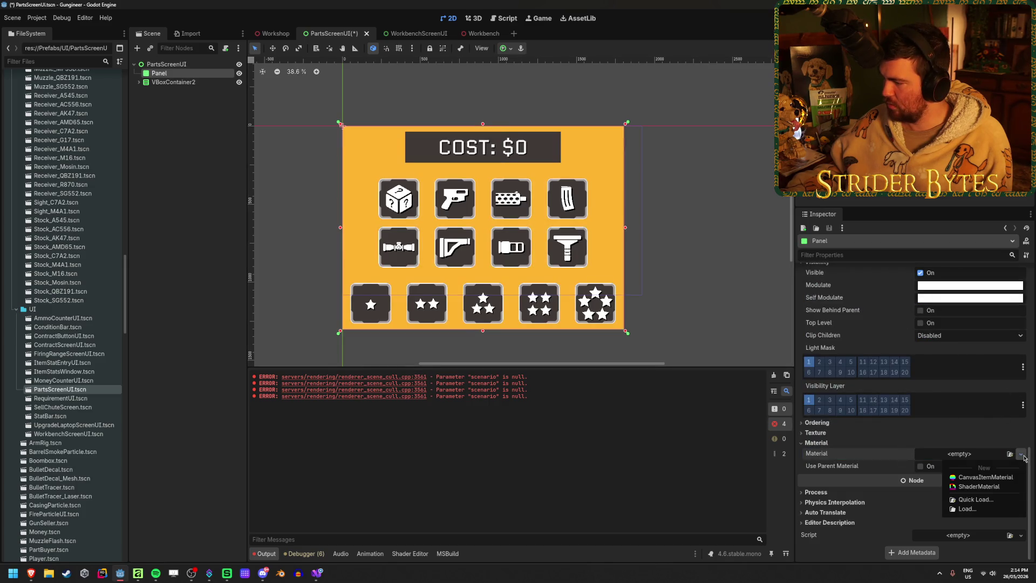
click(1005, 486)
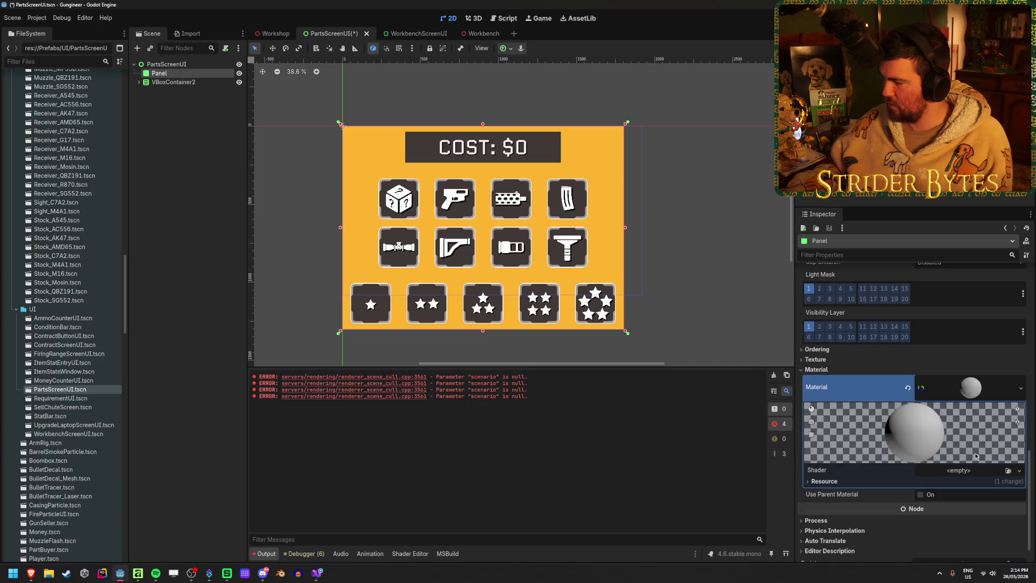
click(1007, 471)
double_click(462, 202)
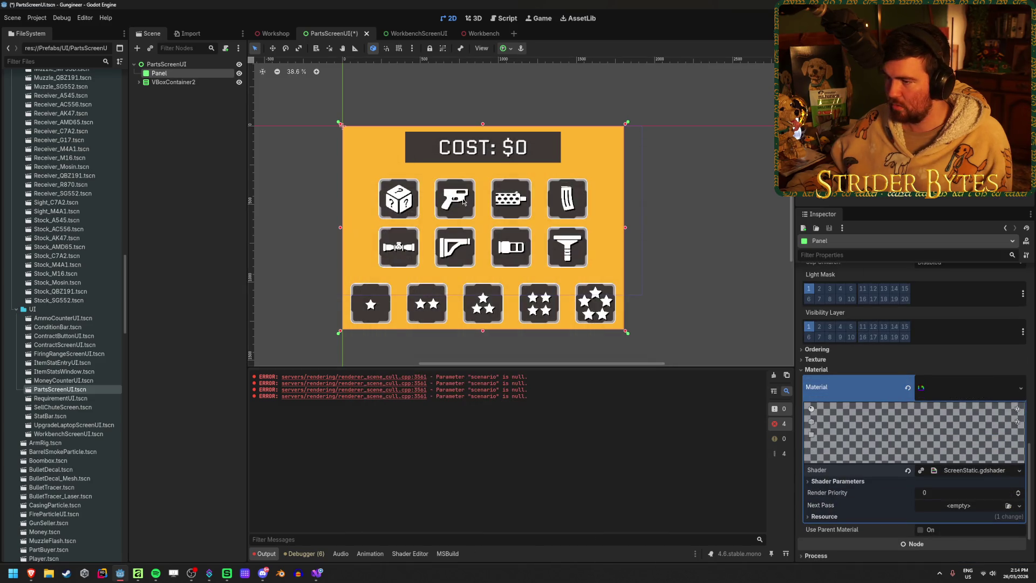
scroll(442, 252, up, 6)
scroll(443, 252, up, 2)
scroll(442, 253, down, 6)
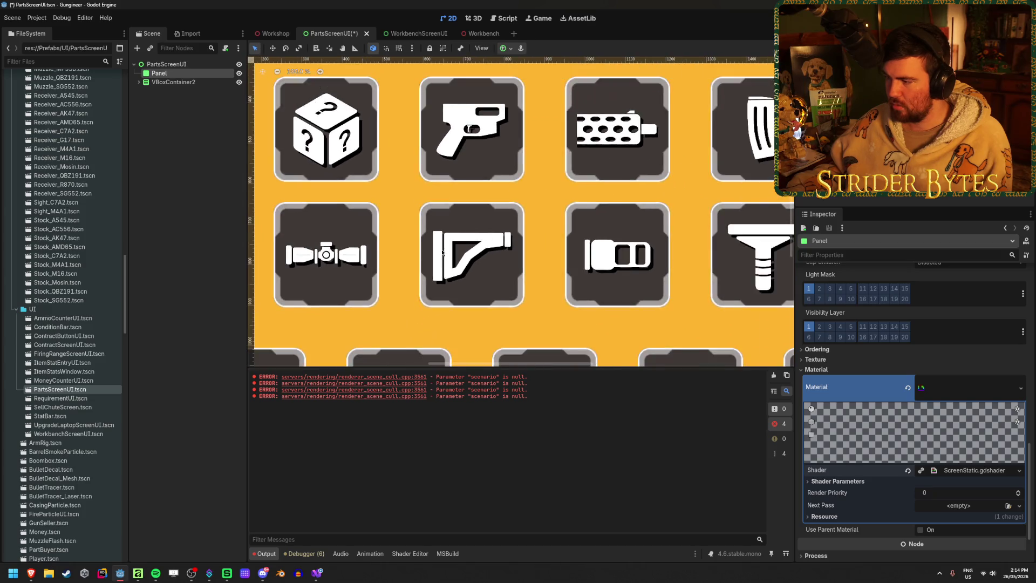
key(ctrl+s)
- Undo recent ScreenStatic shader edits back to the 0.2 alpha noise version
scroll(559, 284, down, 2)
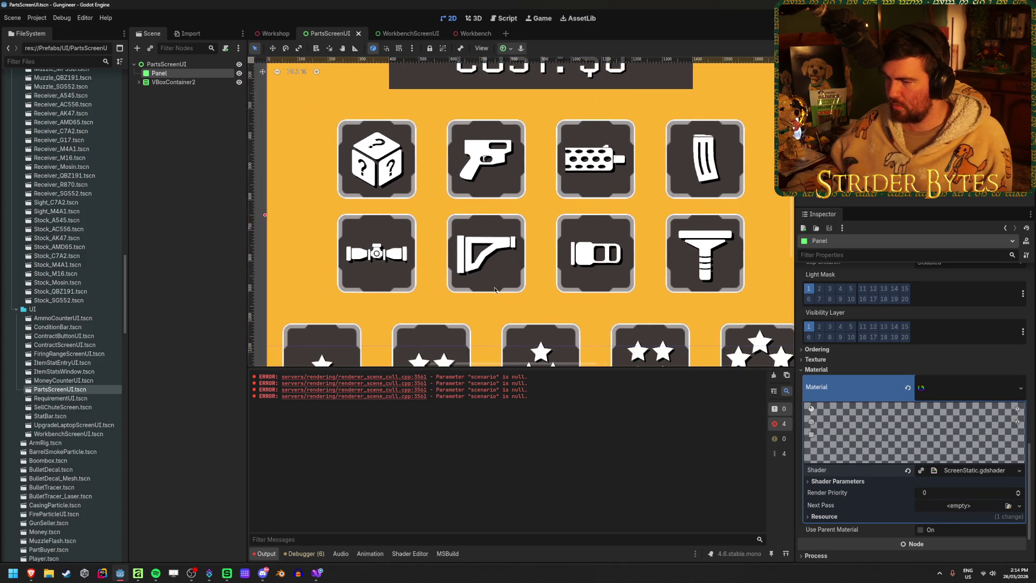
click(419, 558)
key(BackSpace)
key(BackSpace)
key(BackSpace)
key(ctrl+z)
key(ctrl+z)
key(ctrl+z)
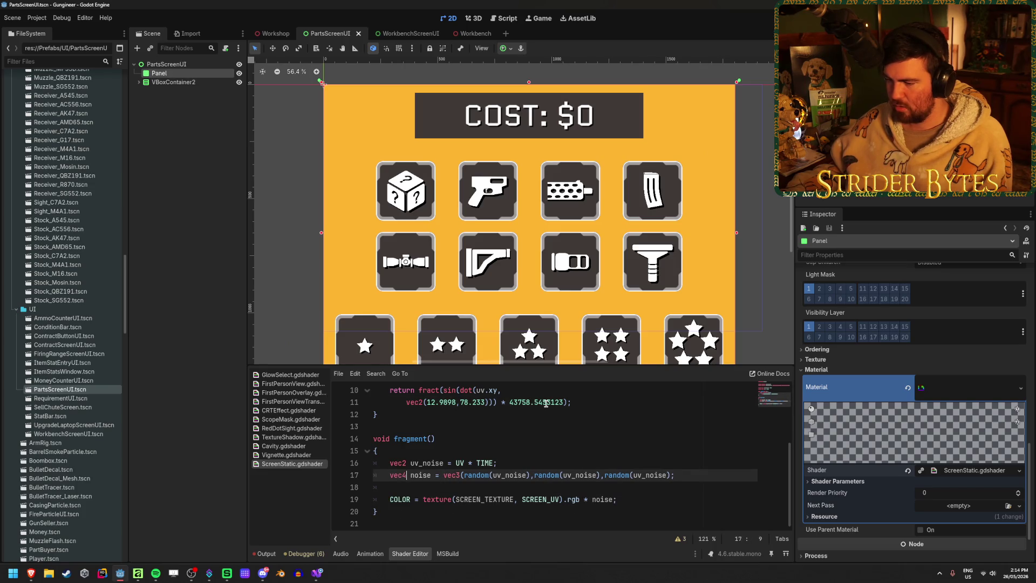
key(ctrl+z)
key(ctrl+z)
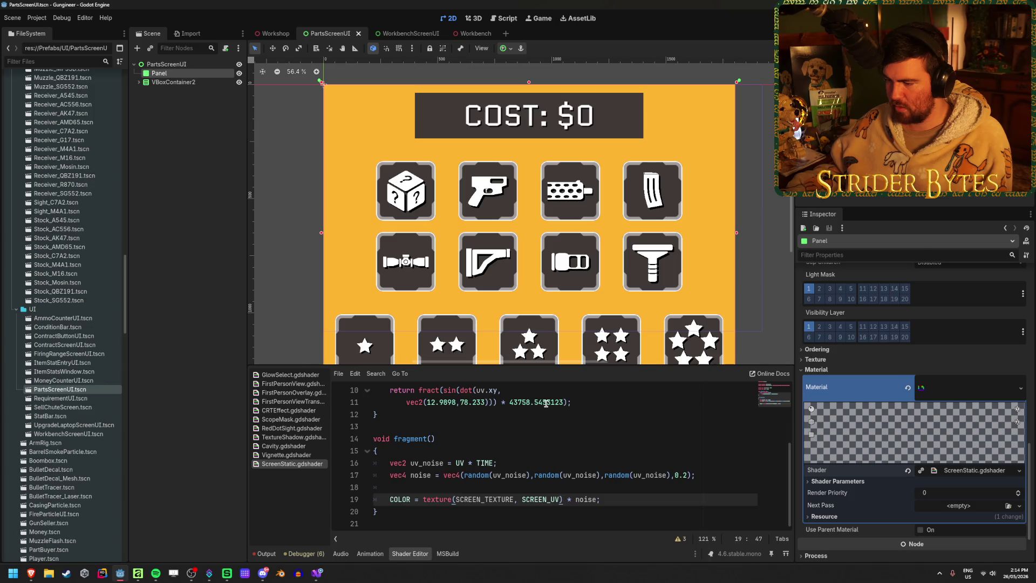
key(ctrl+z)
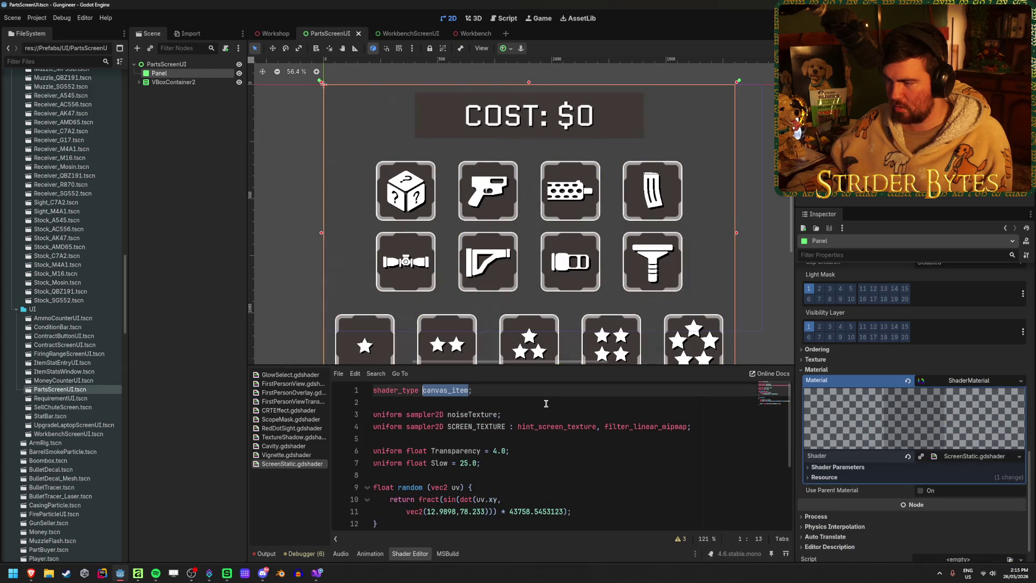
scroll(428, 291, up, 5)
- Change the noise alpha on shader line 17 from 0.2 to 1 and check the Workshop screen
click(206, 210)
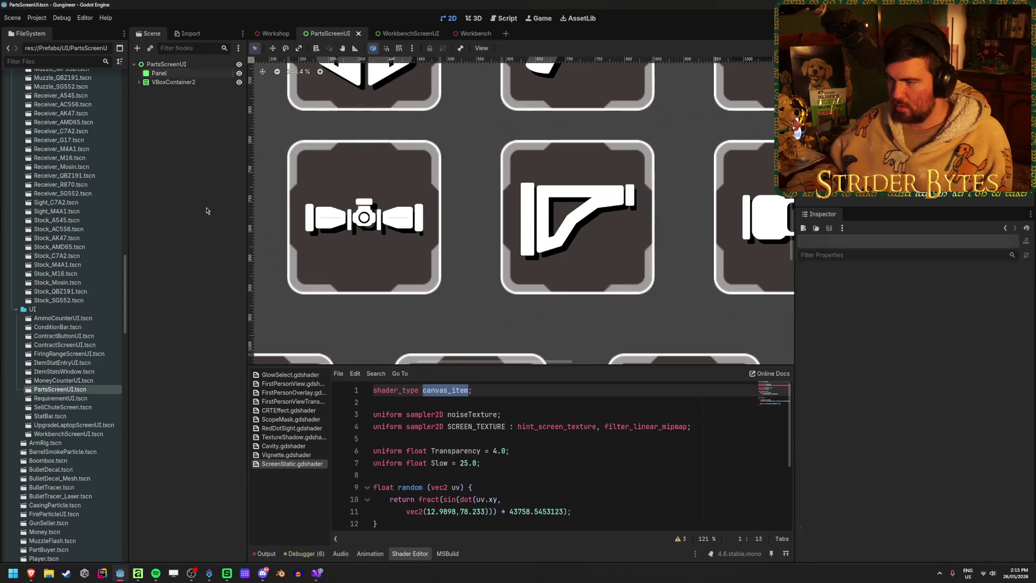
click(272, 33)
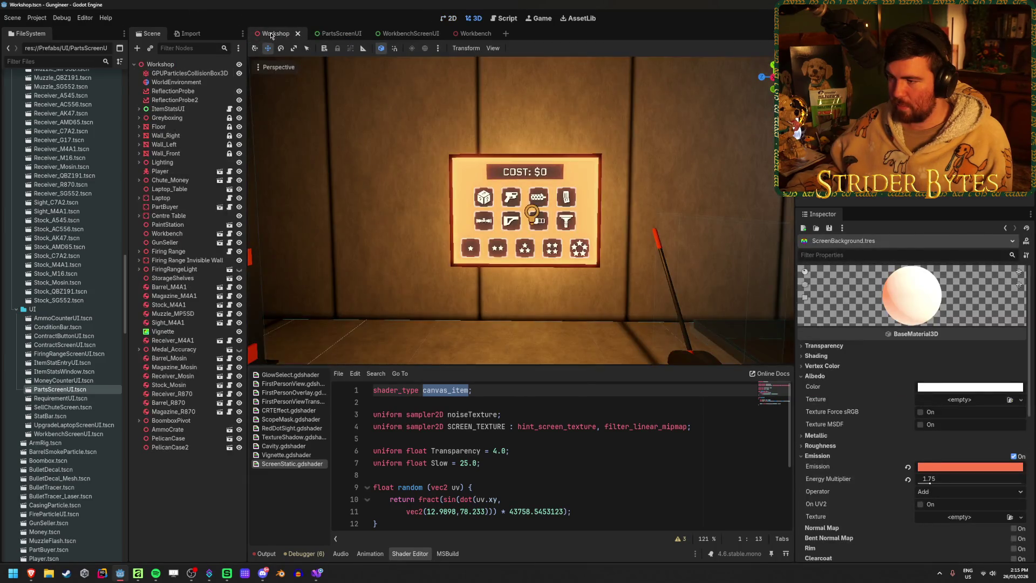
scroll(521, 210, up, 5)
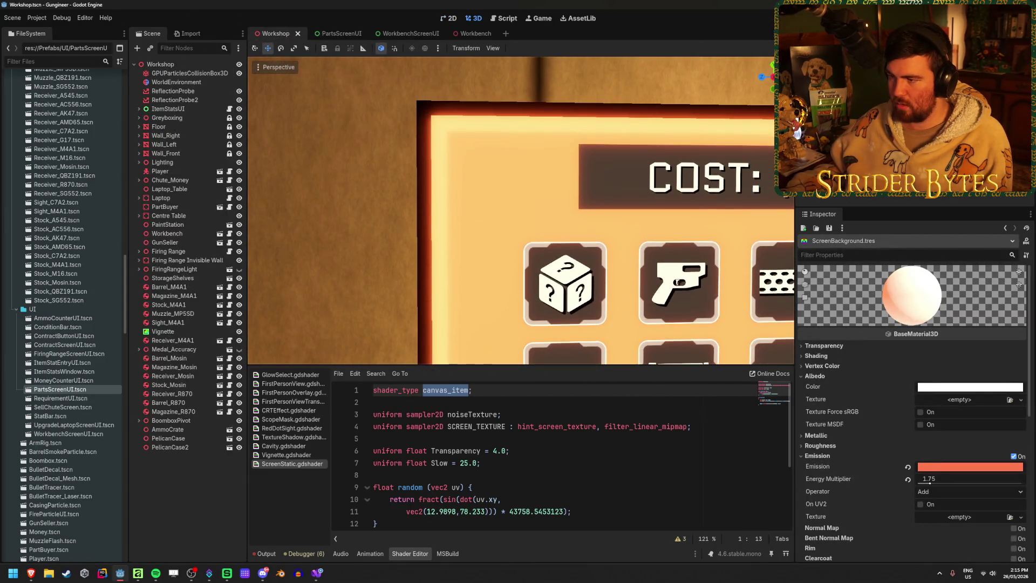
click(331, 33)
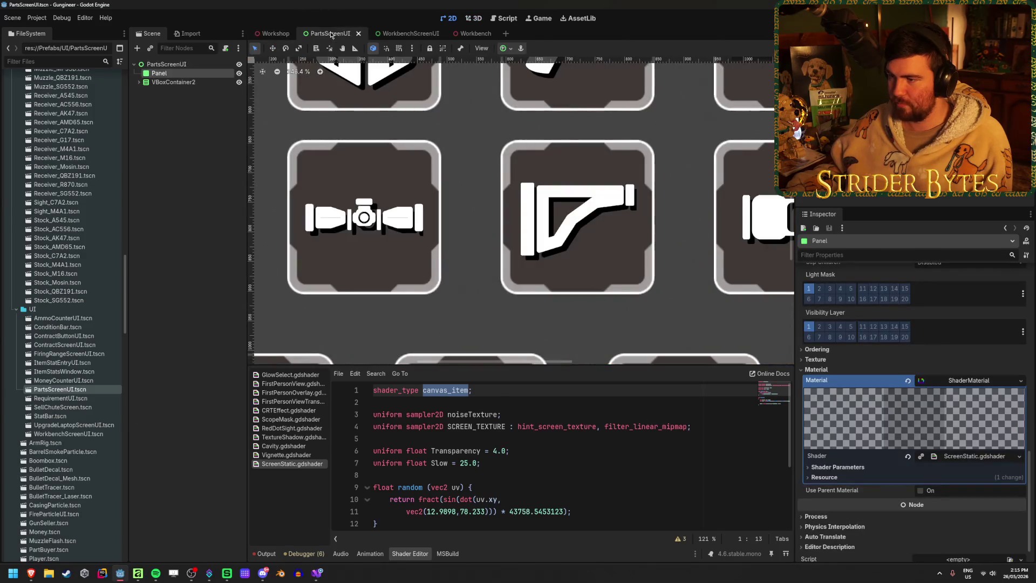
scroll(539, 453, down, 3)
double_click(675, 475)
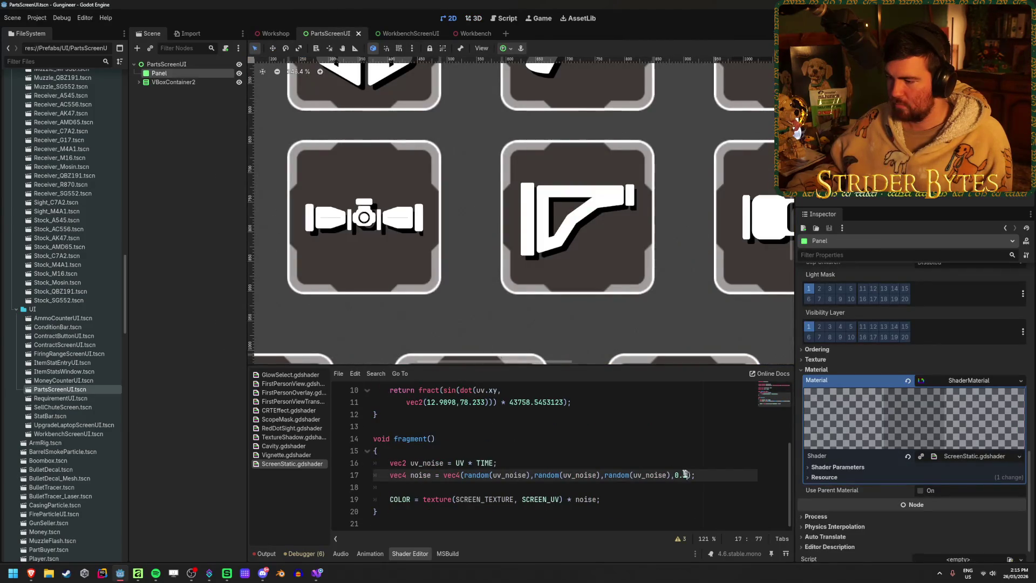
text(1)
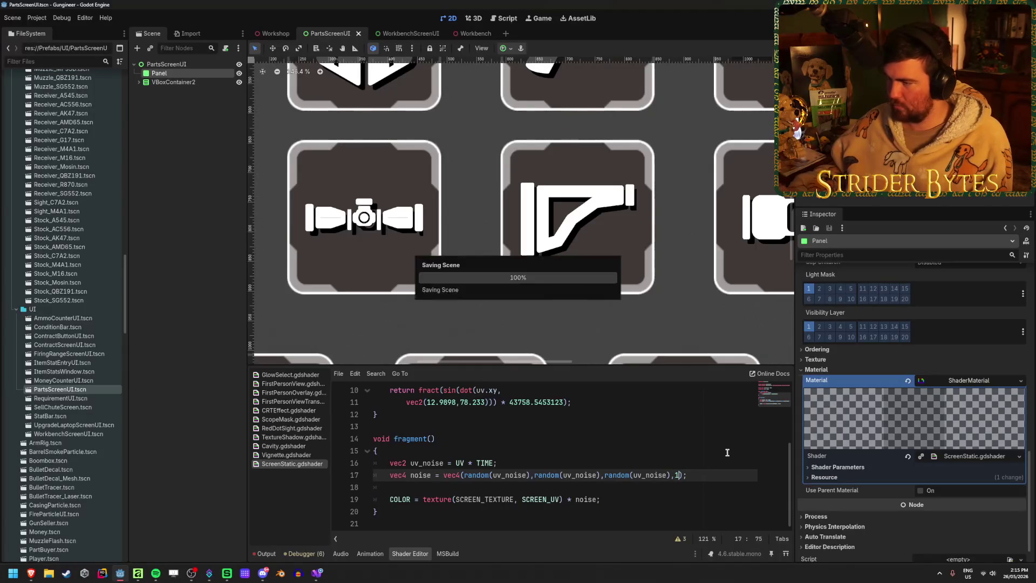
click(274, 34)
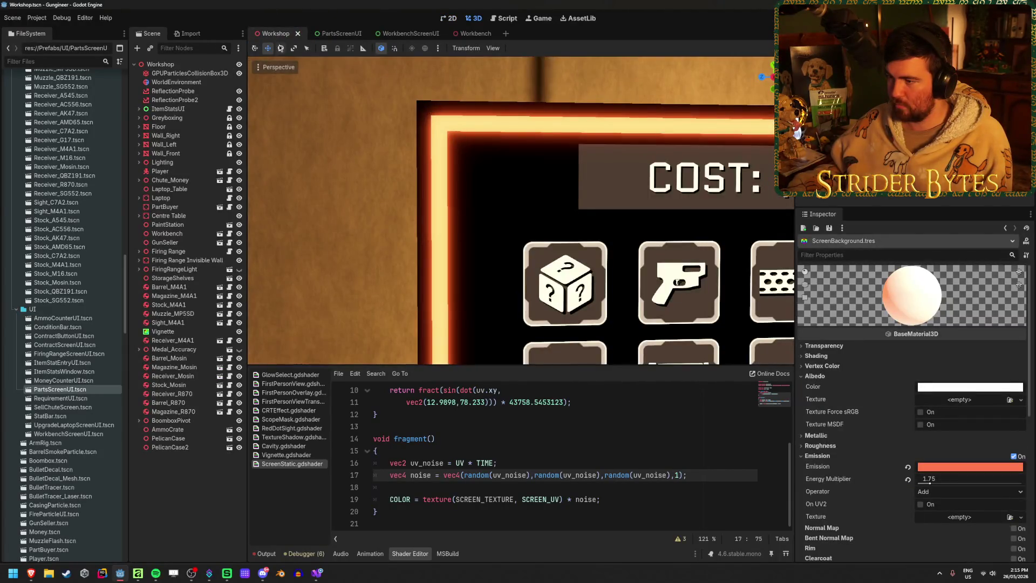
- Lower the noise alpha to 0.5 and view the result in the Workshop scene
click(337, 33)
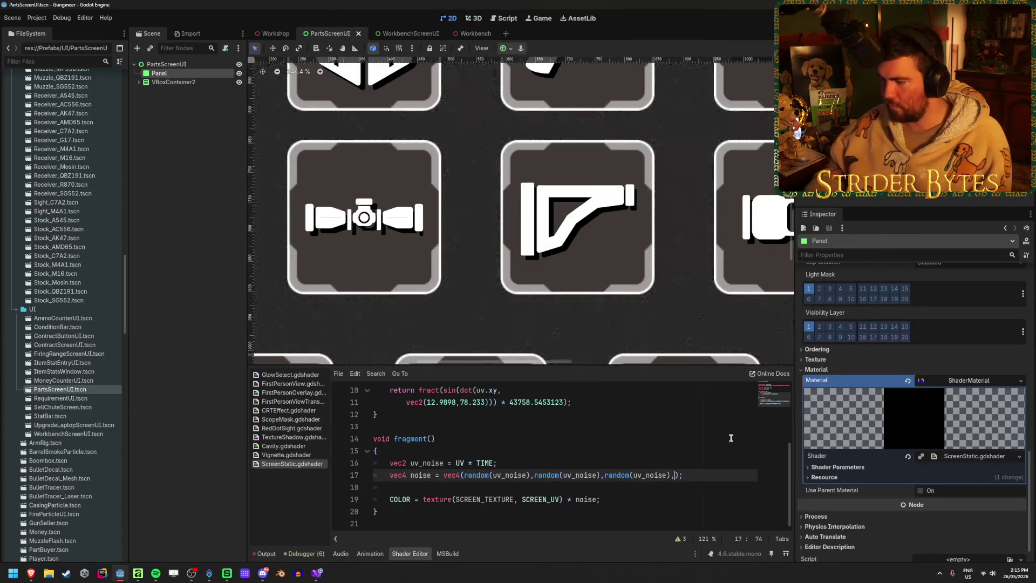
text(0)
key(BackSpace)
text(0.5)
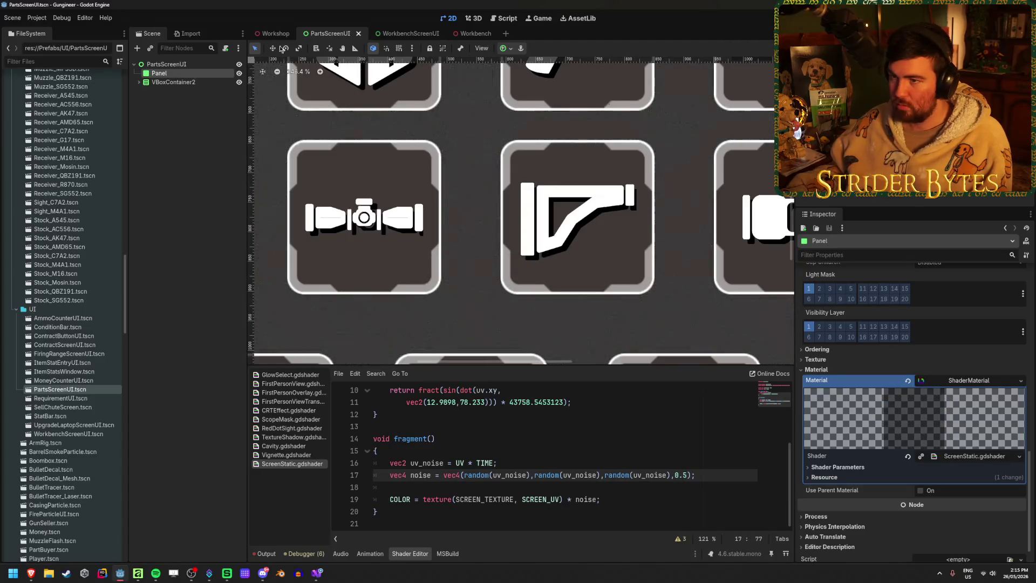
click(276, 33)
scroll(538, 215, up, 2)
scroll(538, 214, up, 4)
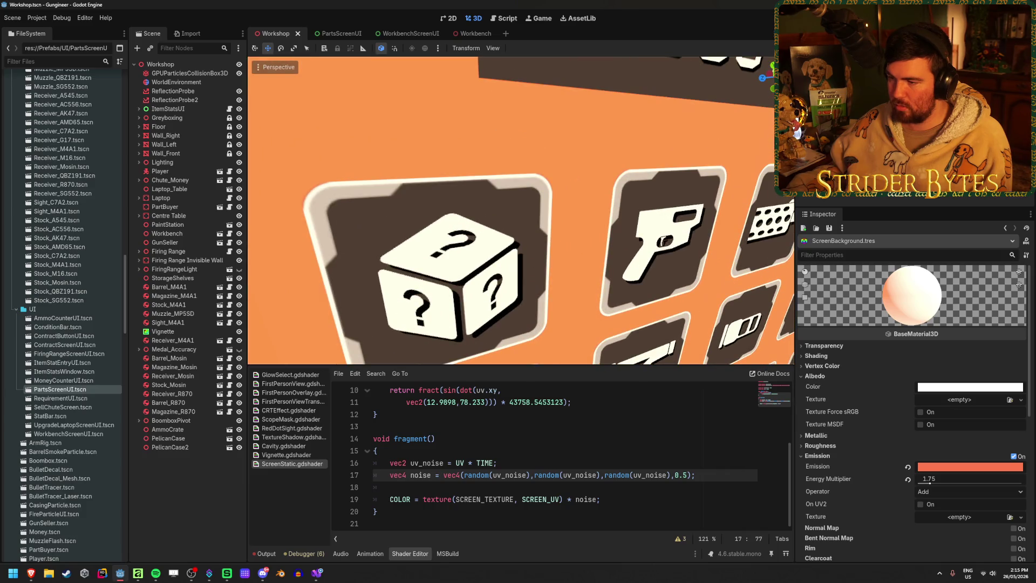
scroll(538, 215, down, 5)
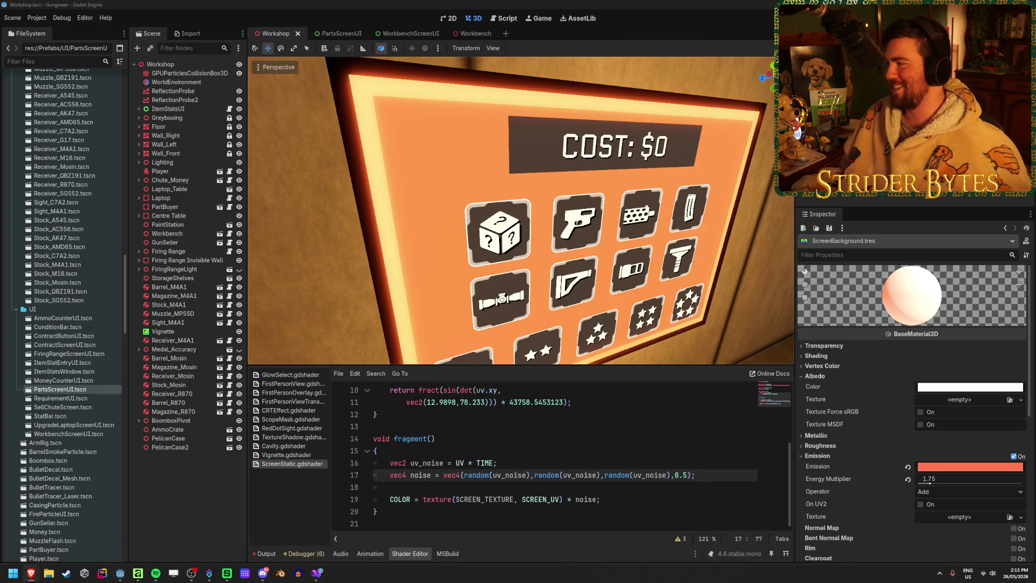
click(331, 10)
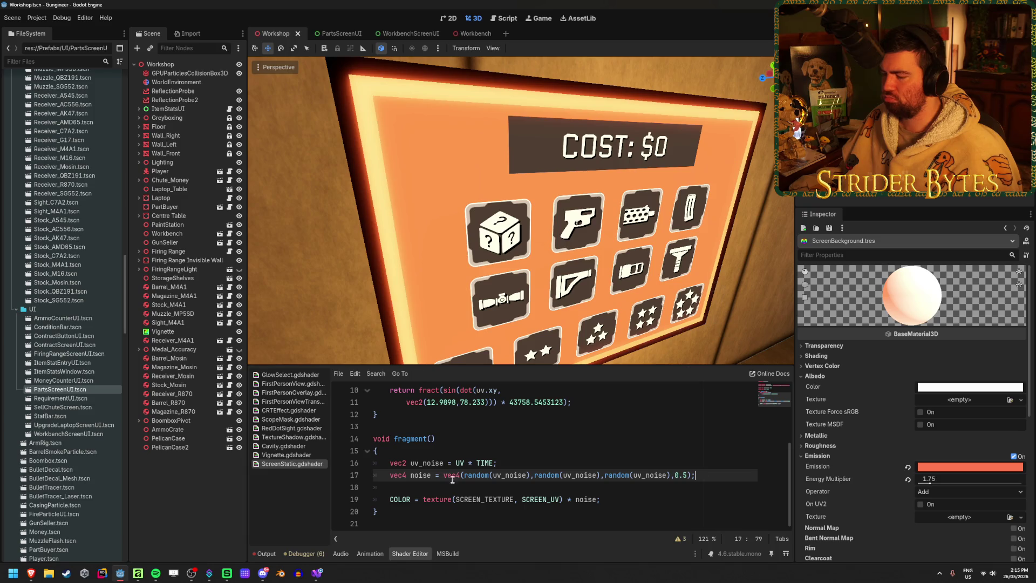
click(323, 574)
click(635, 146)
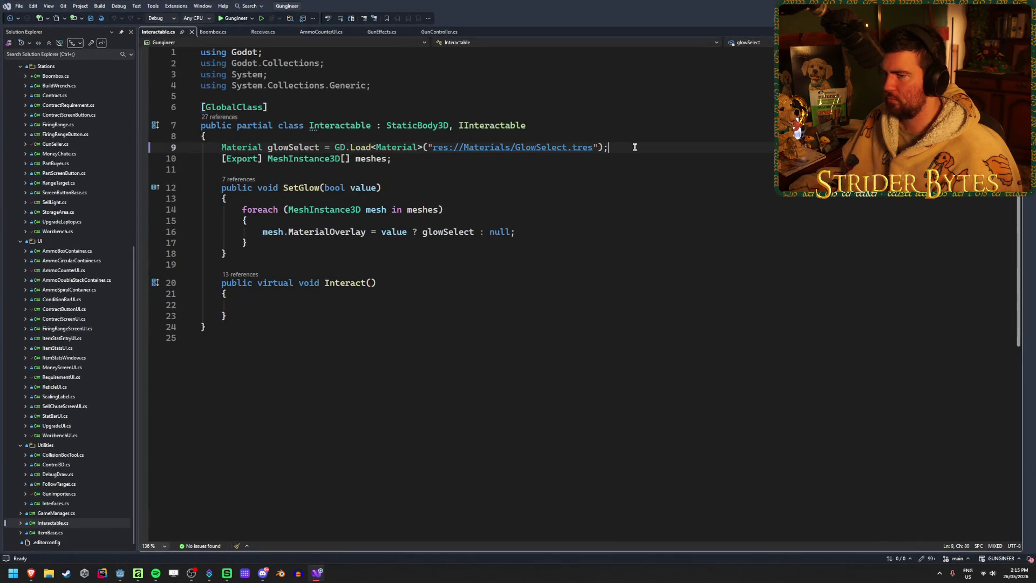
click(297, 104)
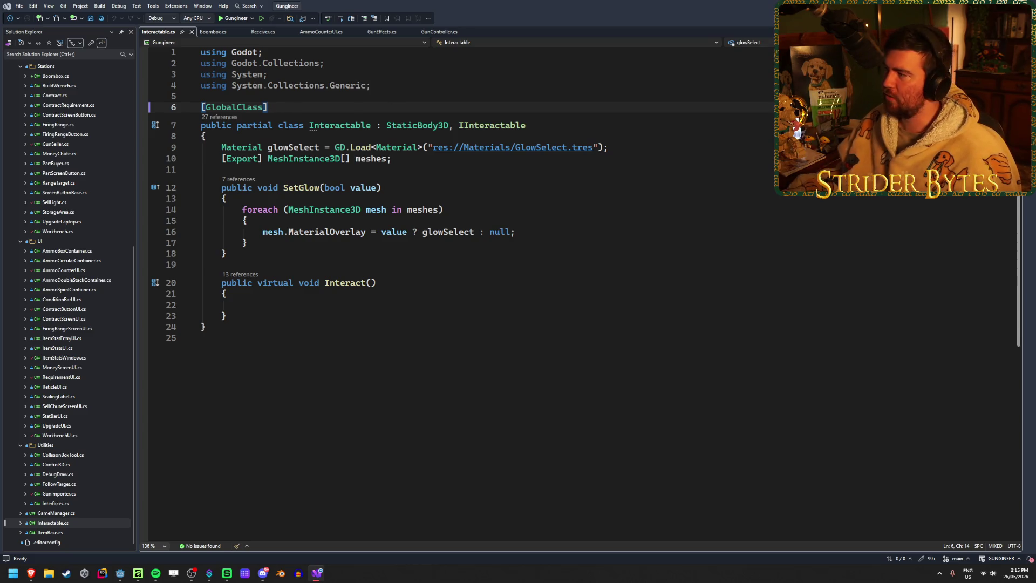
key(alt+Tab)
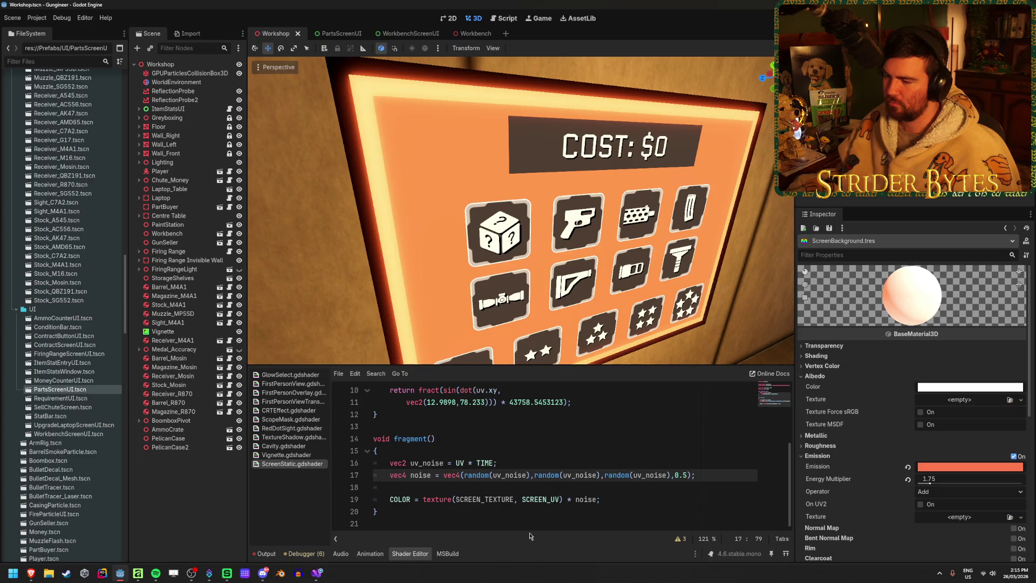
- Orbit to face the COST panel and place the cursor at the end of shader line 19
scroll(721, 468, up, 3)
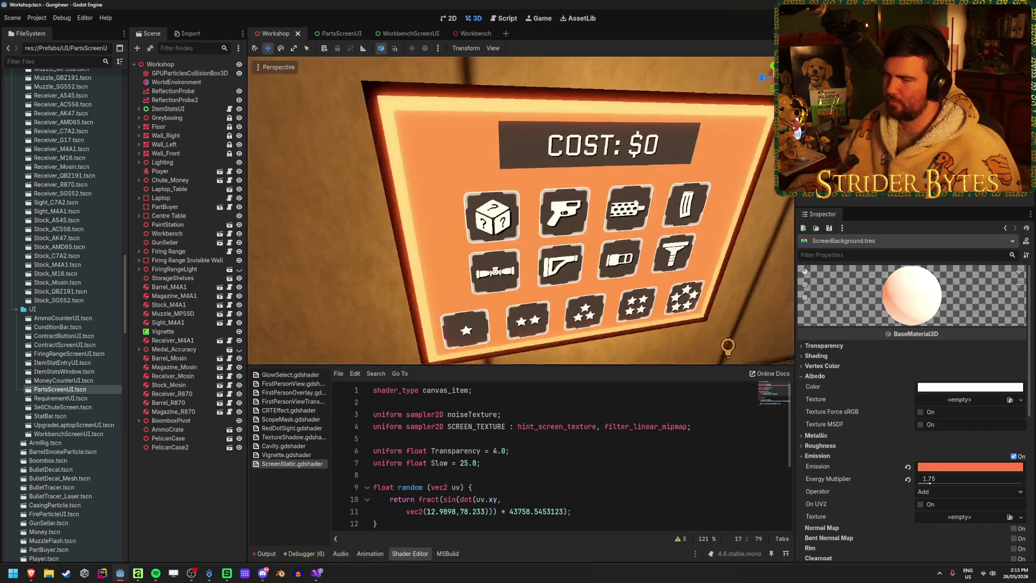
drag(409, 216, 377, 213)
scroll(530, 495, down, 3)
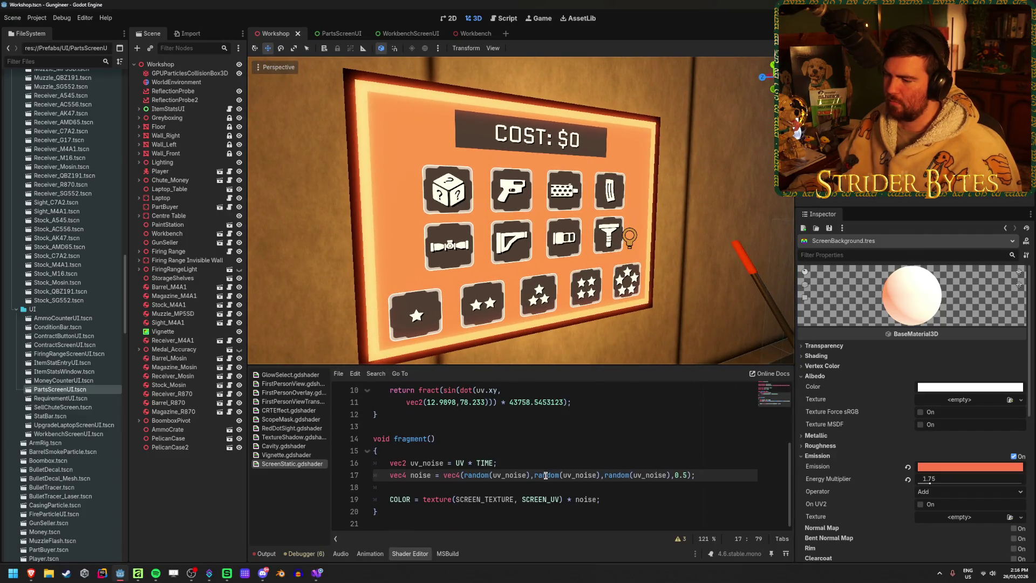
click(632, 500)
drag(424, 499, 601, 499)
click(627, 499)
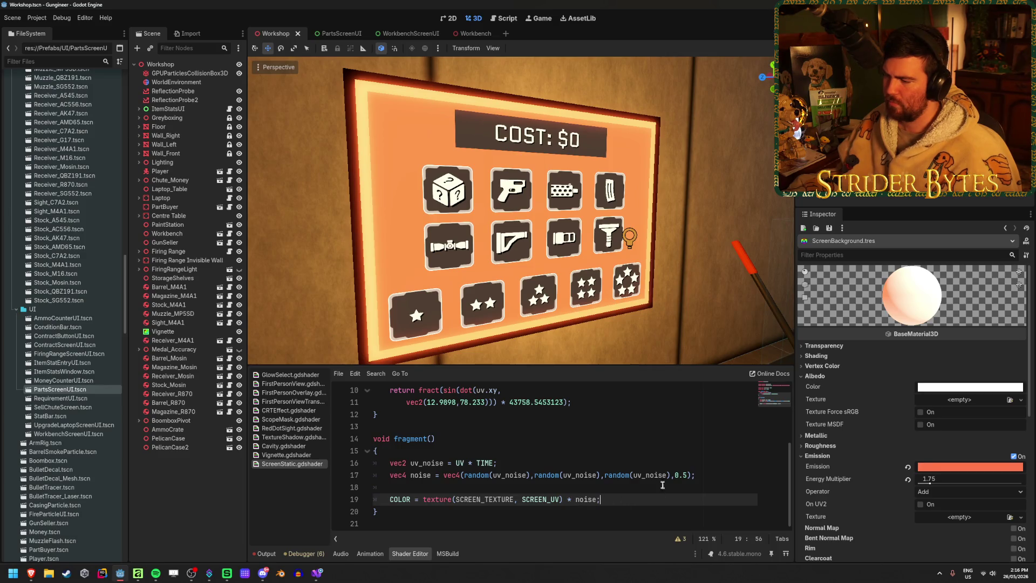
- Insert 'COLOR.a = 0.75;' as line 20 and bring up the PartsScreenUI scene
key(Return)
text(COLO)
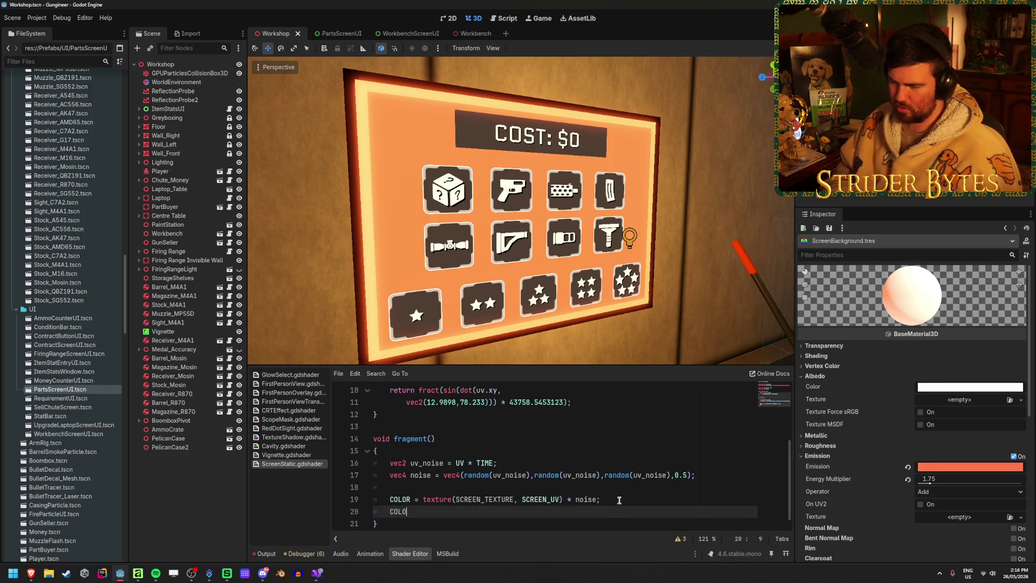
text(R.a)
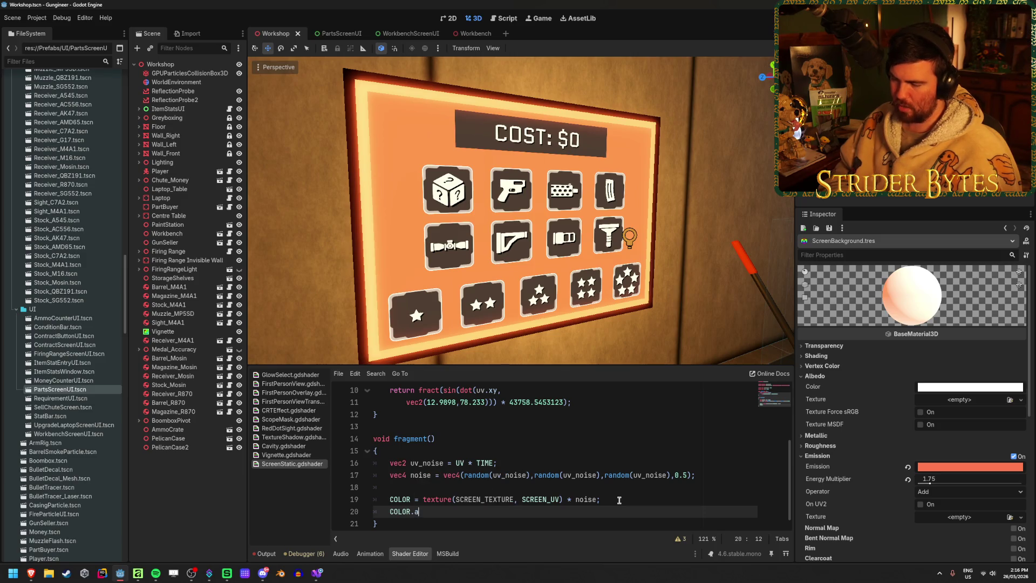
text( = 0.)
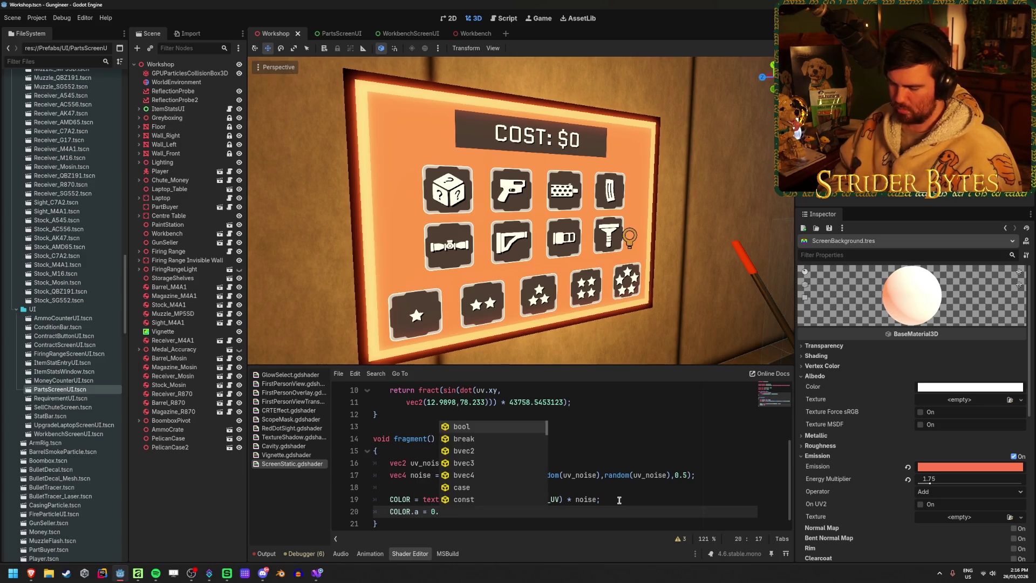
text(5;)
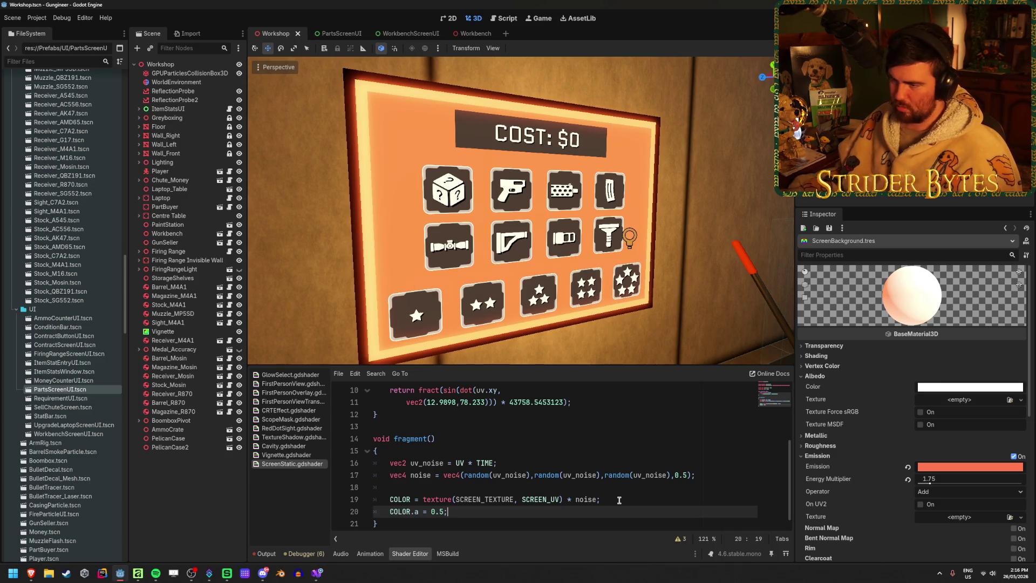
key(Left)
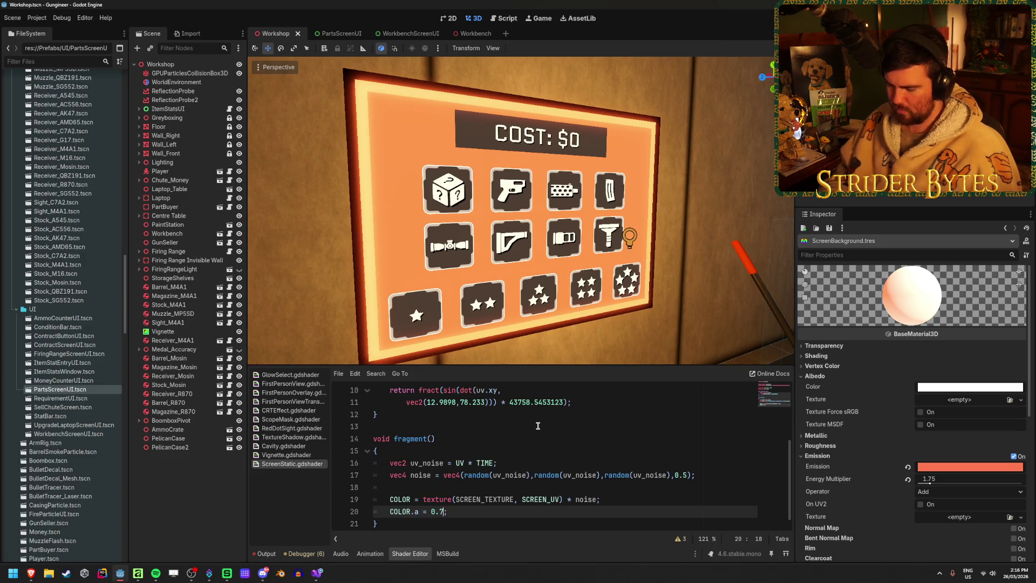
text(5)
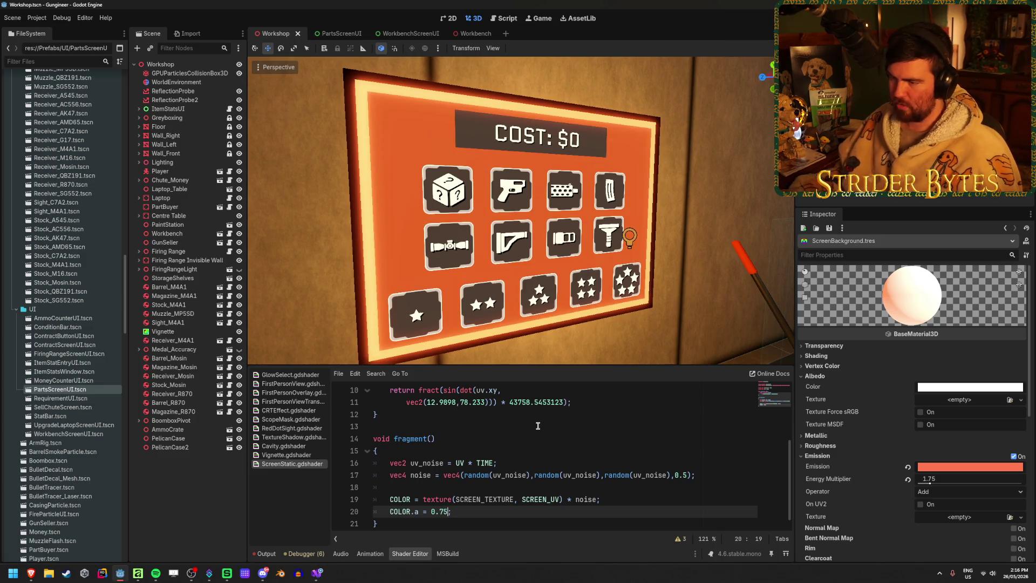
scroll(518, 211, up, 5)
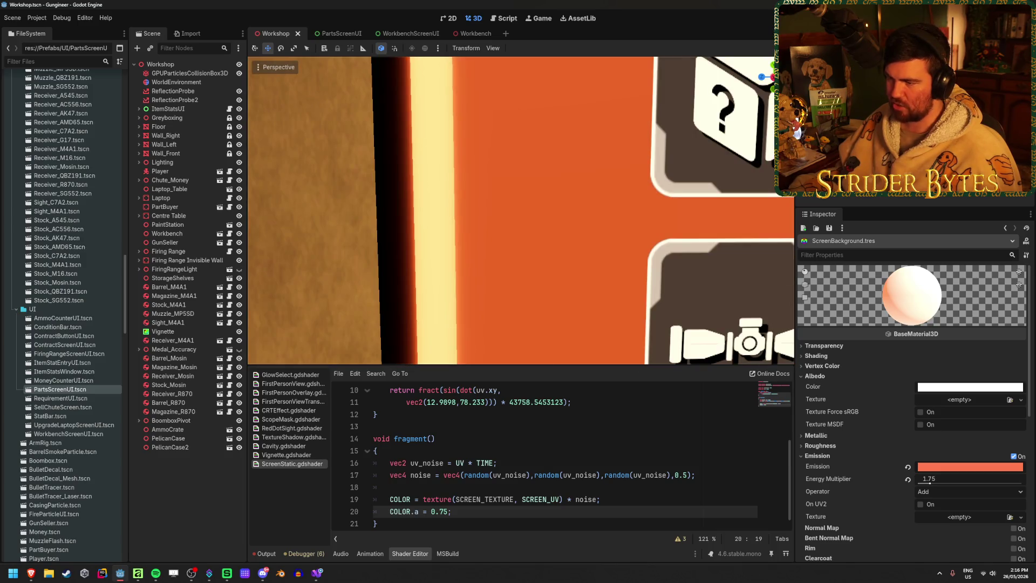
scroll(563, 215, down, 6)
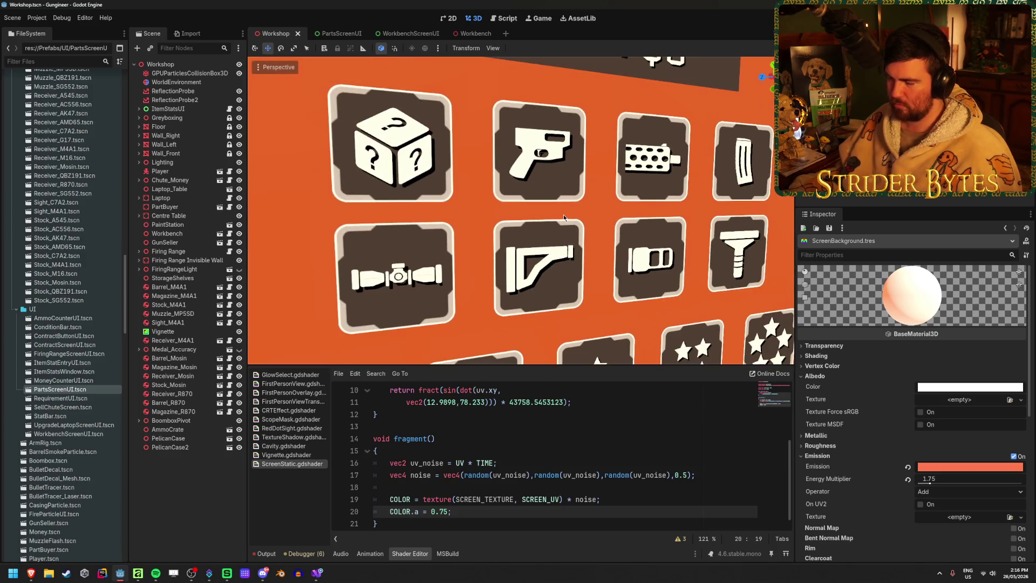
click(335, 34)
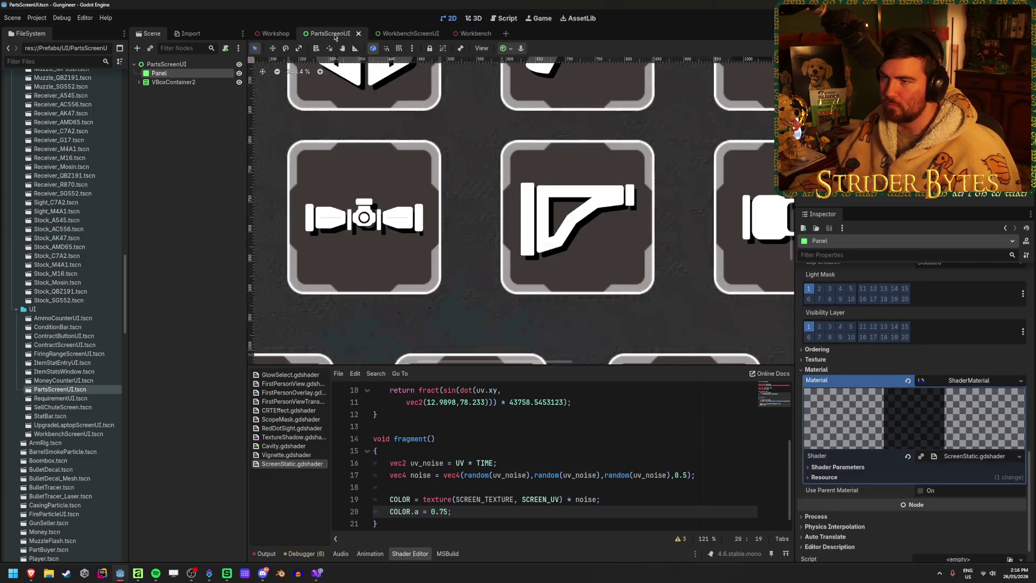
- Zoom around the PartsScreenUI 2D view, then return via Workbench to the Workshop scene
scroll(436, 210, down, 5)
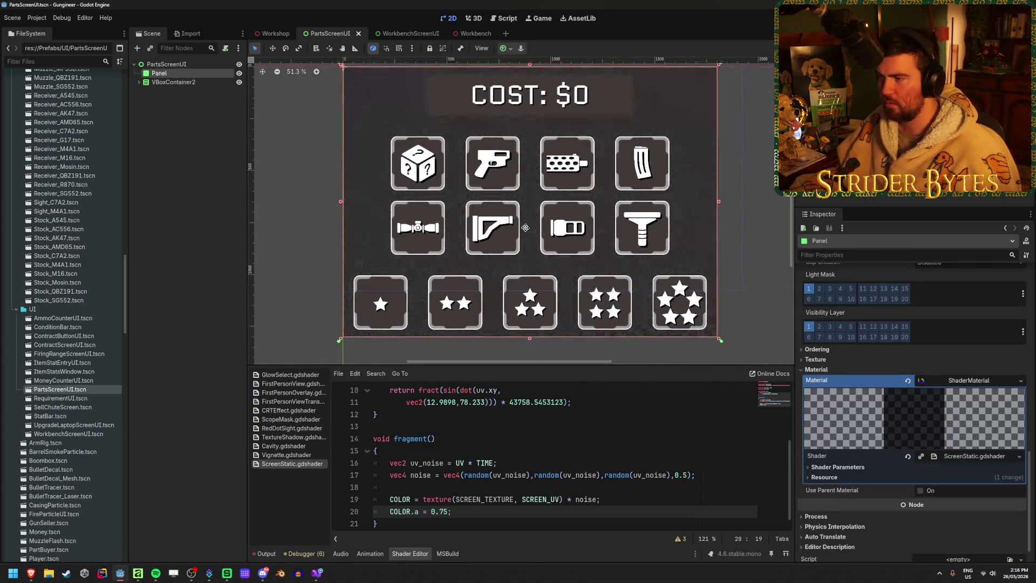
scroll(513, 214, up, 5)
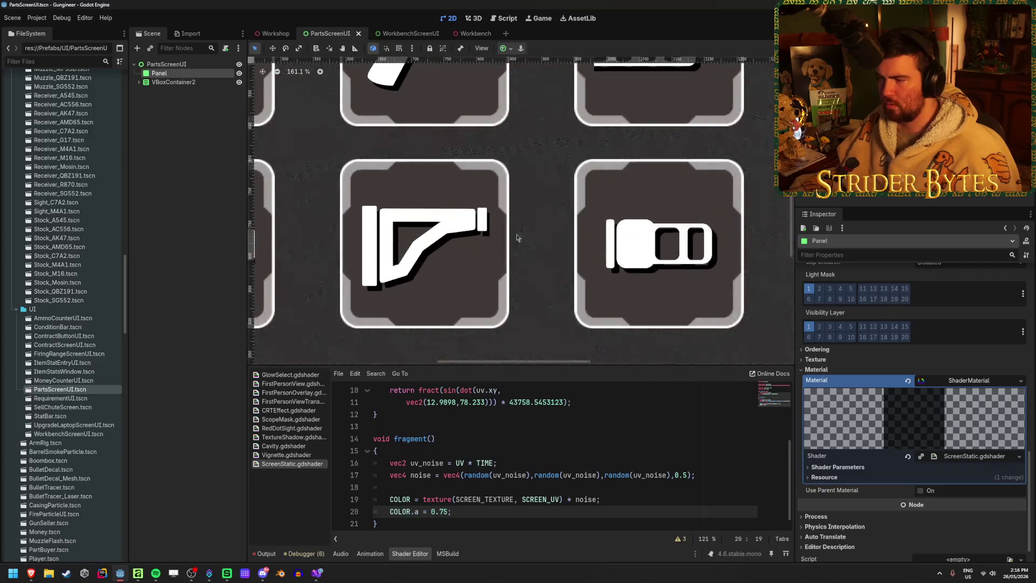
scroll(527, 232, down, 5)
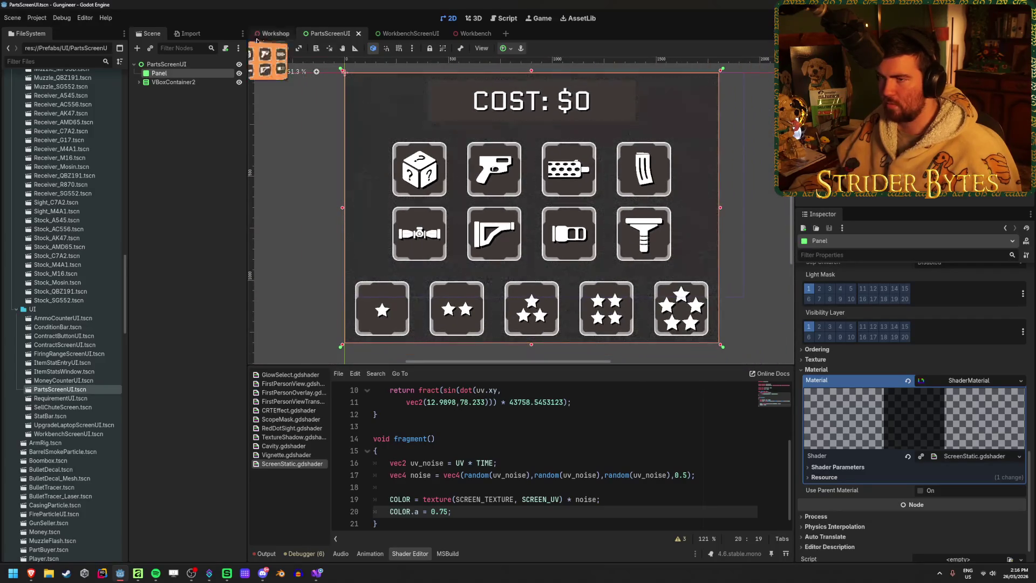
click(460, 33)
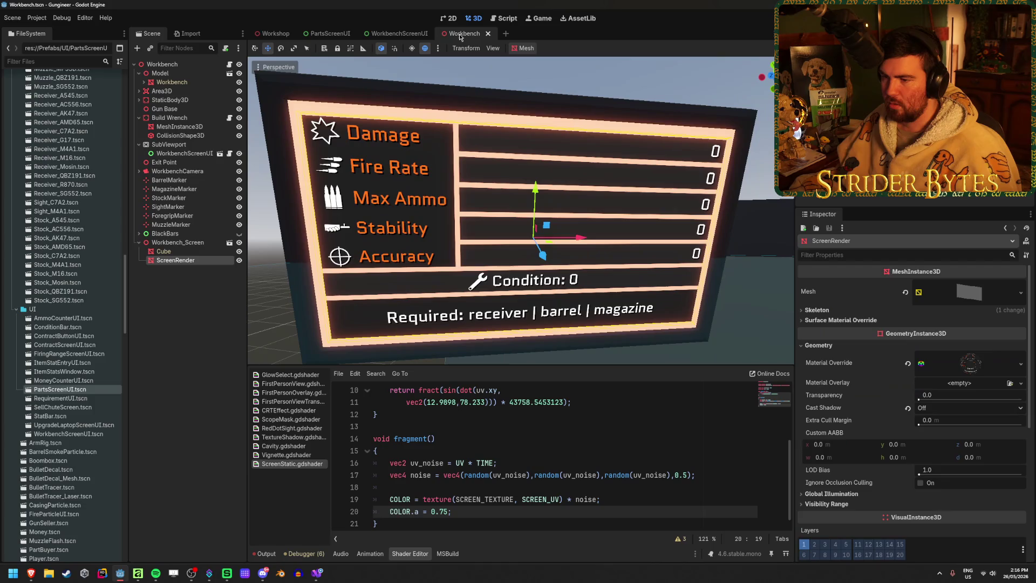
click(270, 35)
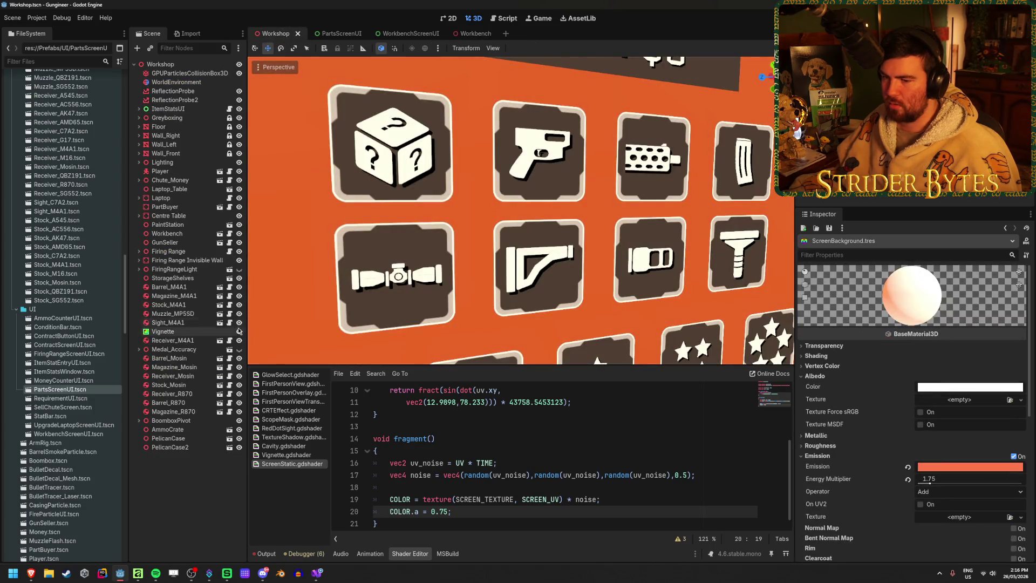
scroll(345, 302, down, 3)
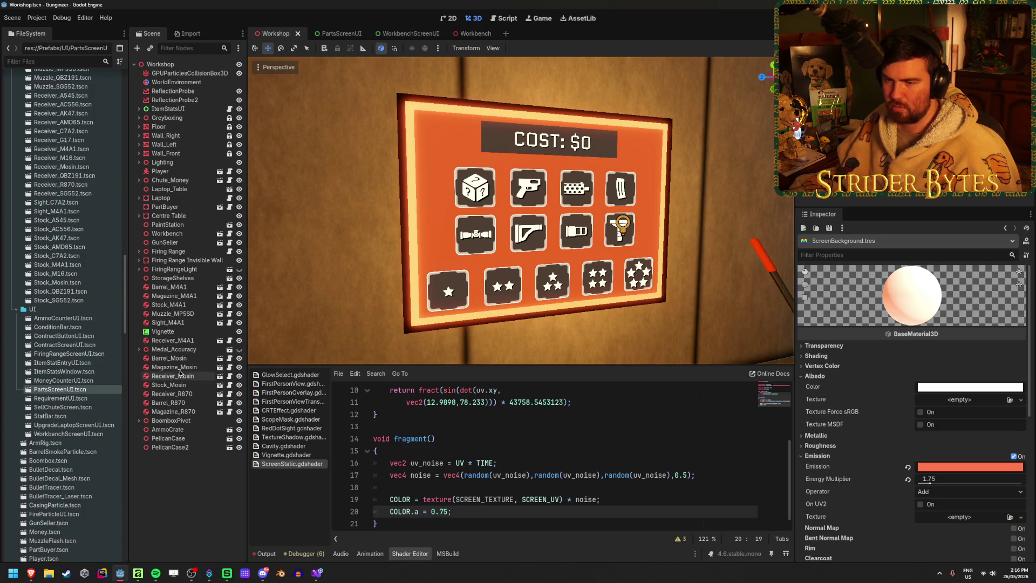
- In PartBuyer, toggle the Panel and VBoxContainer2 visibility to compare their effect
click(220, 208)
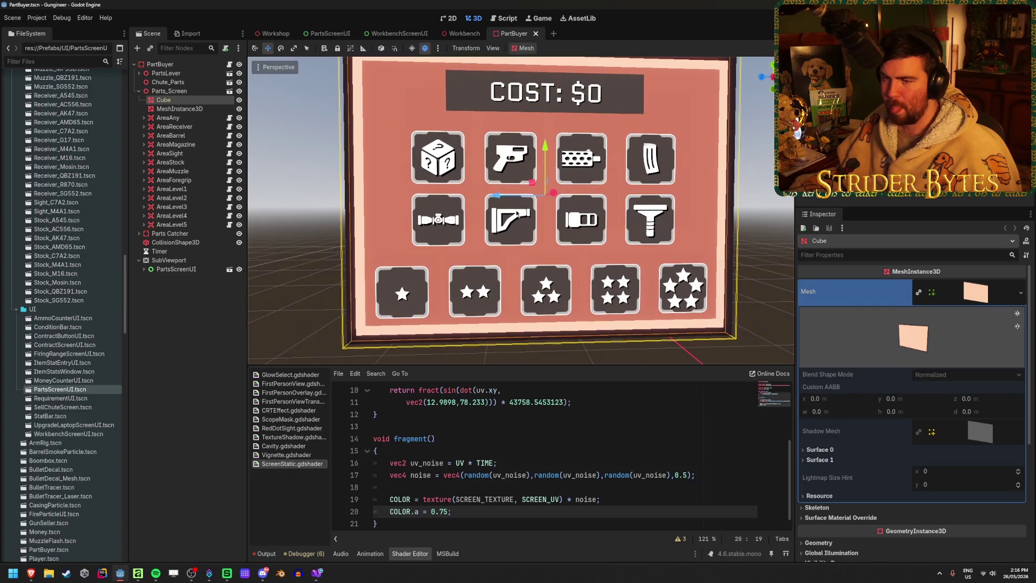
click(299, 212)
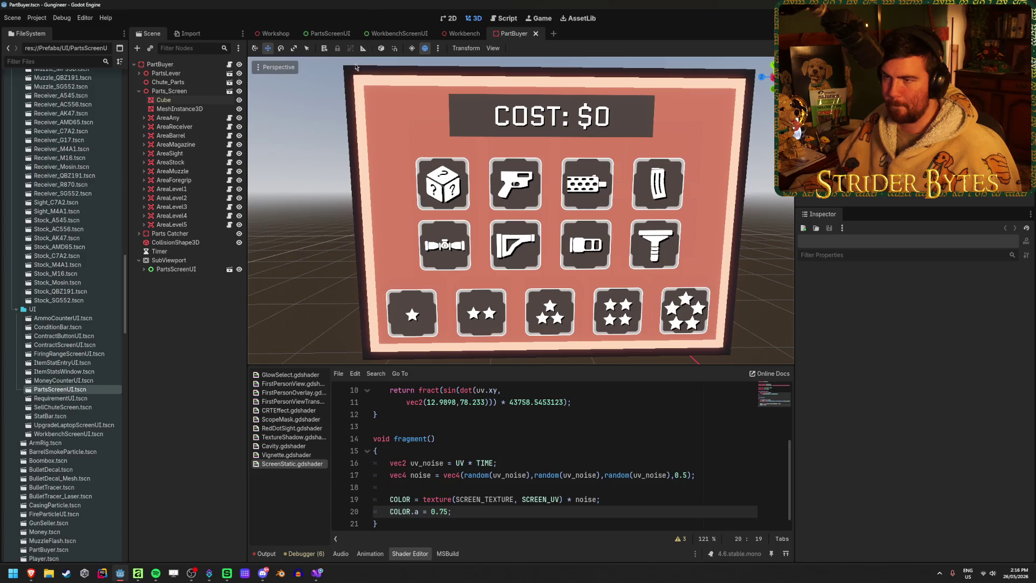
click(144, 269)
click(235, 277)
click(235, 278)
click(235, 287)
click(236, 287)
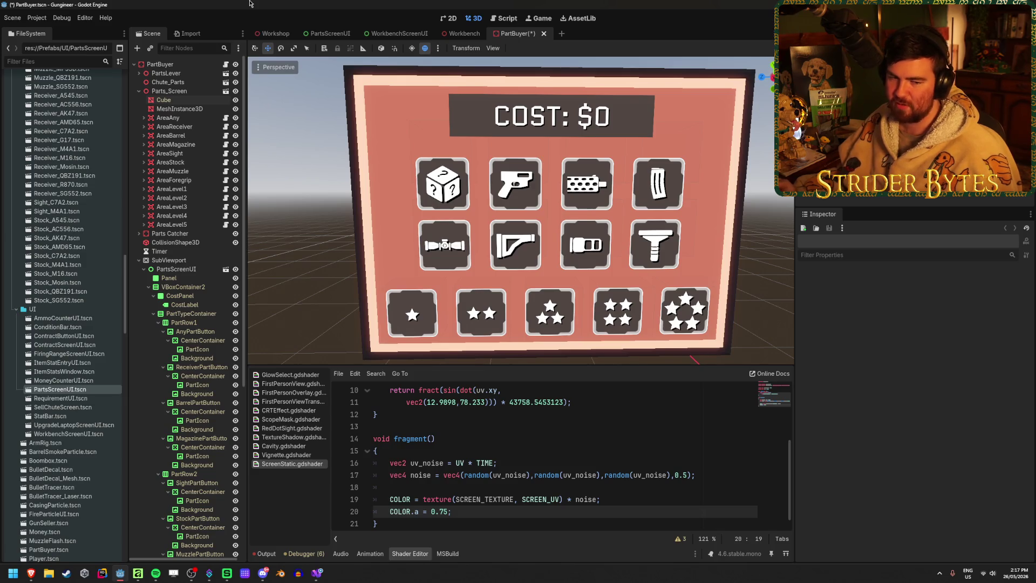
- Collapse the SubViewport and PartsScreenUI nodes and save the PartBuyer scene
click(143, 270)
click(138, 260)
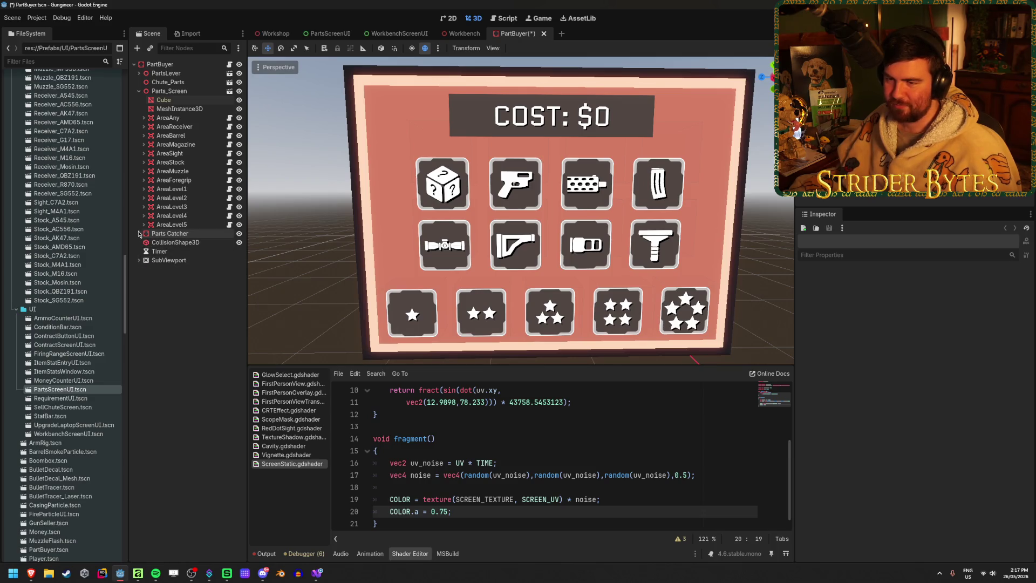
click(139, 74)
click(139, 74)
key(ctrl+s)
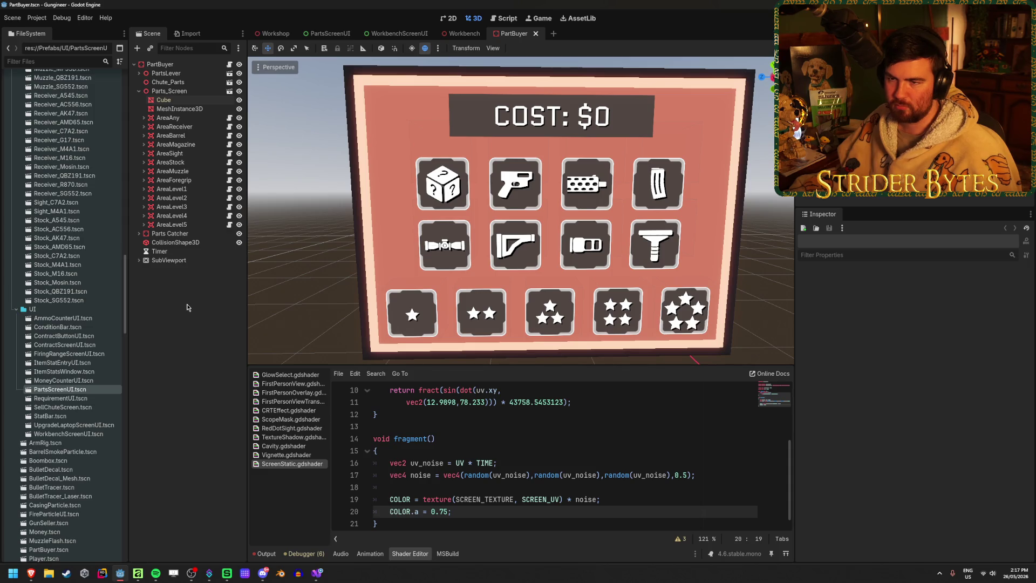
- Try moving the Cube along X toward the camera, then undo so it stays behind the screen
click(172, 100)
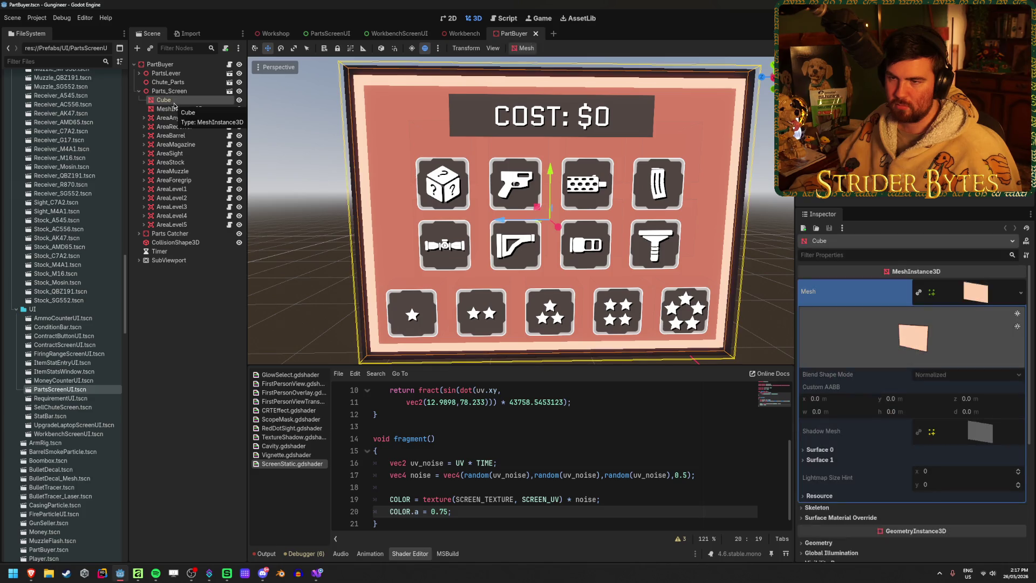
mouse_move(539, 216)
mouse_down()
mouse_move(491, 218)
mouse_move(561, 225)
mouse_move(445, 212)
mouse_move(364, 227)
mouse_move(430, 268)
mouse_up()
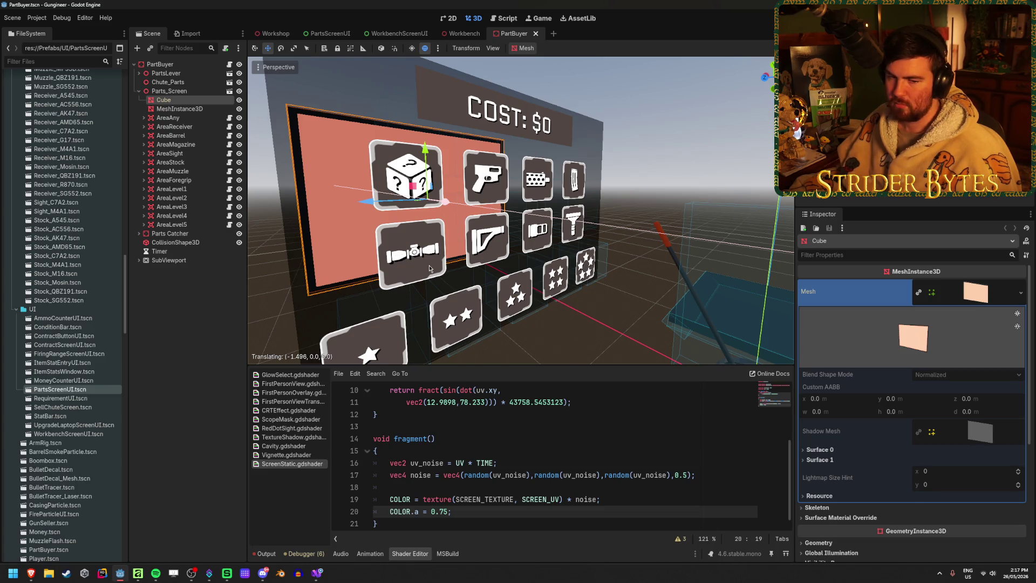
mouse_move(430, 268)
mouse_down()
mouse_move(555, 309)
mouse_move(536, 306)
mouse_up()
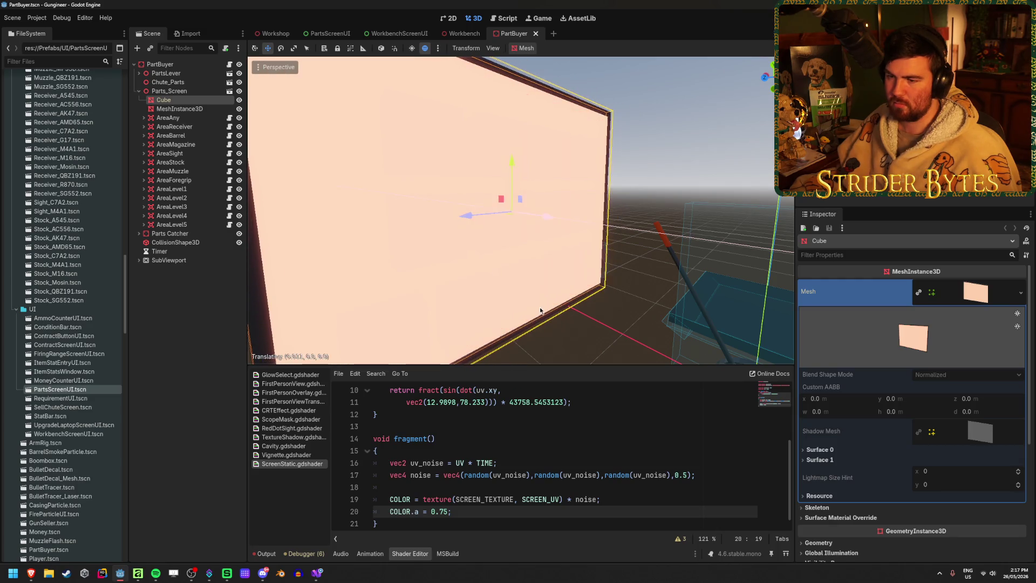
key(ctrl+s)
key(ctrl+z)
click(180, 108)
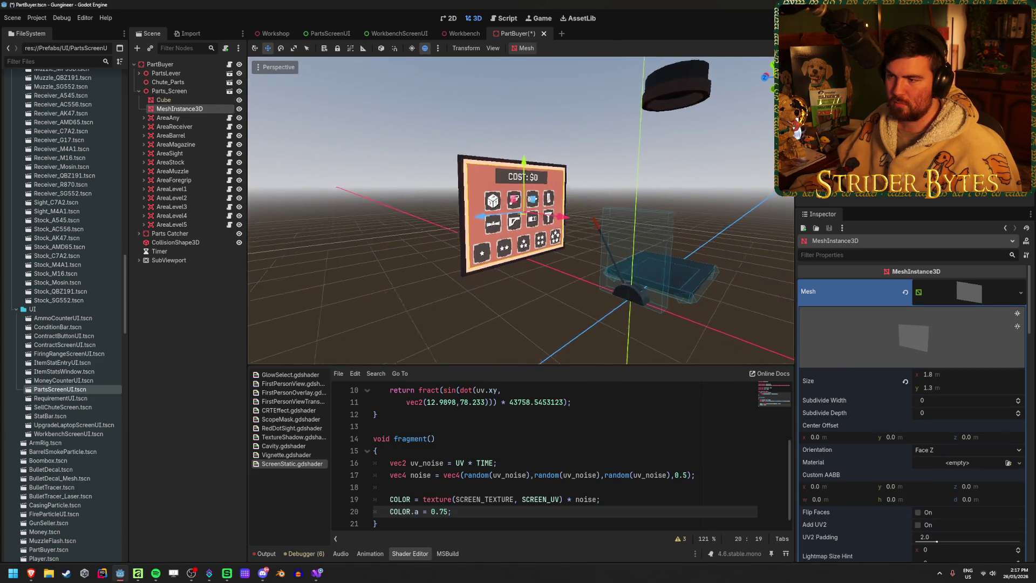
key(f)
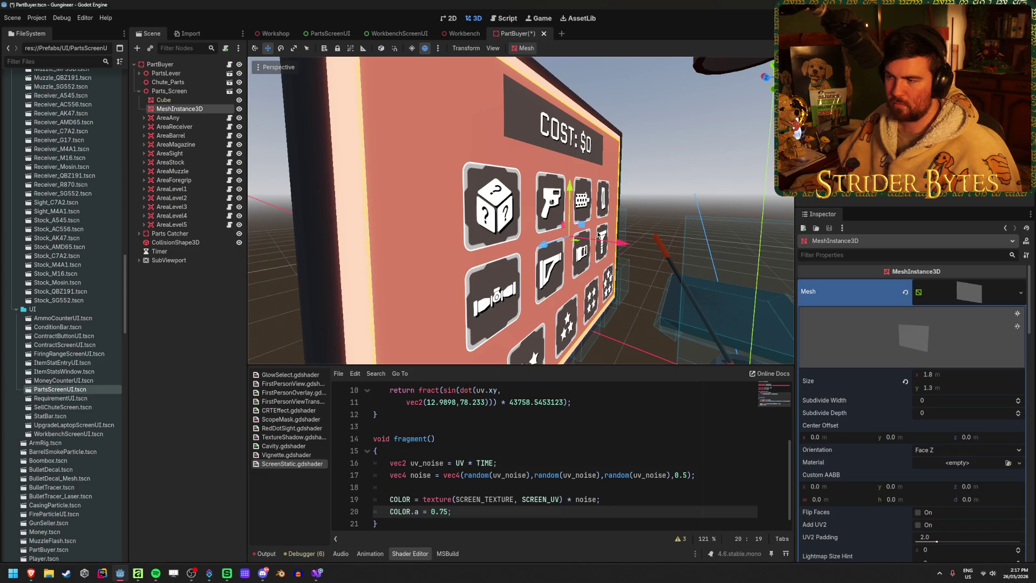
click(180, 101)
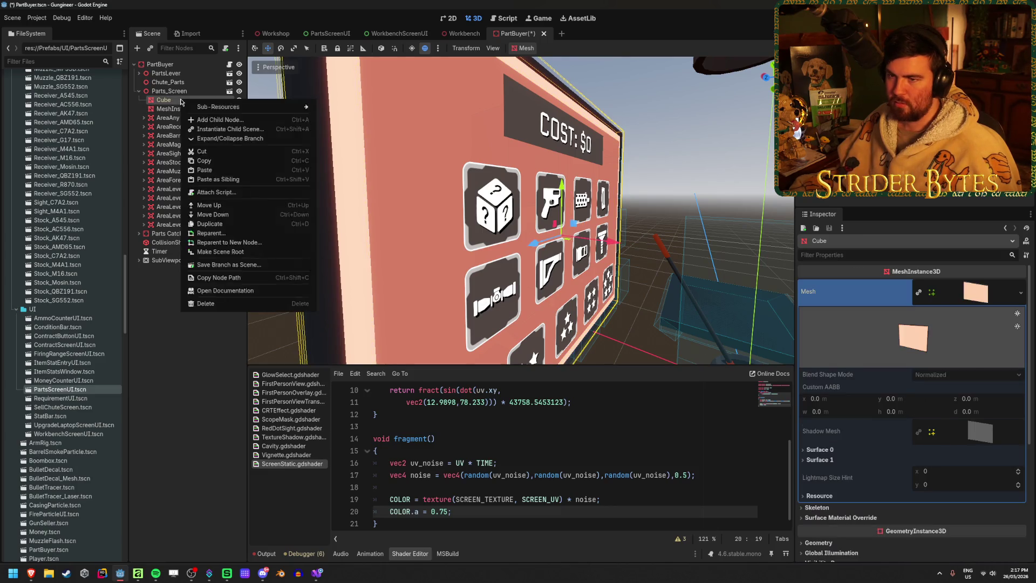
click(169, 303)
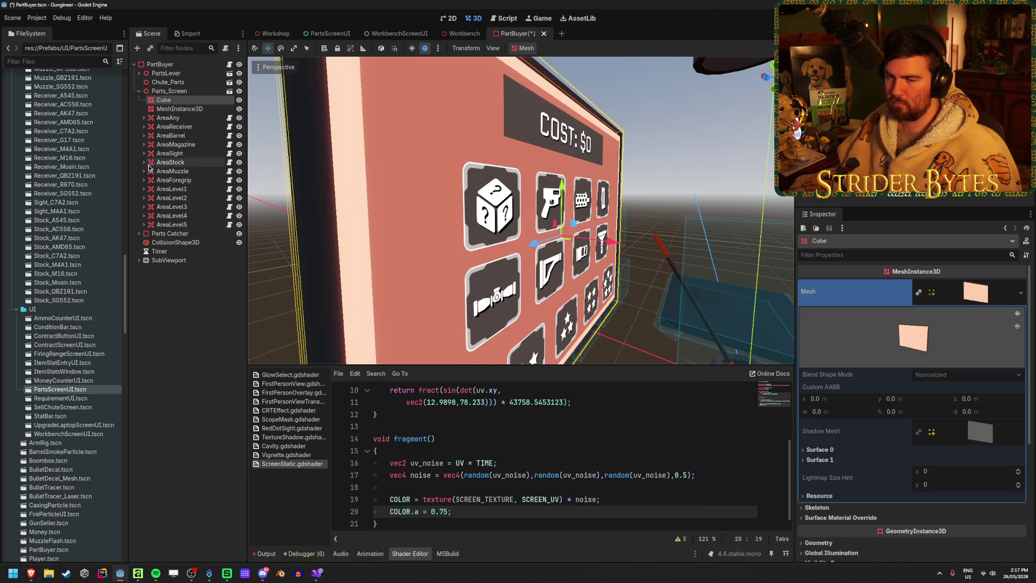
scroll(70, 303, up, 5)
scroll(881, 389, down, 3)
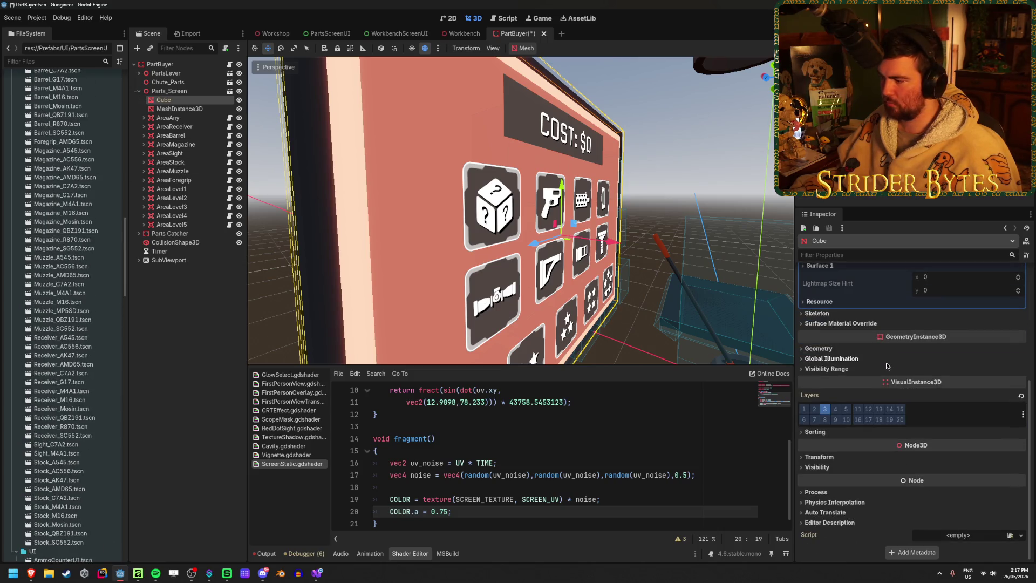
scroll(840, 376, up, 2)
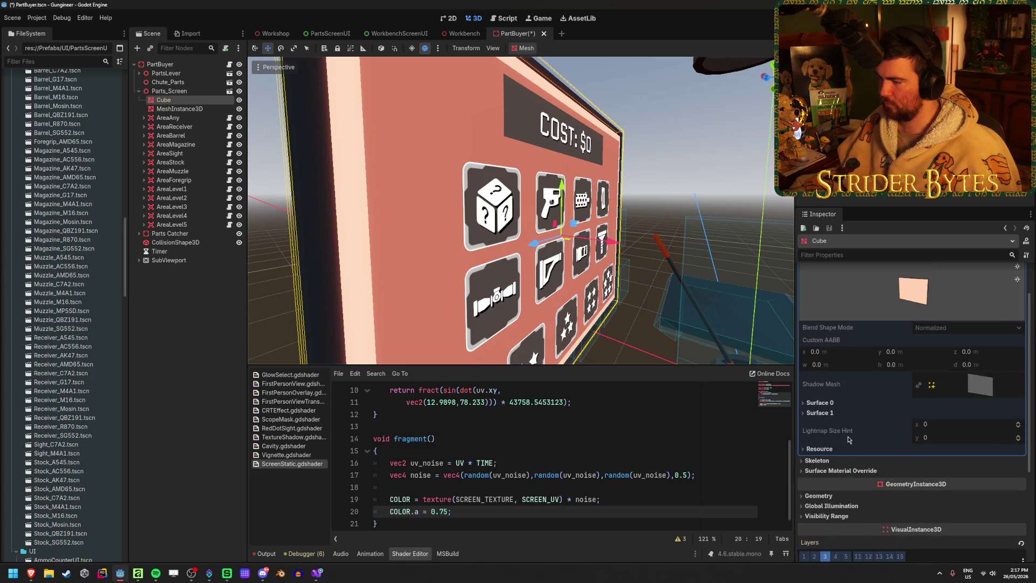
click(831, 471)
click(826, 462)
click(826, 461)
click(826, 470)
click(819, 412)
click(1003, 449)
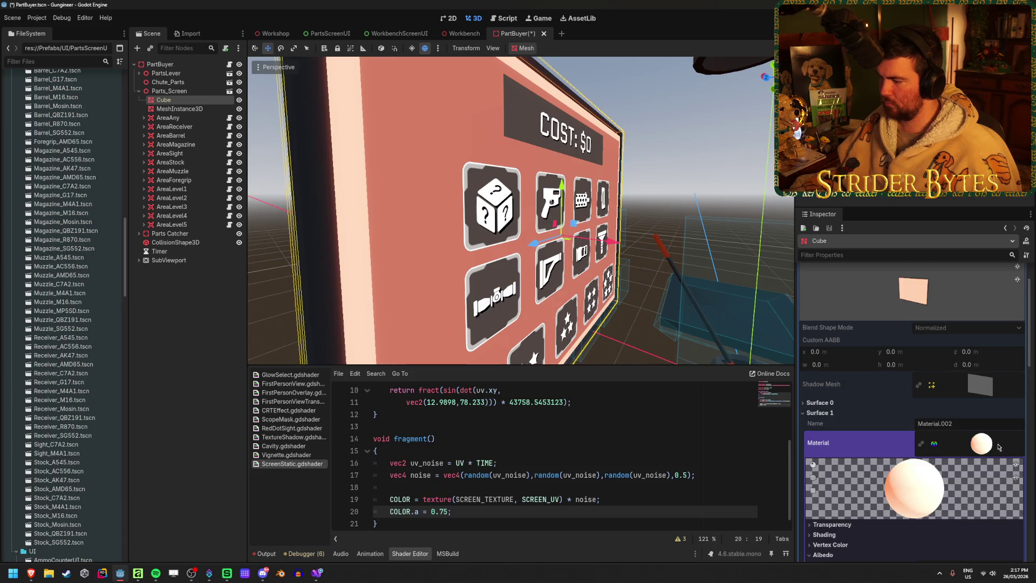
scroll(996, 432, down, 3)
click(960, 424)
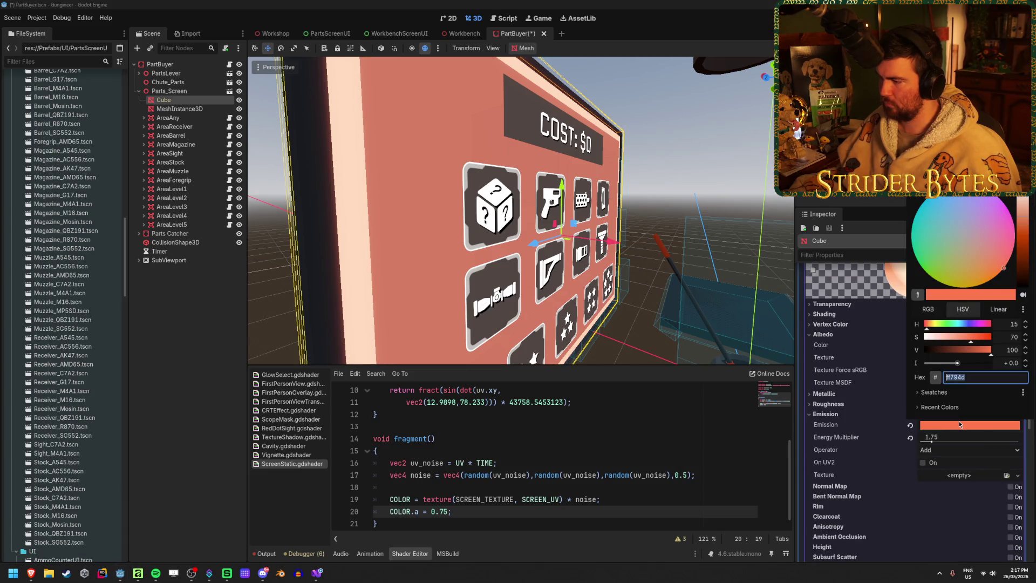
mouse_move(959, 342)
mouse_down()
mouse_move(911, 337)
mouse_move(1005, 338)
mouse_up()
click(270, 327)
key(ctrl+z)
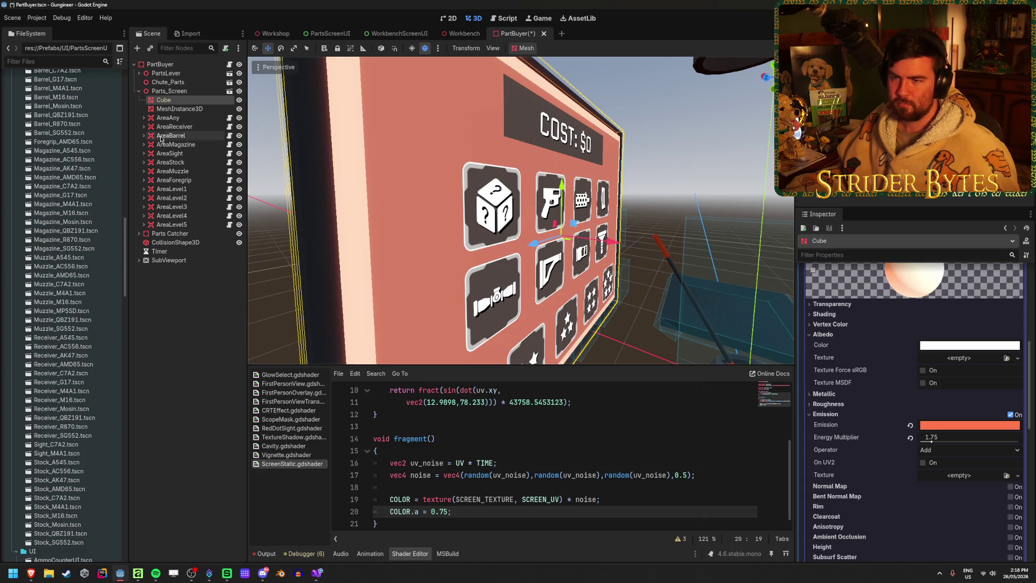
click(184, 110)
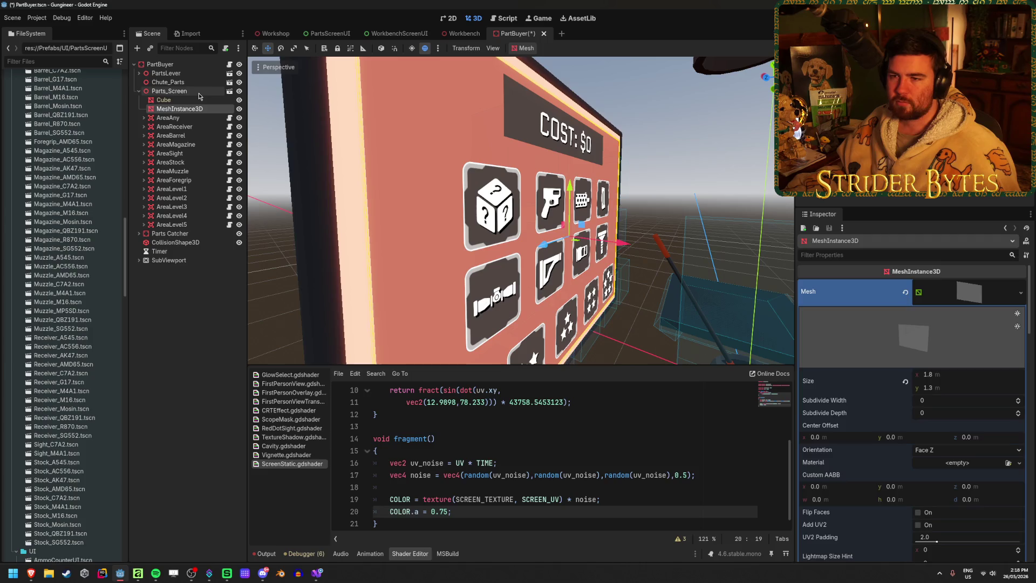
- Save the PartBuyer scene and select the Cube to view its material
click(169, 90)
click(194, 109)
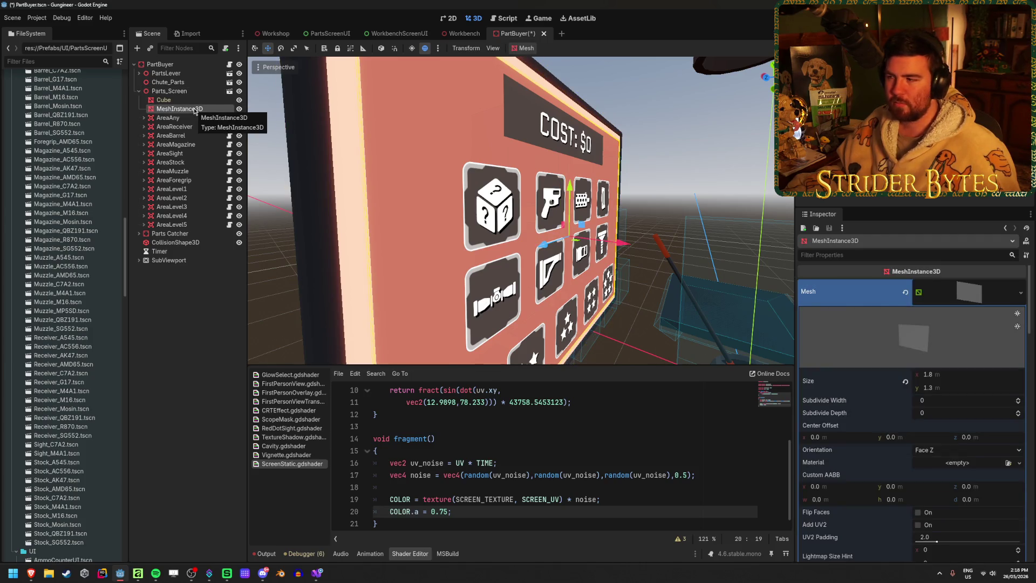
key(ctrl+s)
click(203, 245)
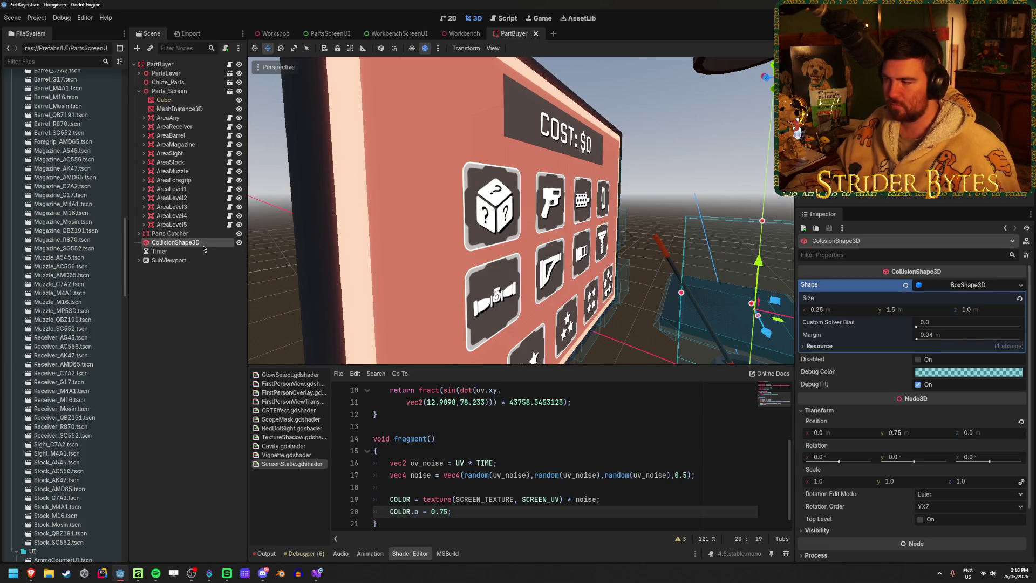
click(201, 233)
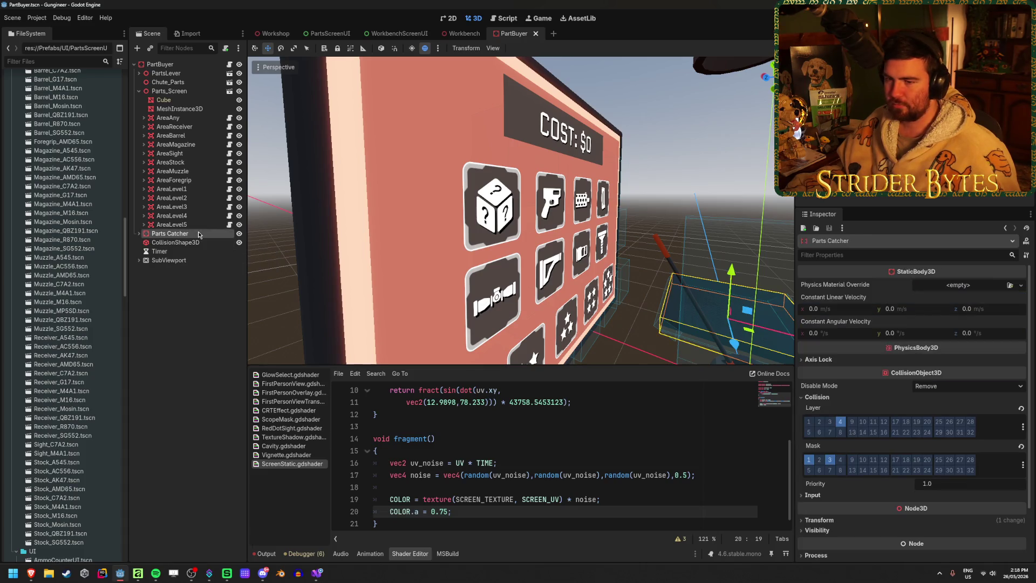
click(203, 91)
click(198, 102)
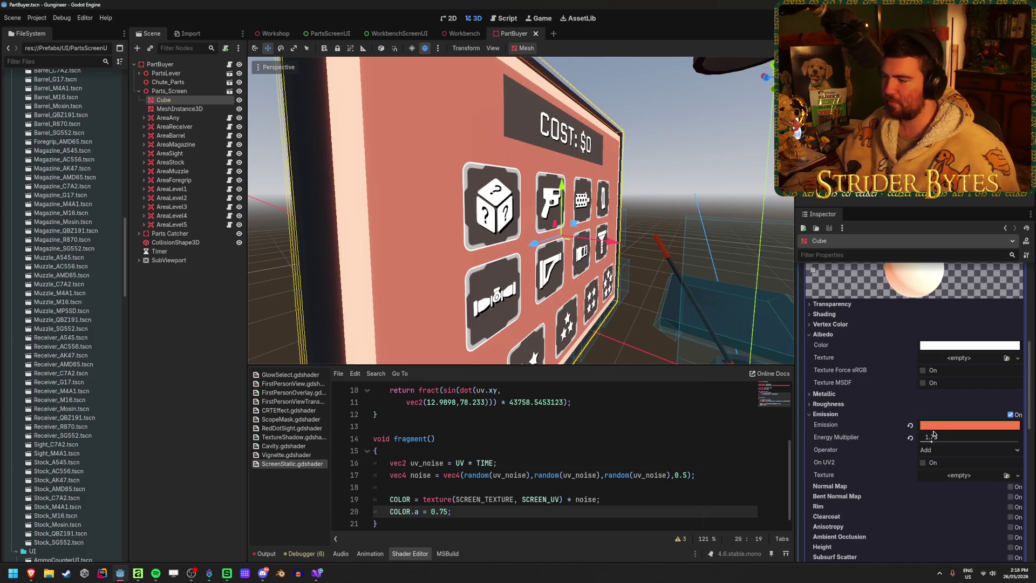
- Try emission energy 2.87 on the Cube material, then undo back to 1.75
scroll(934, 435, up, 3)
scroll(897, 451, down, 5)
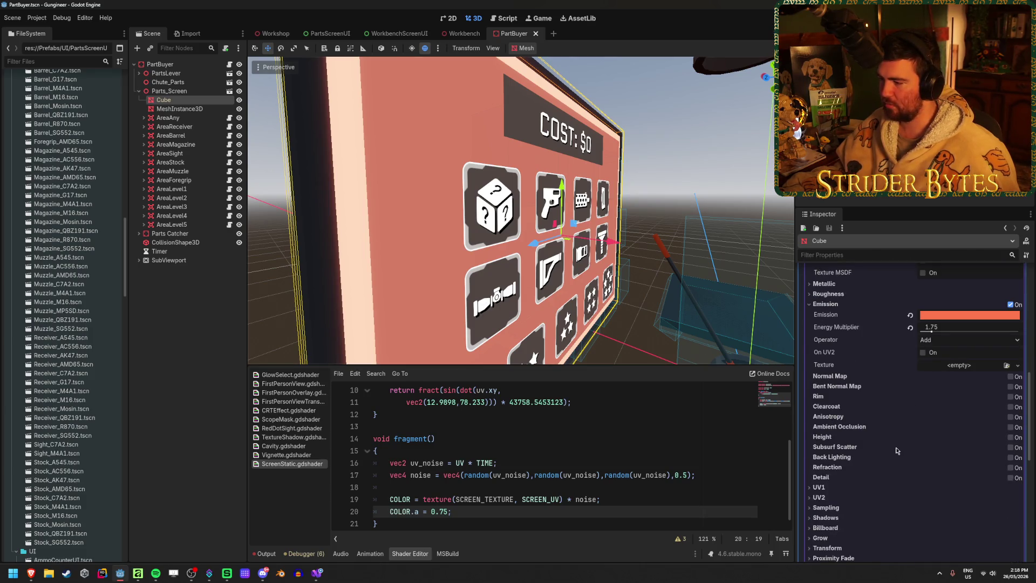
scroll(896, 450, up, 4)
drag(939, 444, 920, 443)
key(ctrl+z)
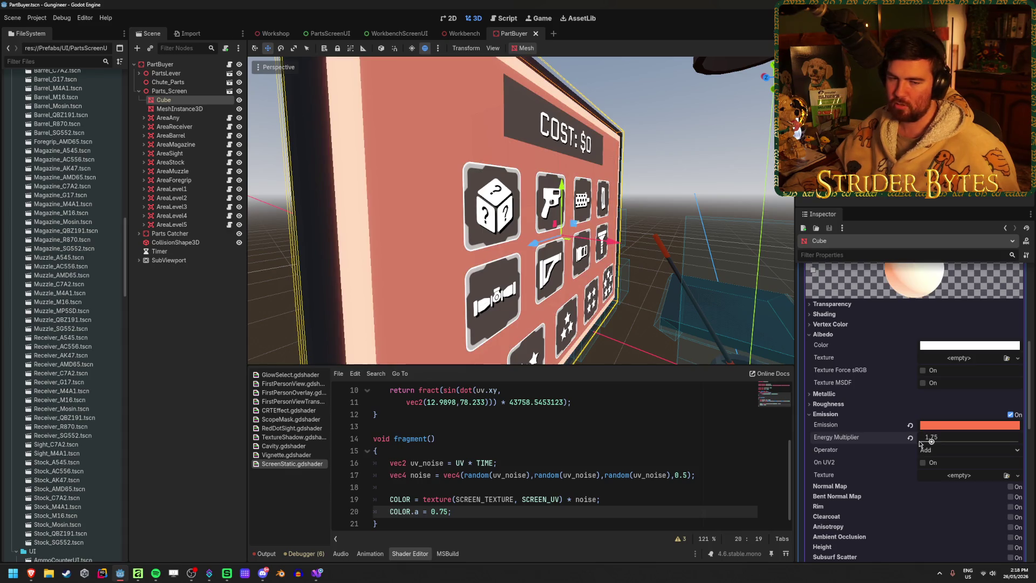
scroll(847, 449, up, 2)
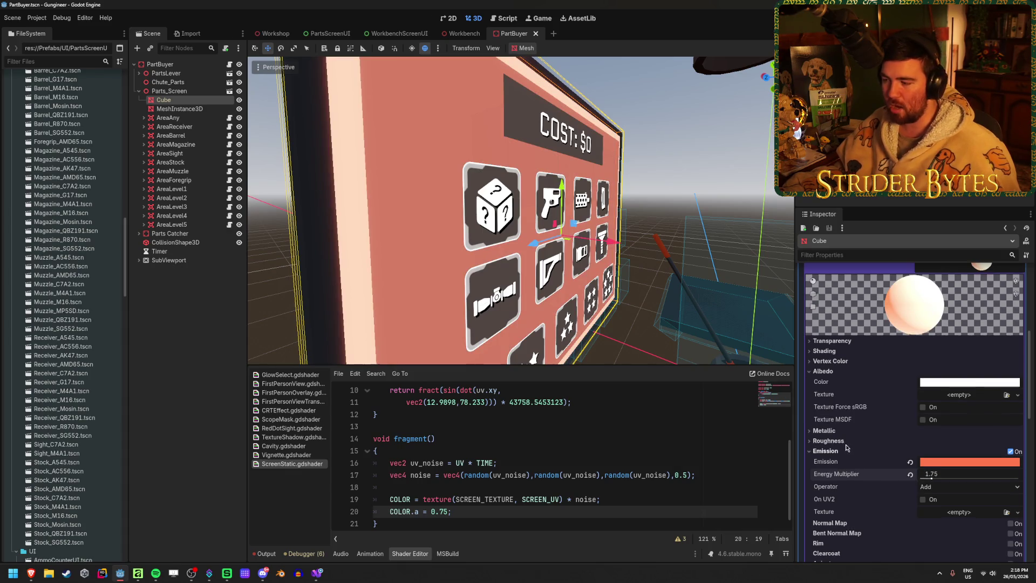
scroll(829, 469, down, 5)
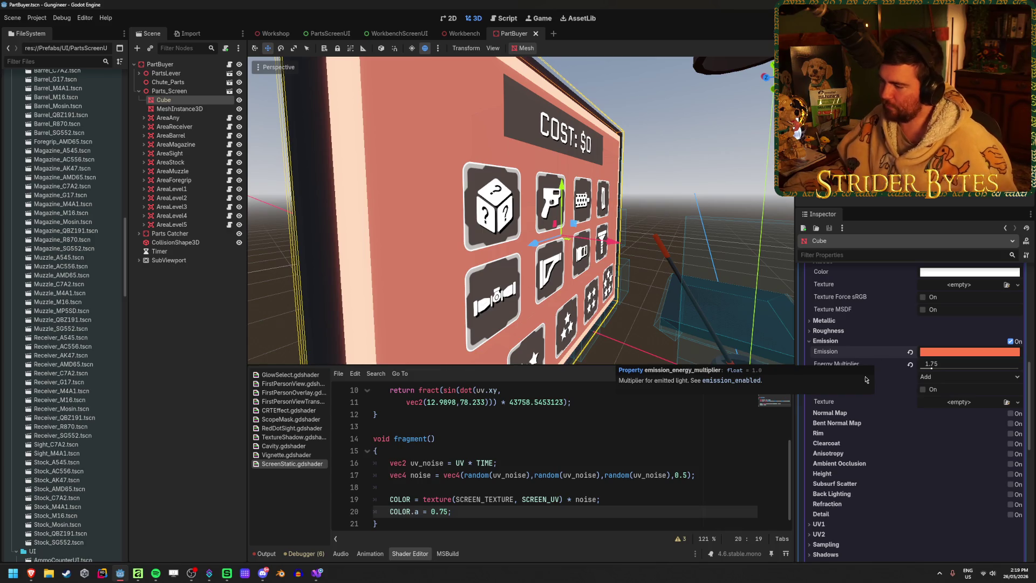
scroll(868, 388, up, 10)
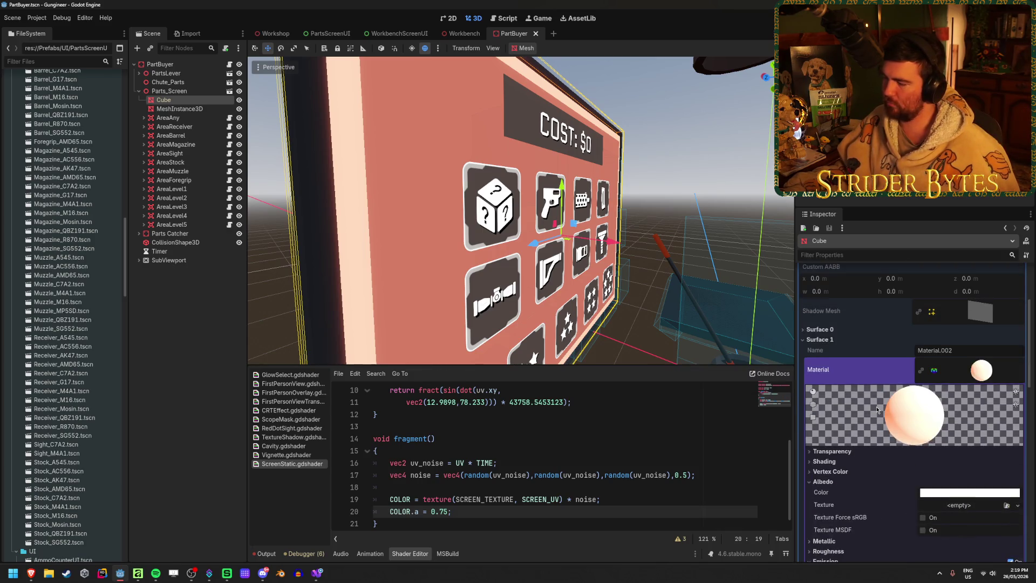
scroll(876, 410, down, 5)
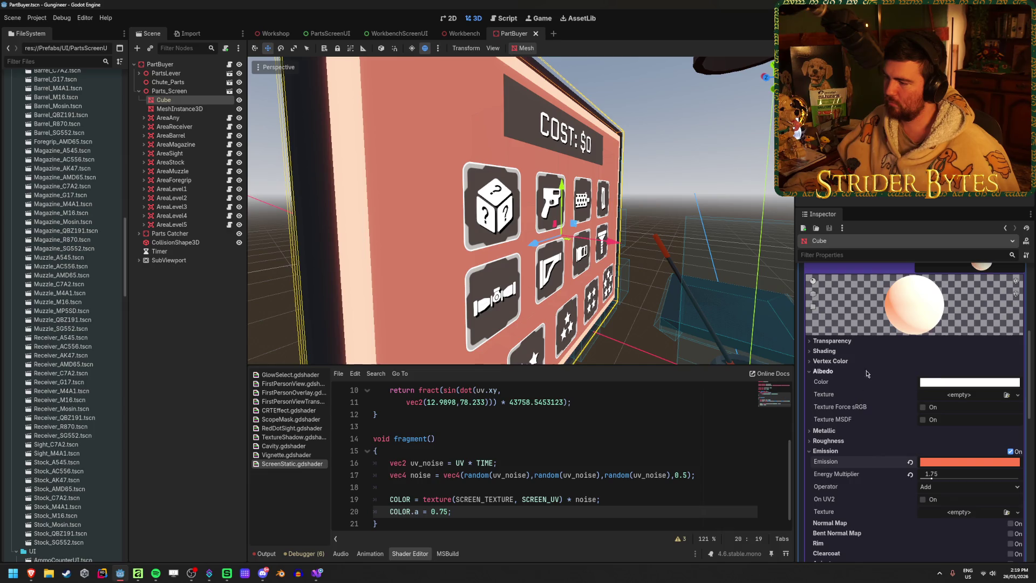
click(869, 351)
click(868, 351)
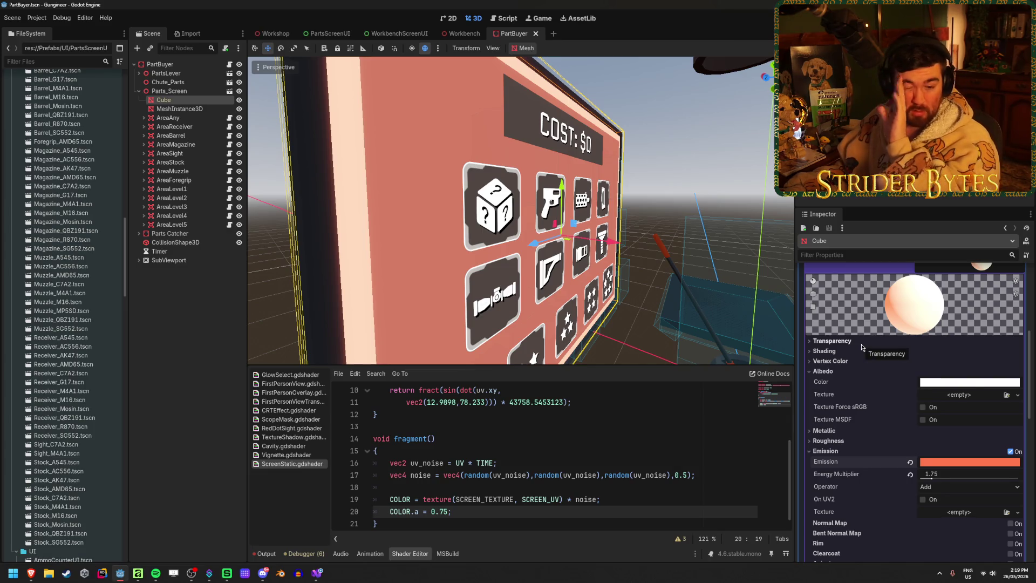
- Try Alpha transparency and Add blending, then restore transparency Disabled and blend mode Mix
click(861, 344)
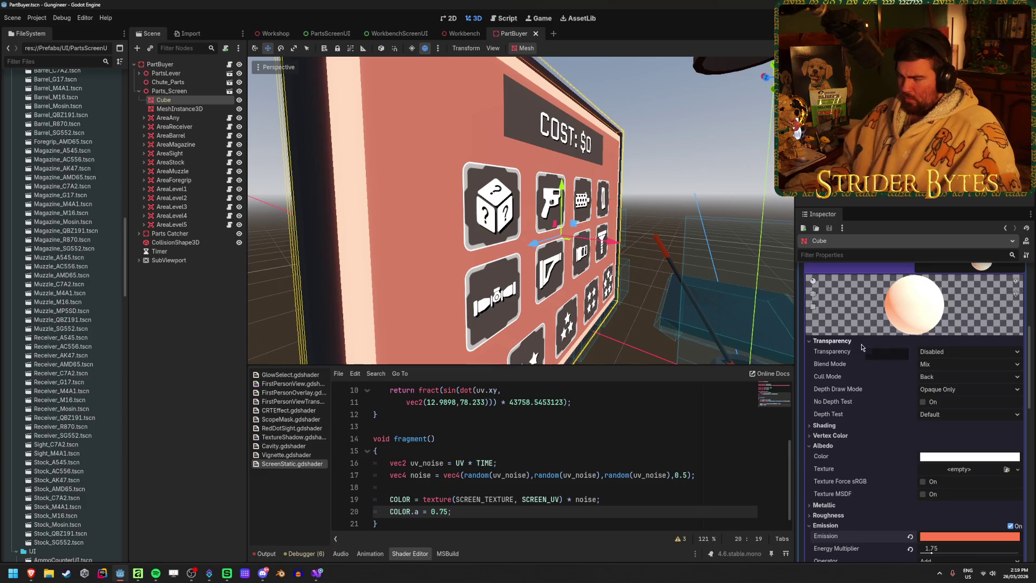
click(955, 351)
click(959, 365)
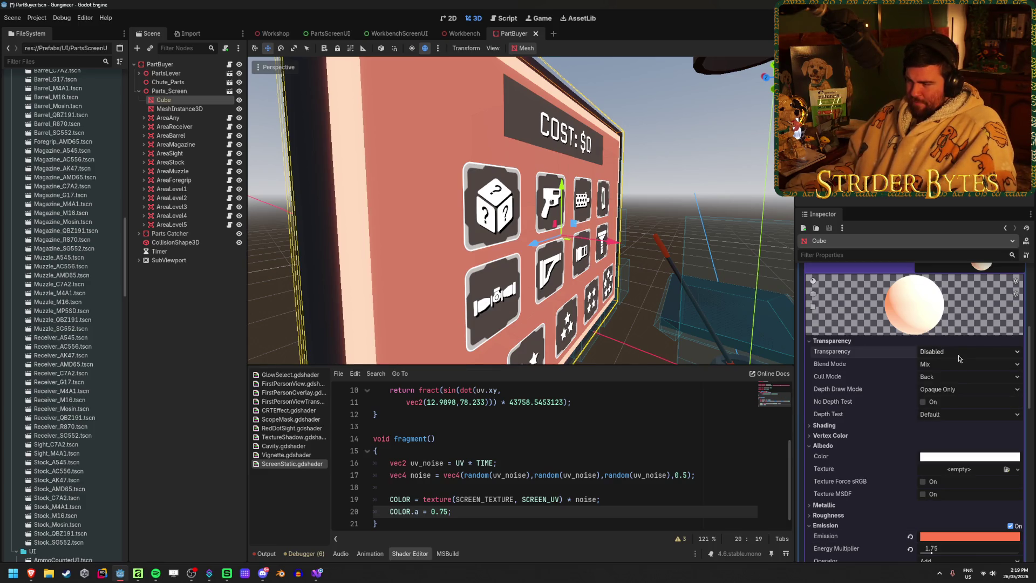
click(959, 353)
click(959, 367)
click(949, 363)
click(944, 378)
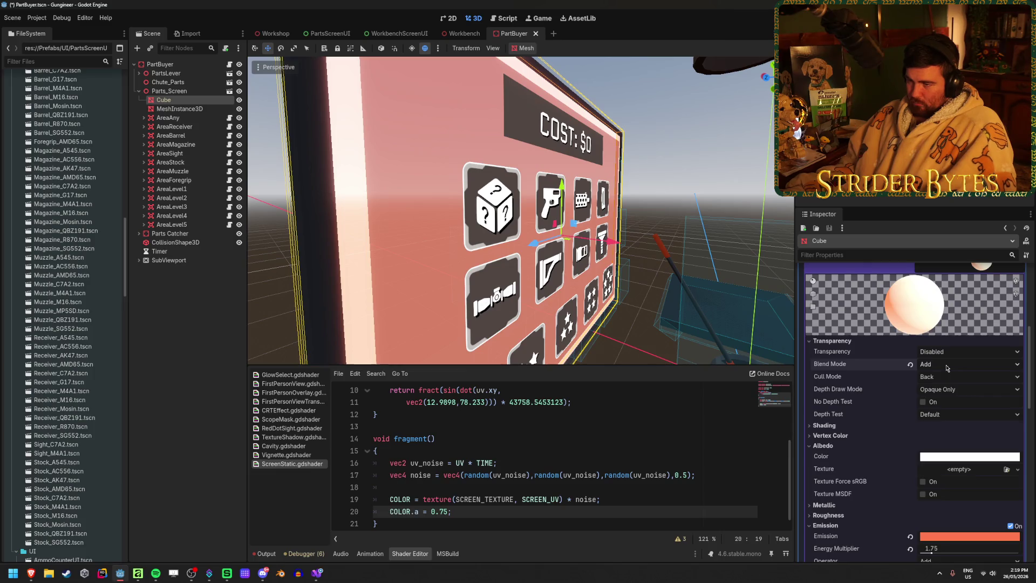
click(946, 367)
click(944, 376)
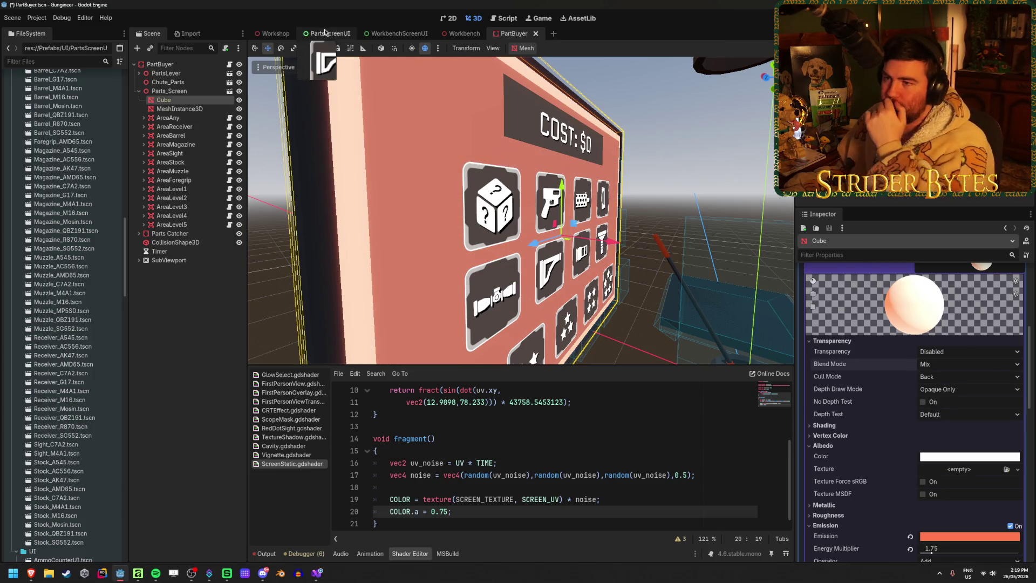
click(327, 34)
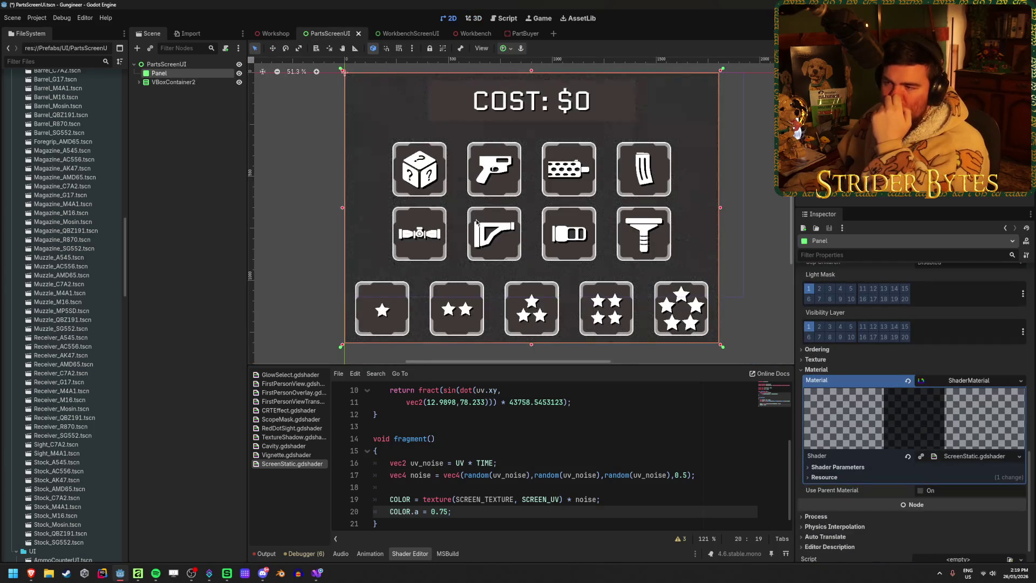
- Select the MeshInstance3D screen panel and save the PartBuyer scene
click(521, 34)
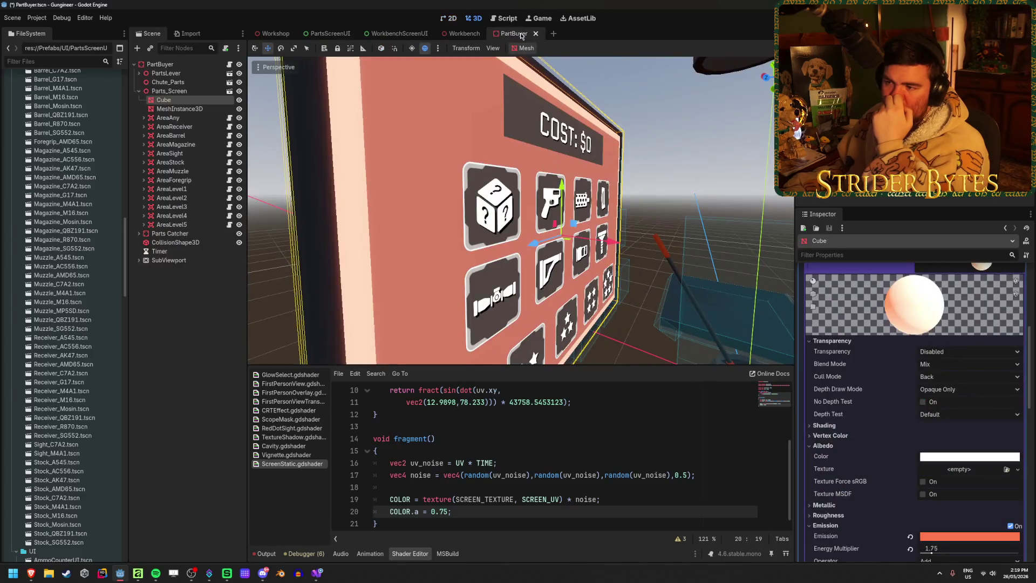
click(183, 108)
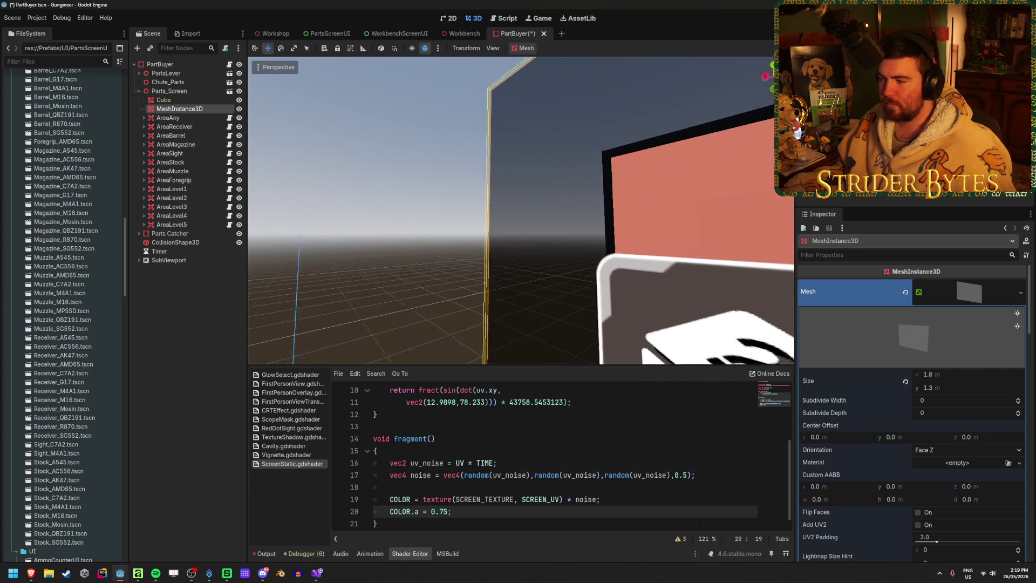
key(ctrl+s)
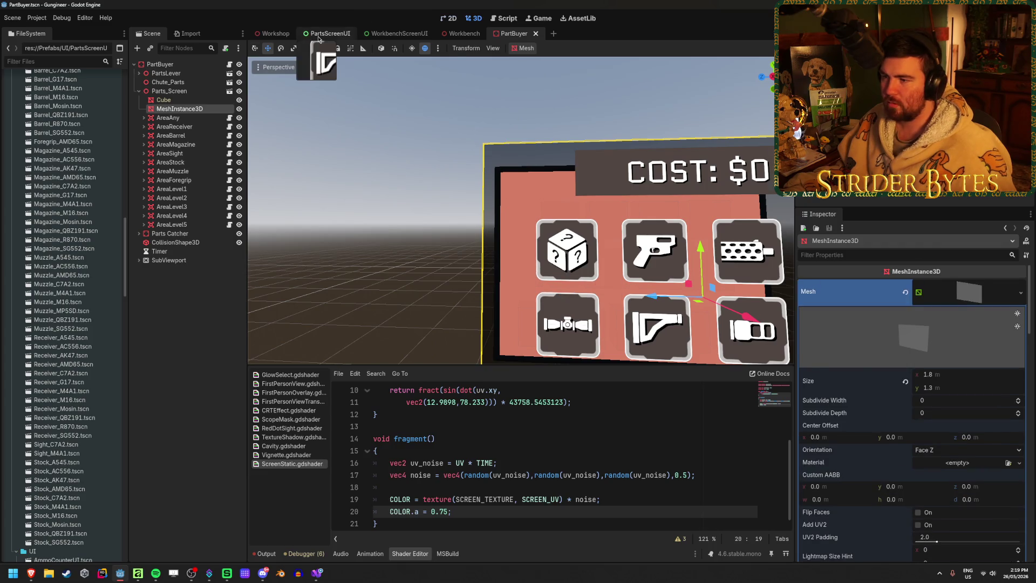
click(323, 33)
click(512, 33)
key(ctrl+s)
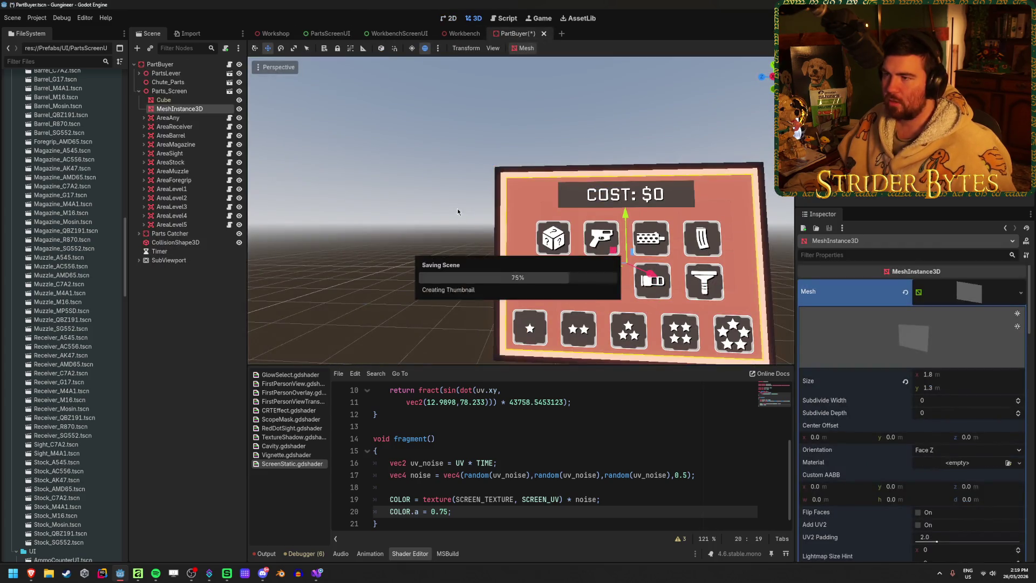
click(329, 33)
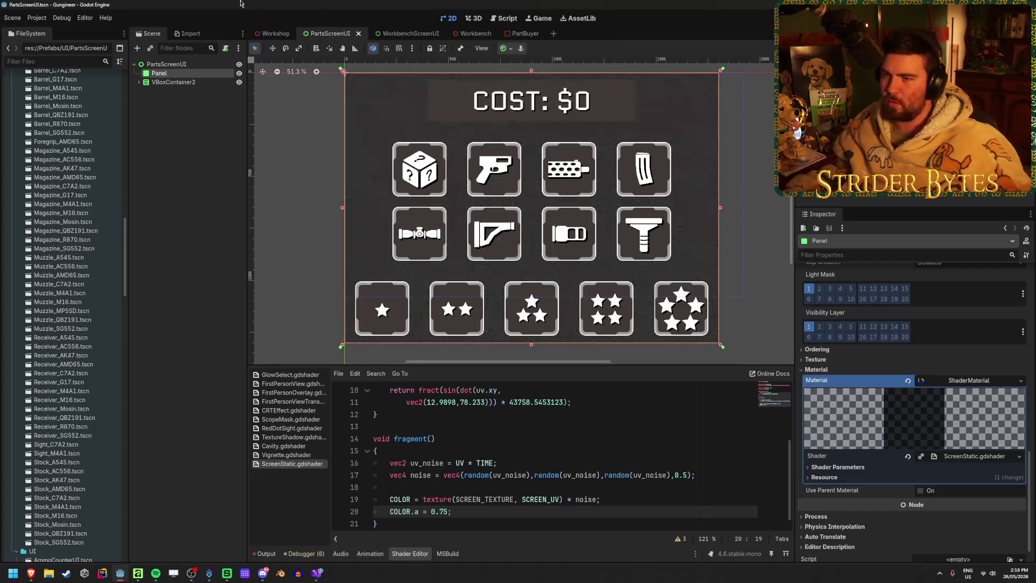
- Move Panel below VBoxContainer2, save, and check the static over the icons in PartBuyer
drag(198, 89, 199, 89)
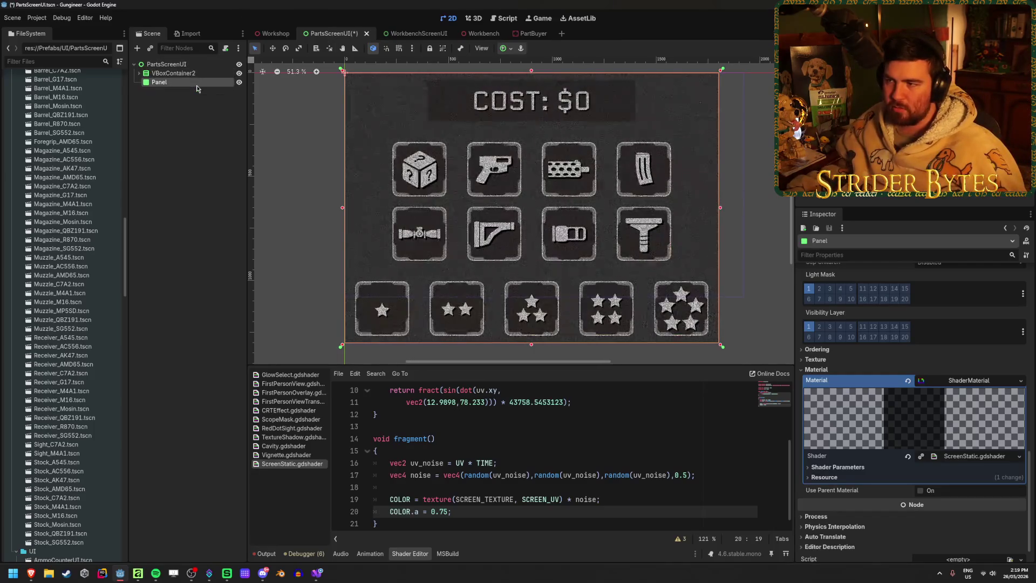
key(ctrl+s)
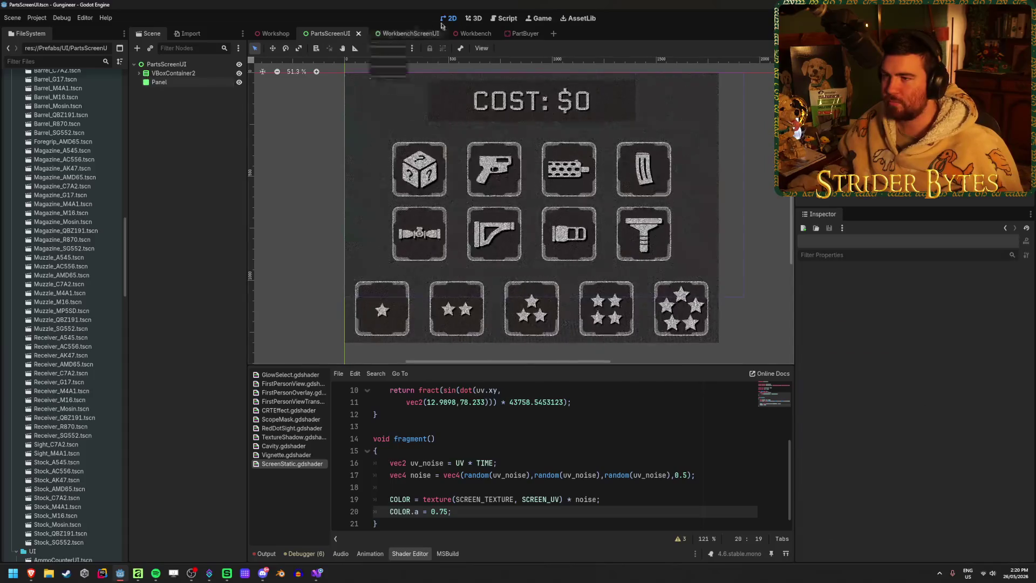
click(521, 34)
scroll(467, 163, up, 5)
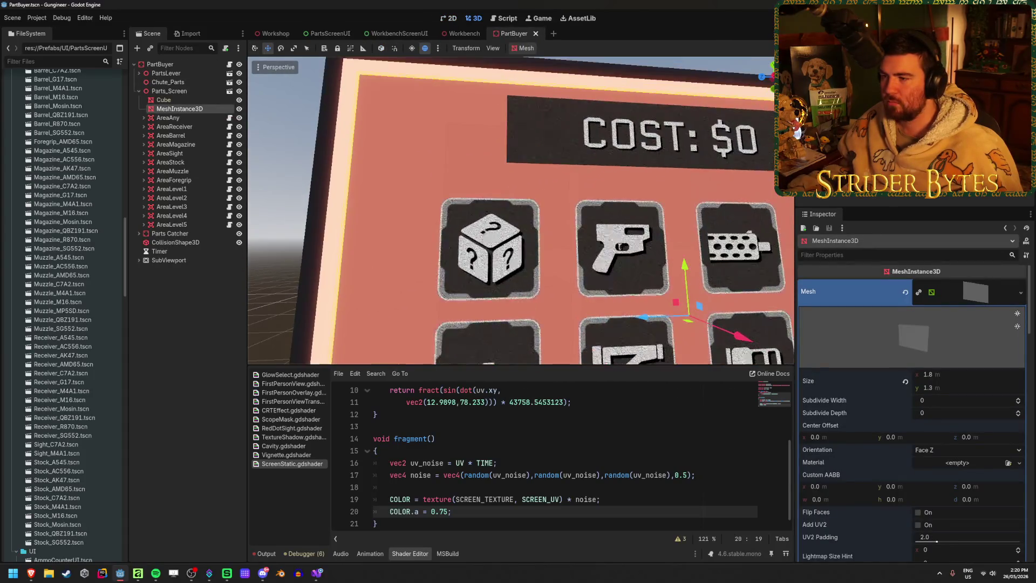
scroll(521, 210, up, 5)
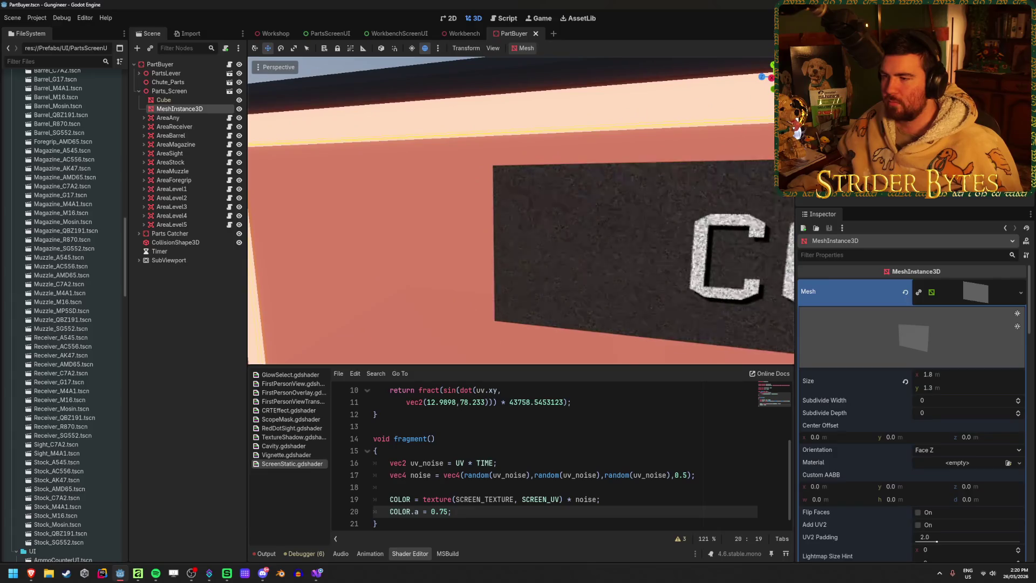
scroll(521, 211, down, 5)
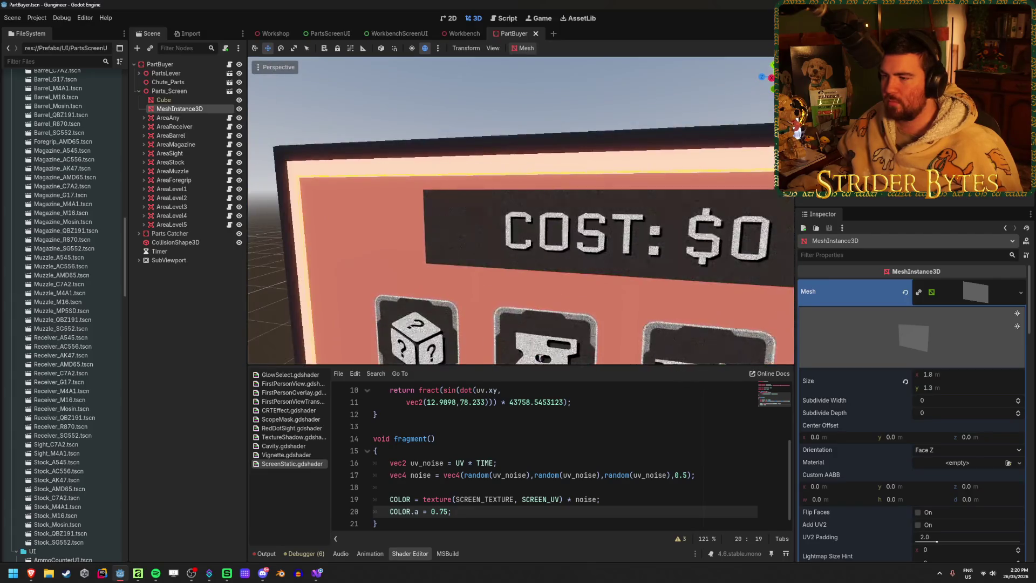
scroll(521, 211, down, 2)
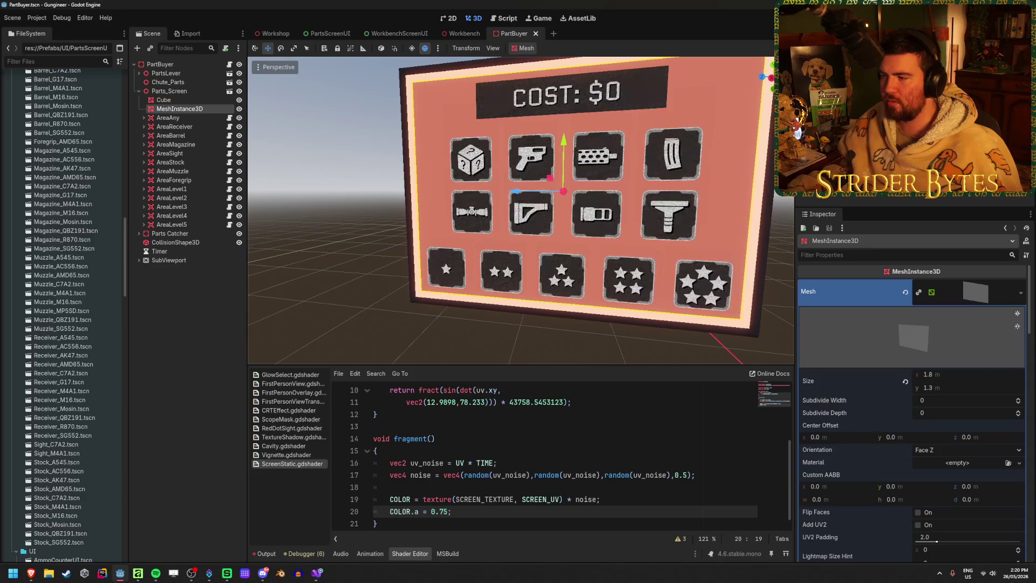
scroll(522, 211, up, 2)
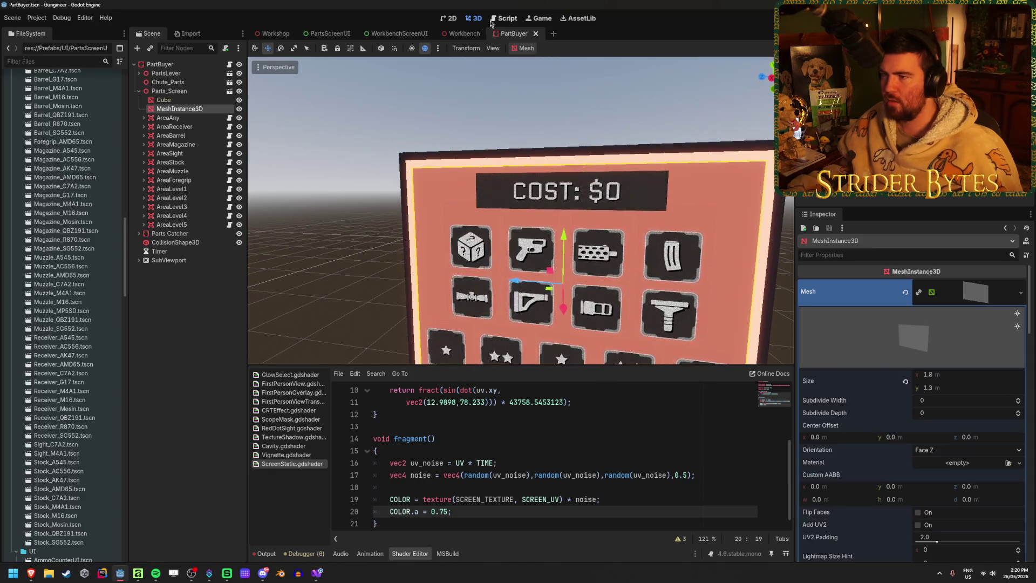
click(461, 34)
click(514, 34)
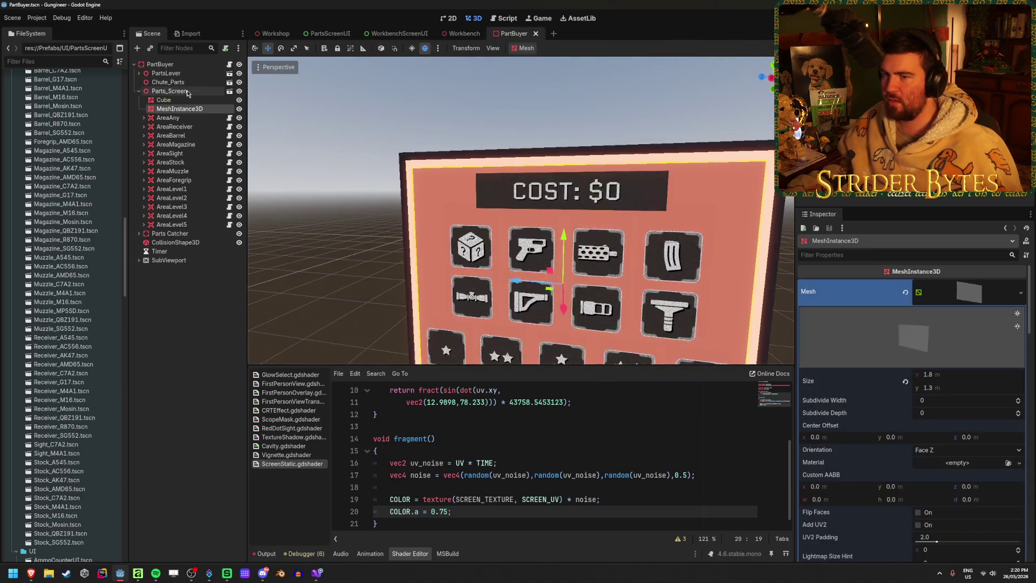
click(326, 34)
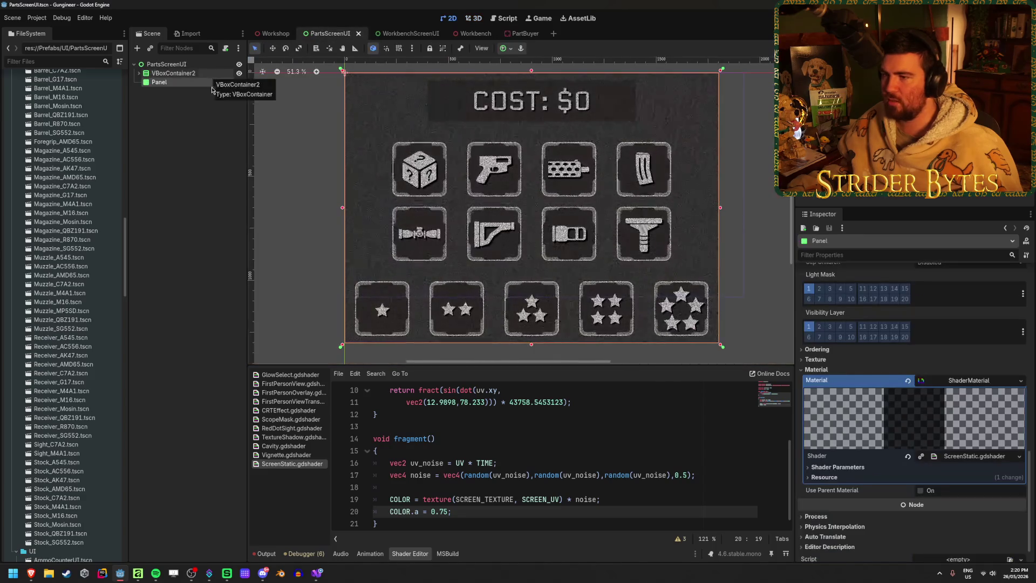
scroll(855, 422, up, 5)
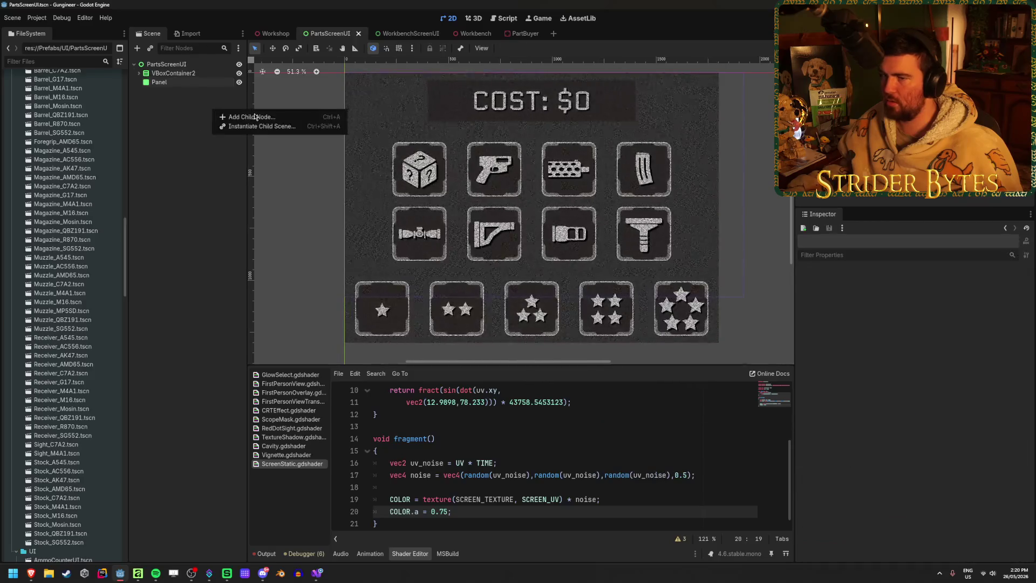
- Add a Full Rect ColorRect above VBoxContainer2 as the background and save PartsScreenUI
key(ctrl+a)
click(428, 459)
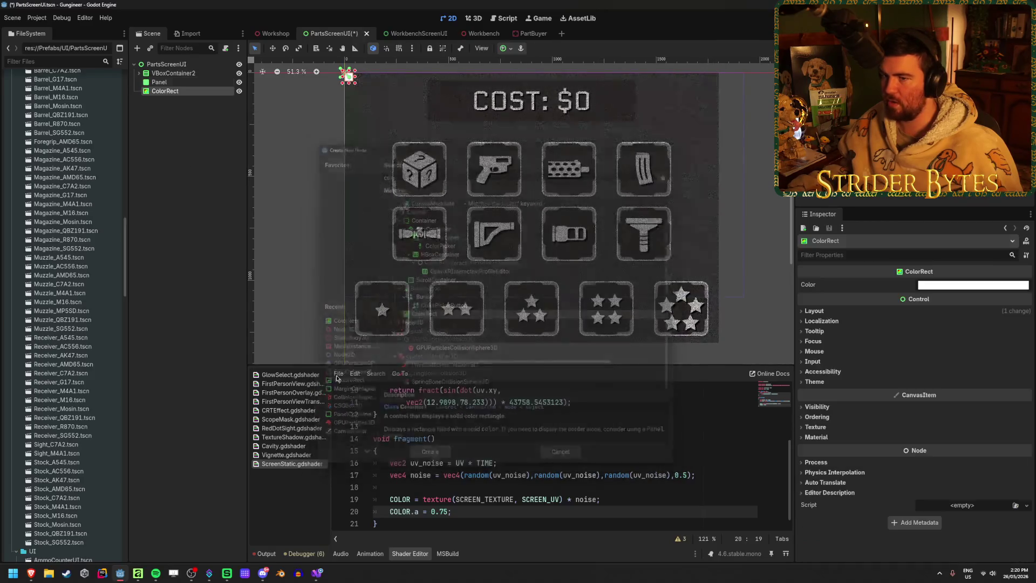
drag(188, 78, 188, 78)
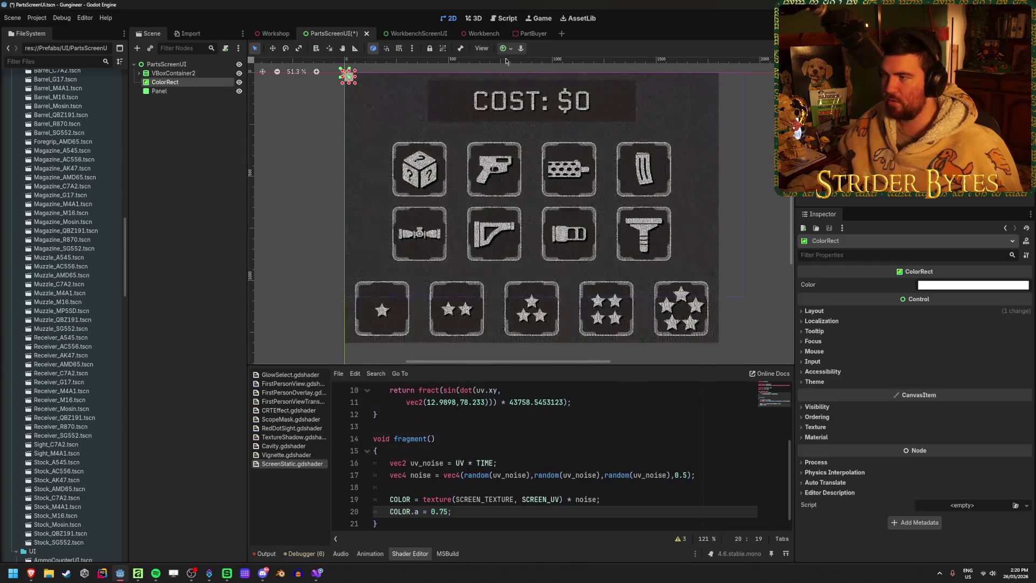
click(503, 48)
click(552, 121)
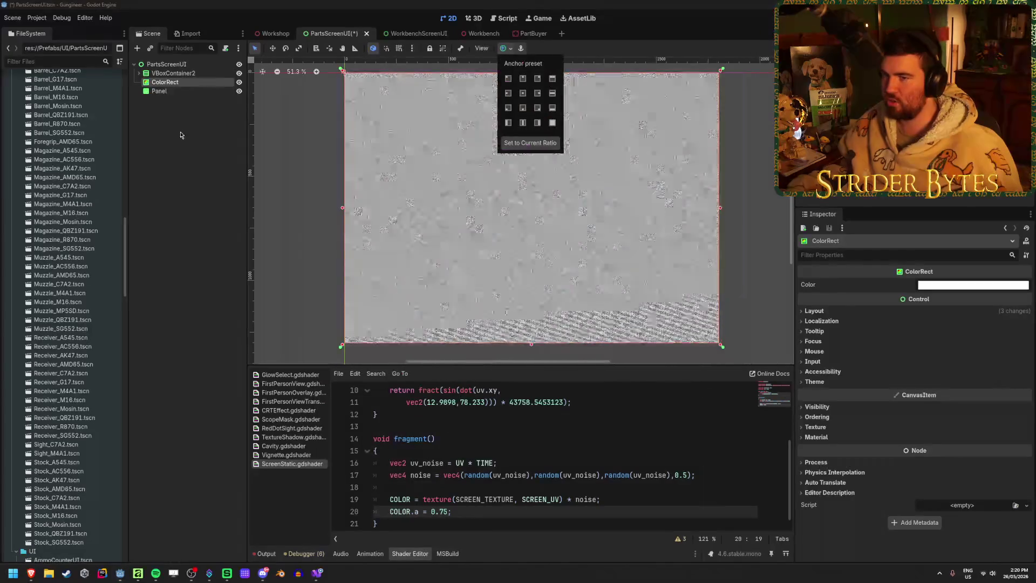
drag(164, 82, 173, 74)
key(ctrl+s)
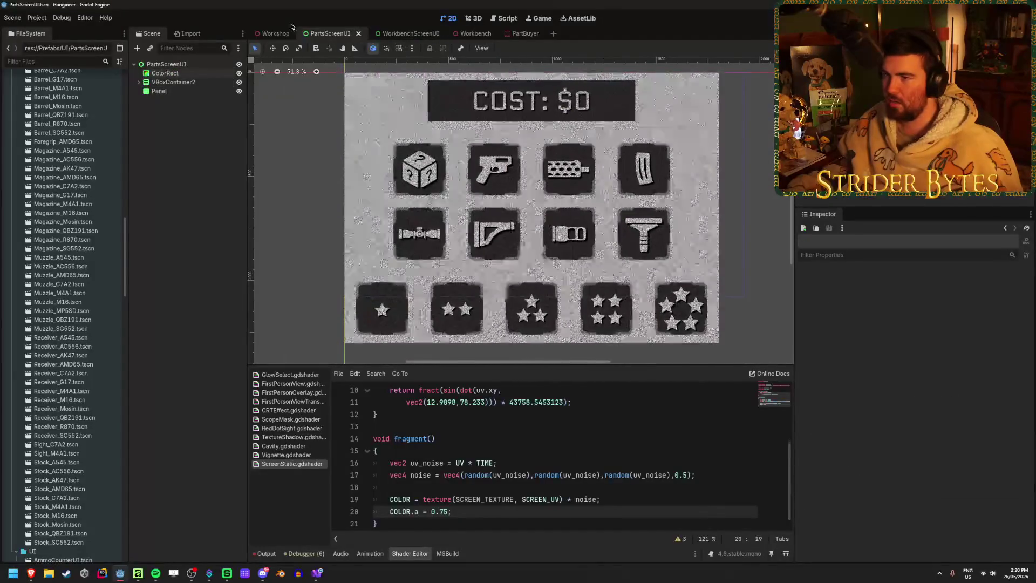
- Look through the Workshop, Workbench and PartBuyer scenes
click(272, 33)
click(470, 34)
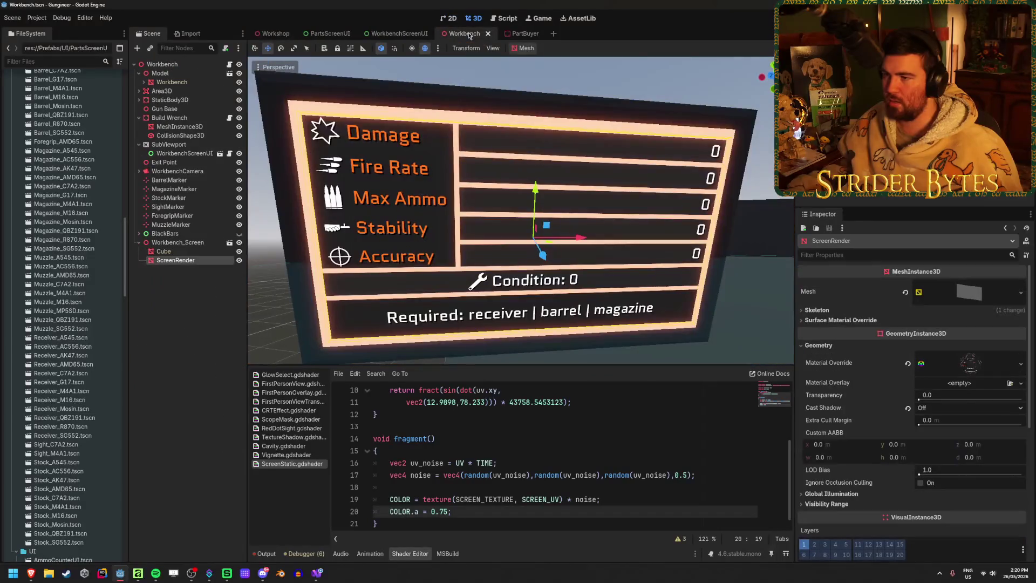
click(520, 34)
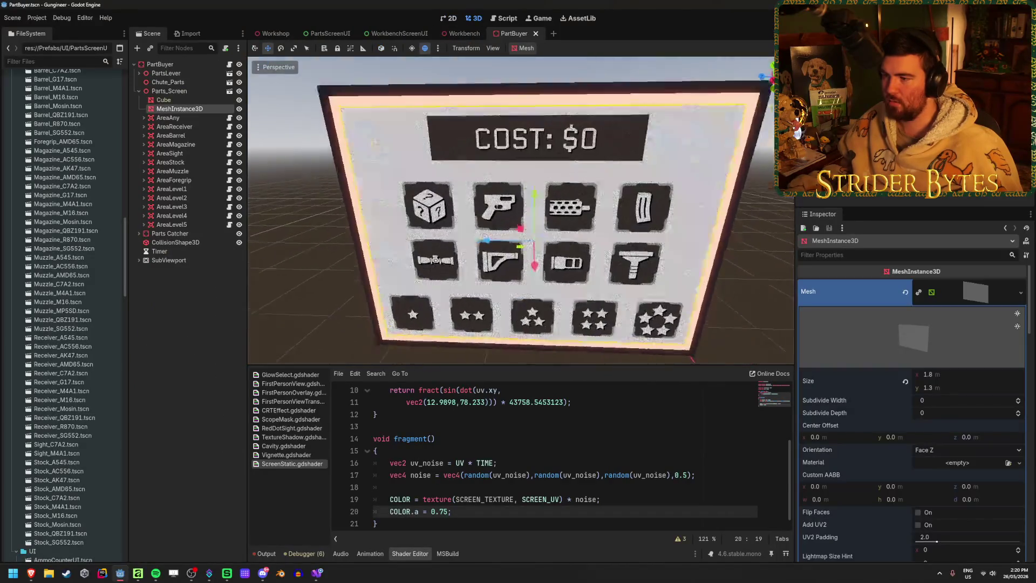
scroll(521, 210, up, 5)
scroll(521, 210, down, 5)
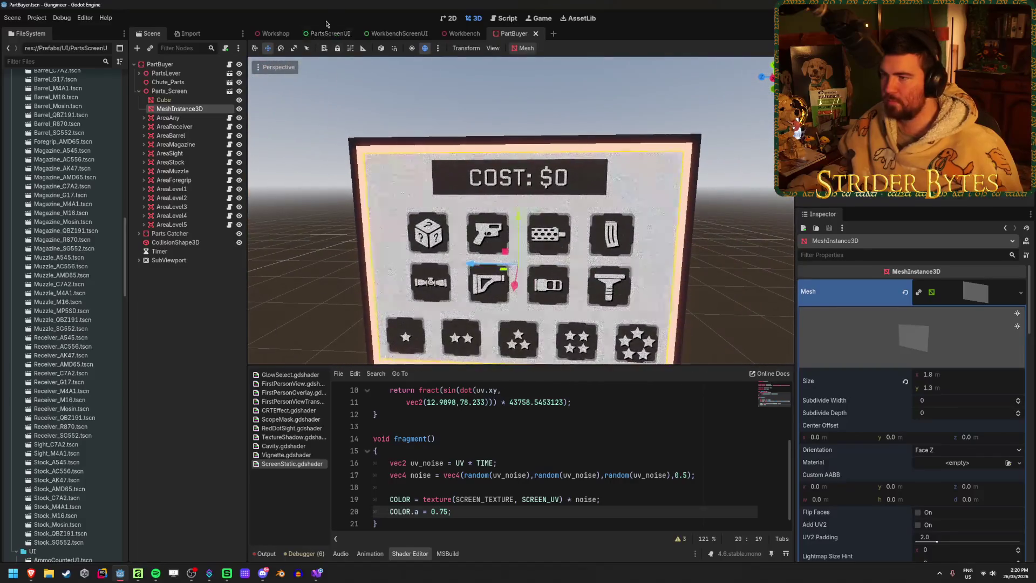
- Colour the PartsScreenUI ColorRect with the saved orange swatch (ff5f15) and preview it in Workshop
click(324, 34)
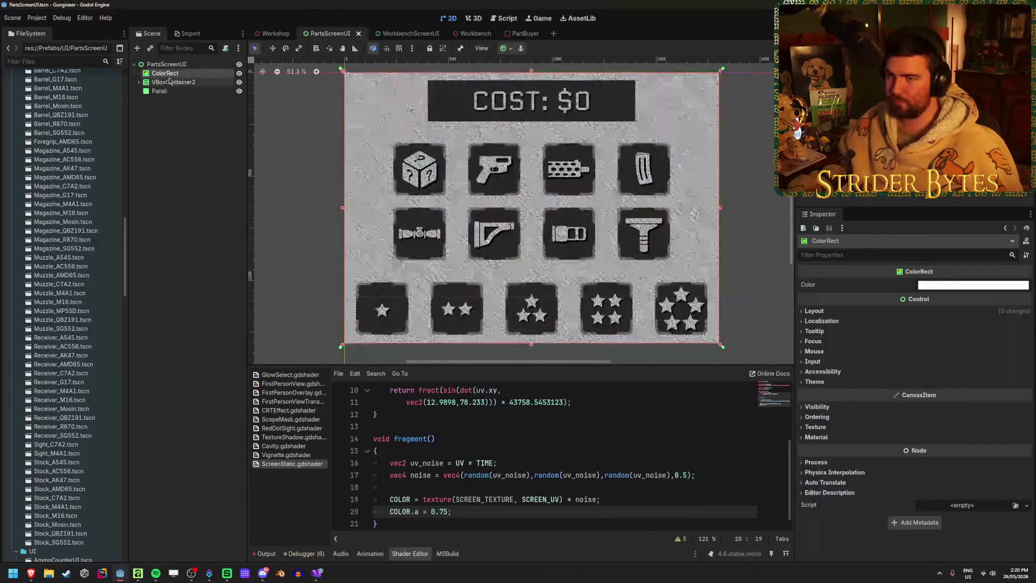
click(948, 286)
click(935, 517)
click(934, 532)
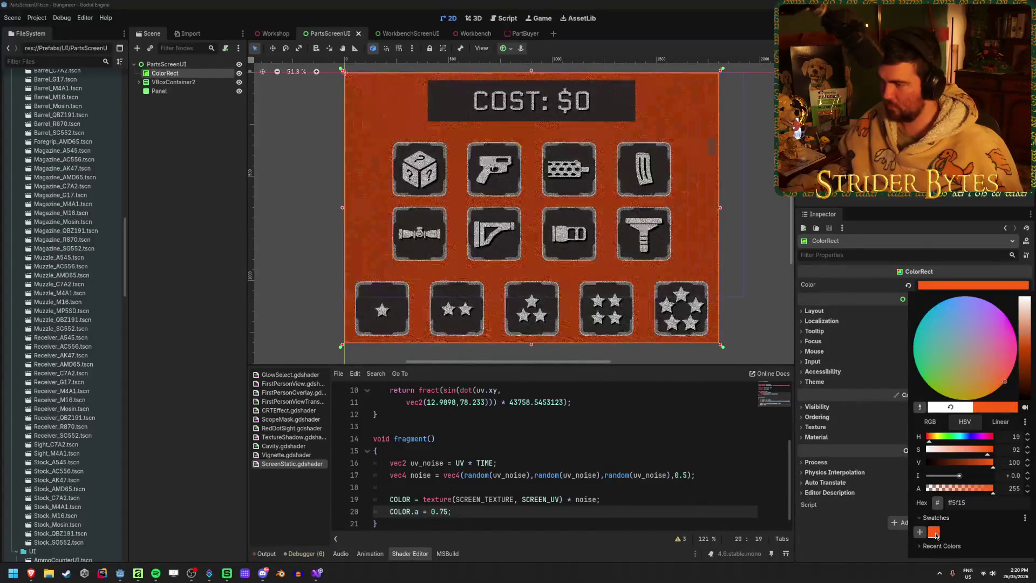
click(275, 34)
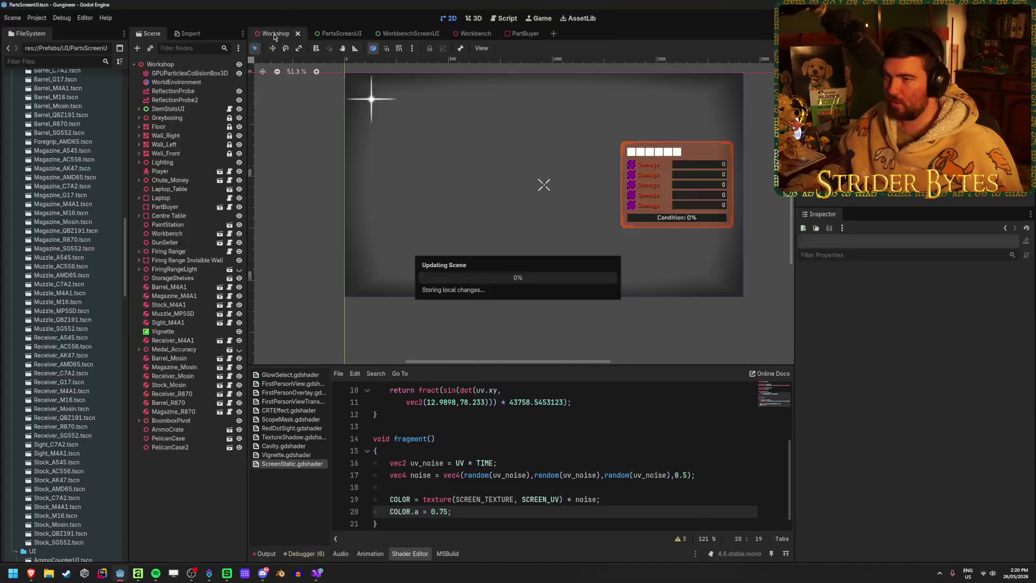
- Zoom around the Workshop viewport to inspect the orange static-covered parts screen
scroll(483, 204, up, 5)
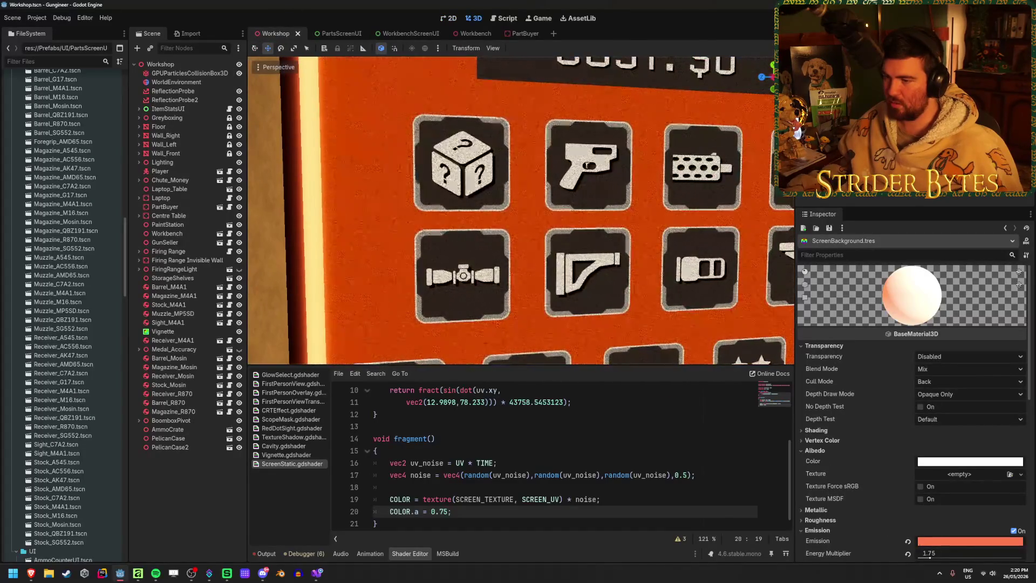
scroll(522, 211, up, 3)
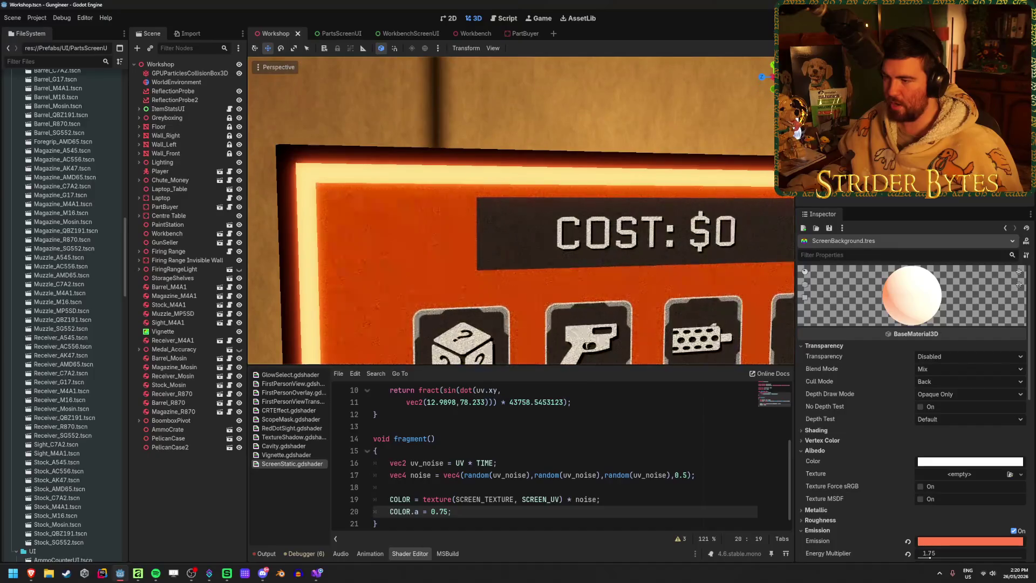
scroll(521, 210, down, 3)
scroll(521, 211, down, 2)
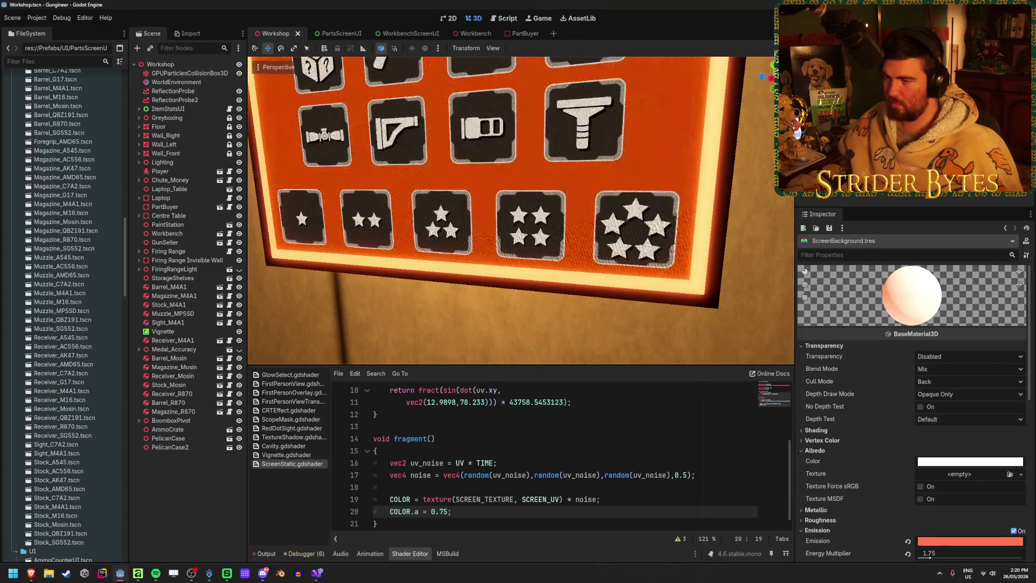
scroll(521, 210, down, 3)
scroll(521, 210, up, 3)
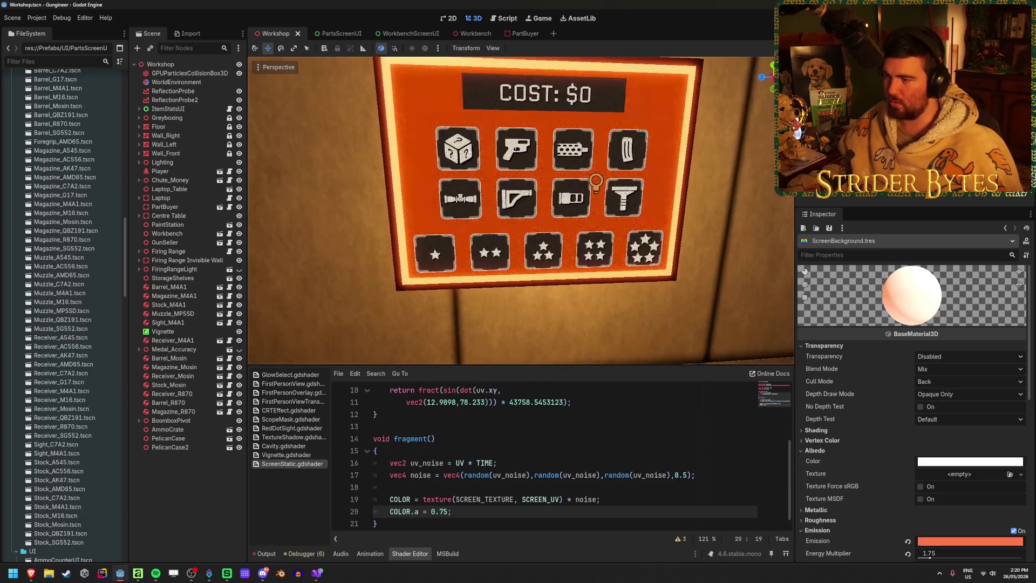
scroll(371, 151, down, 2)
- Return to PartsScreenUI, save it, and select the ColorRect node
click(338, 35)
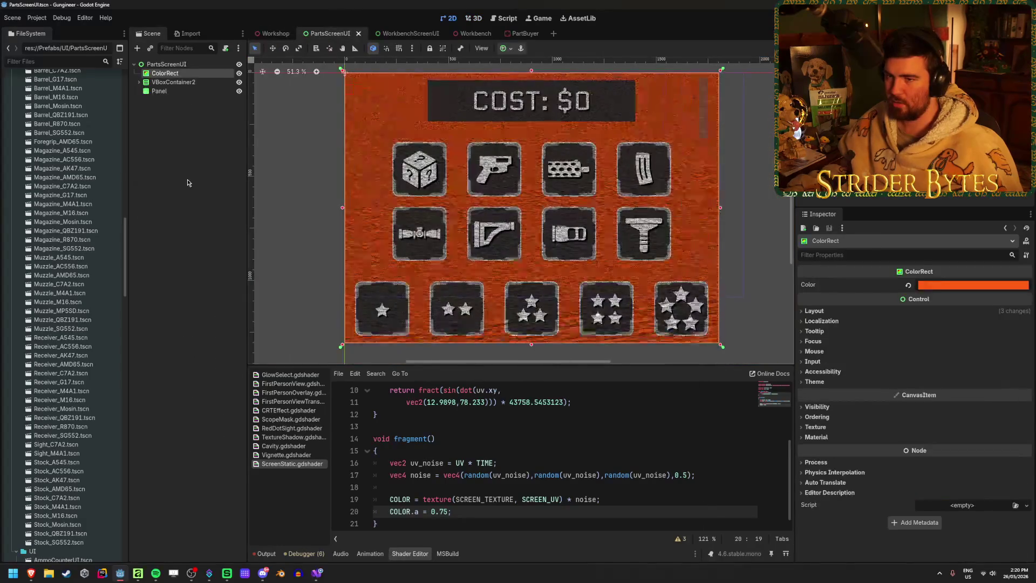
key(ctrl+s)
click(201, 71)
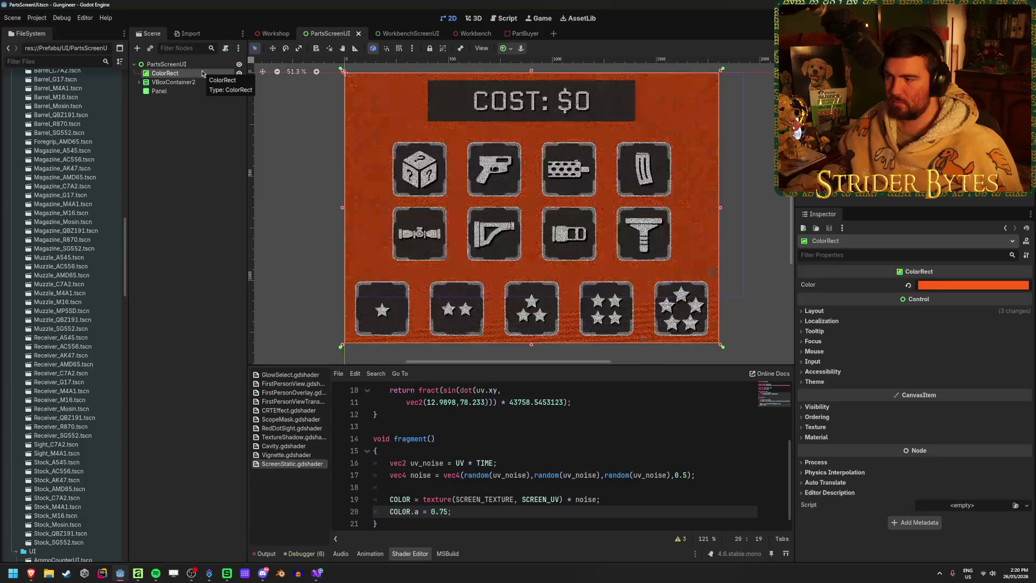
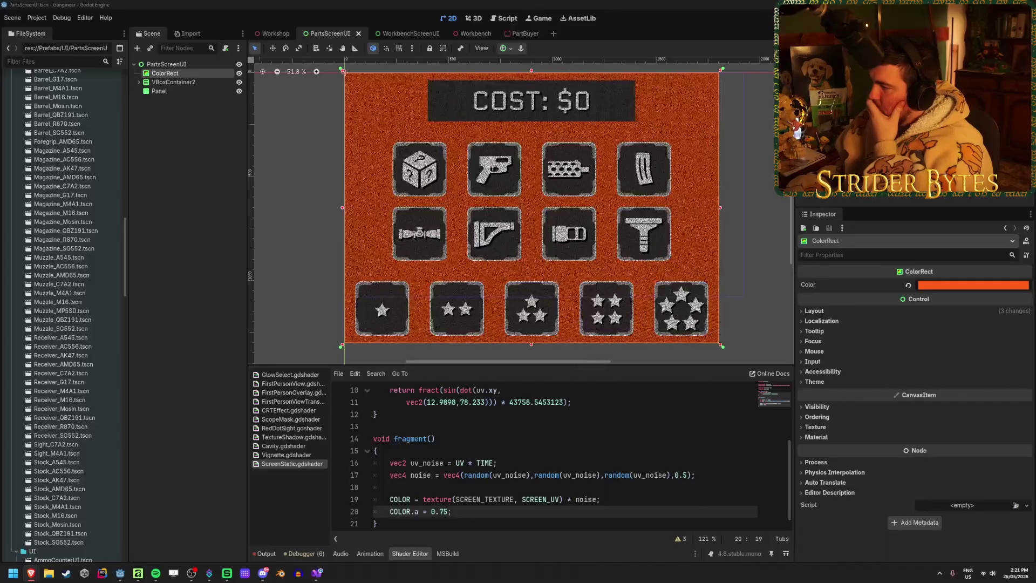
- Try a higher glow intensity on the background colour, check it in Workshop, then undo it
click(987, 287)
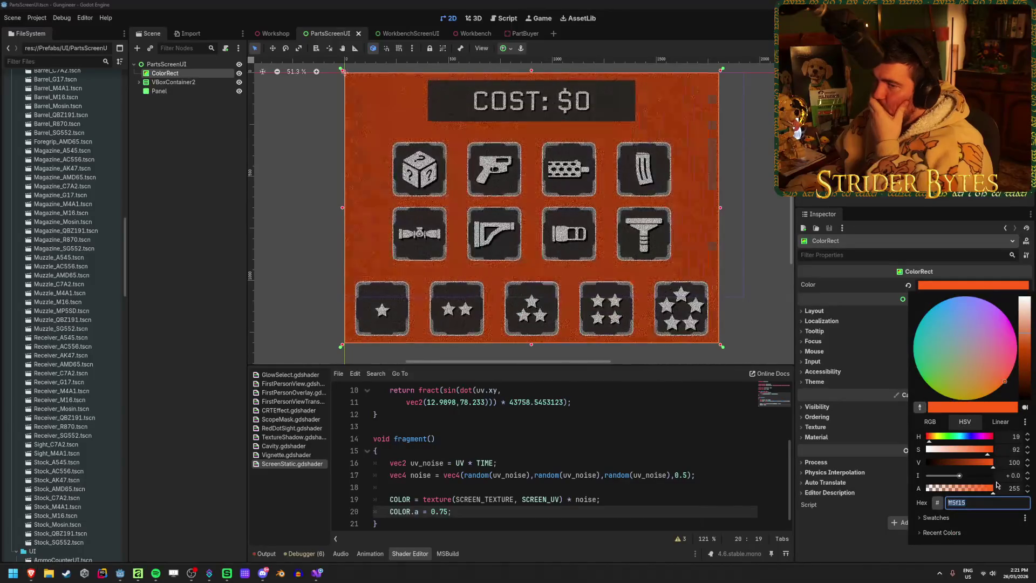
drag(959, 475, 991, 476)
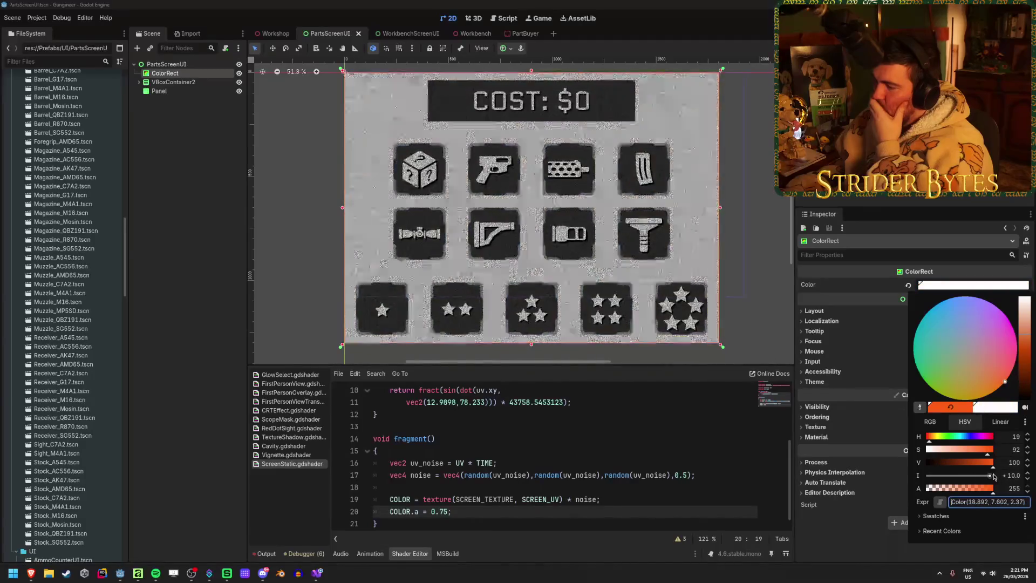
click(186, 290)
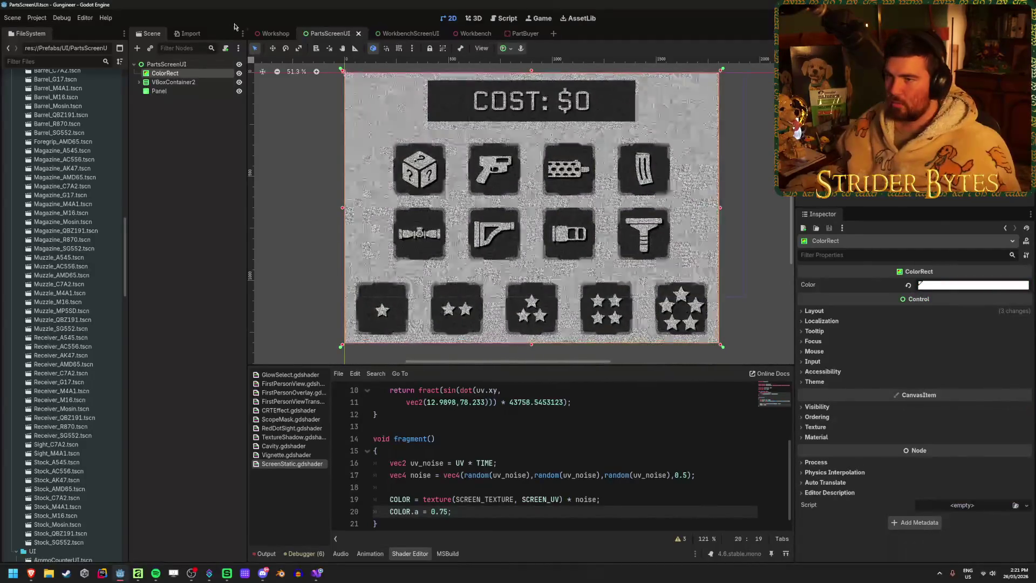
click(274, 34)
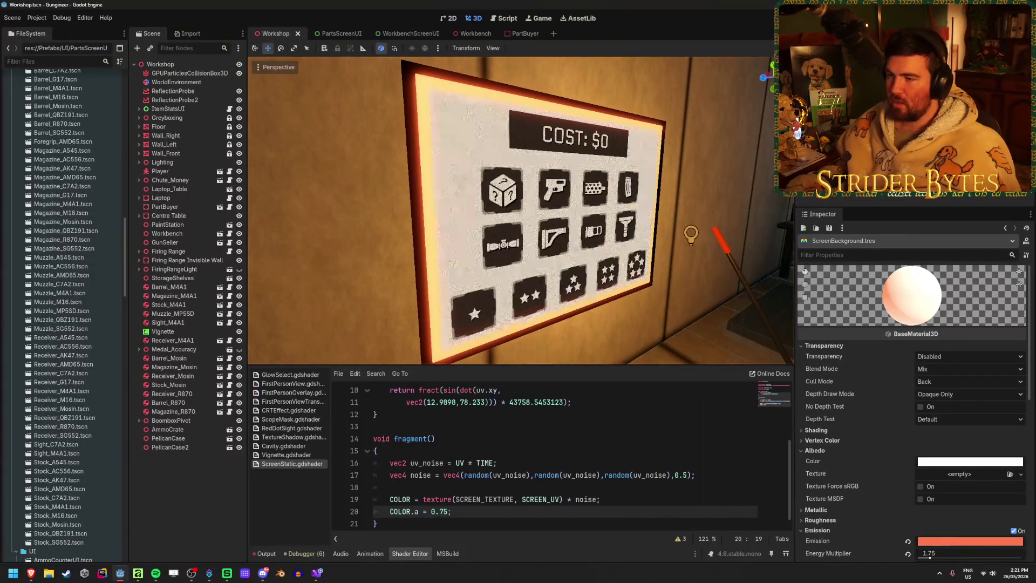
key(ctrl+Tab)
key(ctrl+z)
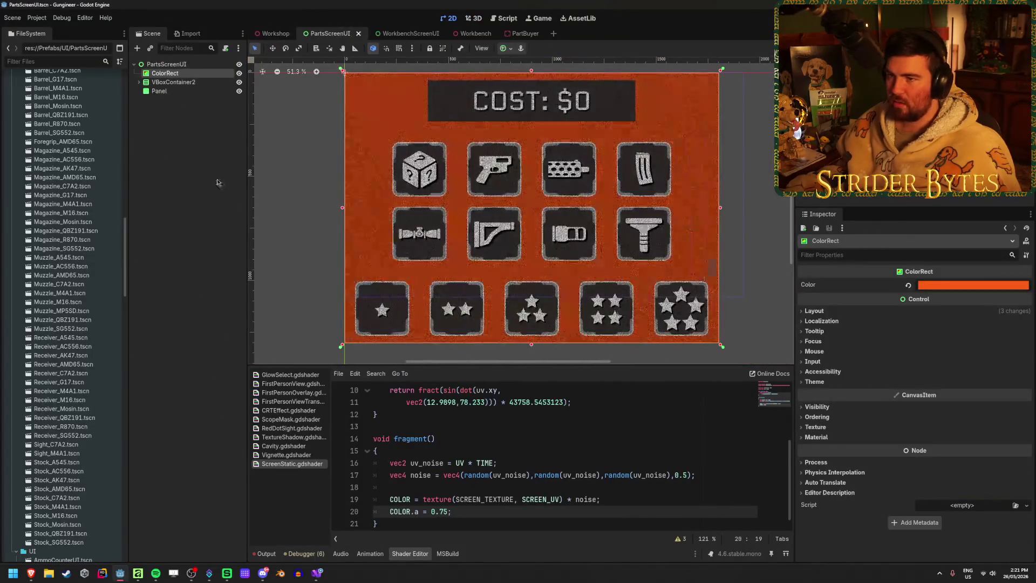
- Enable HDR 2D under Rendering > Viewport in Project Settings
click(36, 18)
click(59, 30)
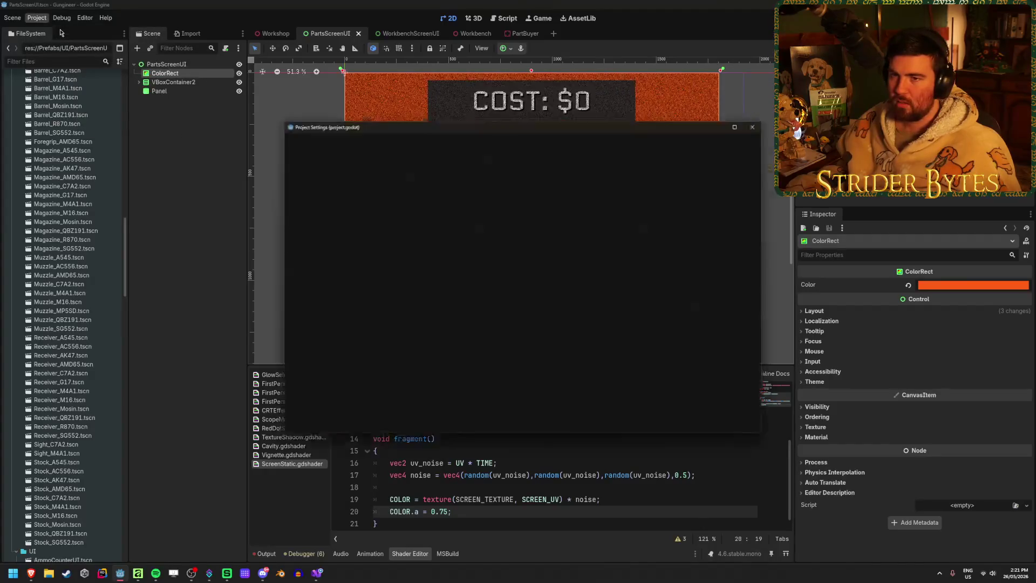
text(hdr)
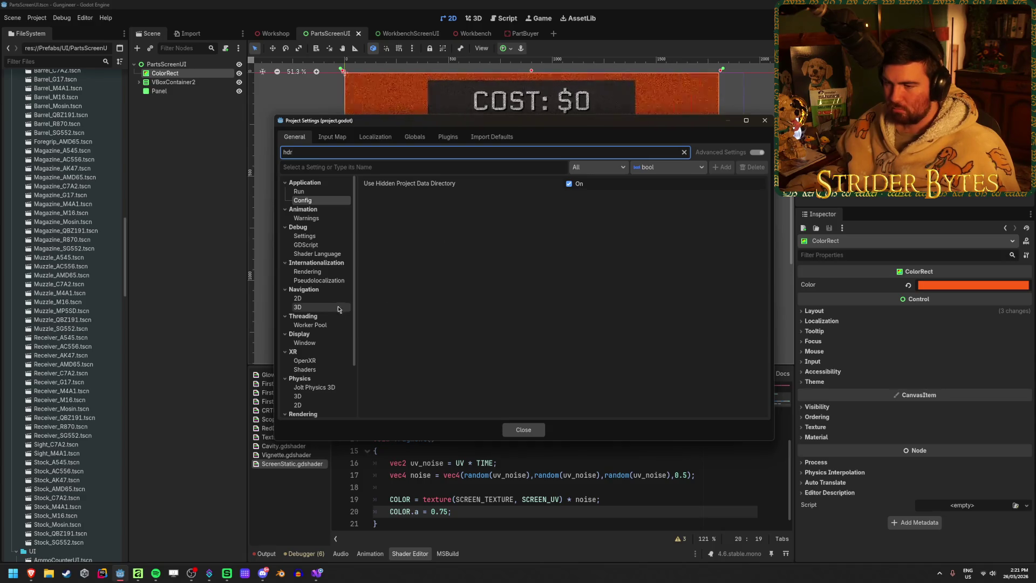
scroll(334, 286, down, 3)
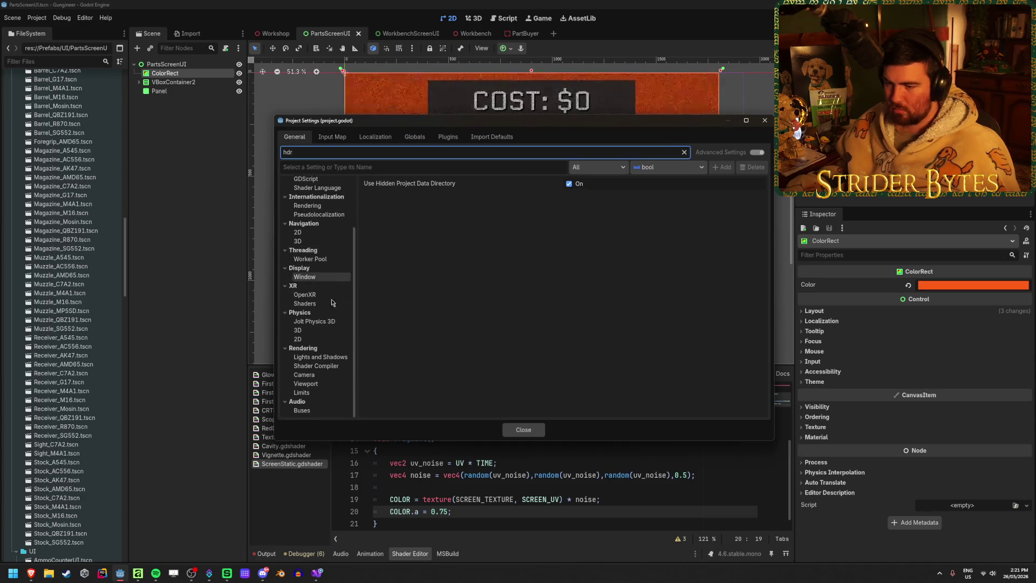
click(326, 360)
click(324, 366)
click(323, 375)
click(325, 384)
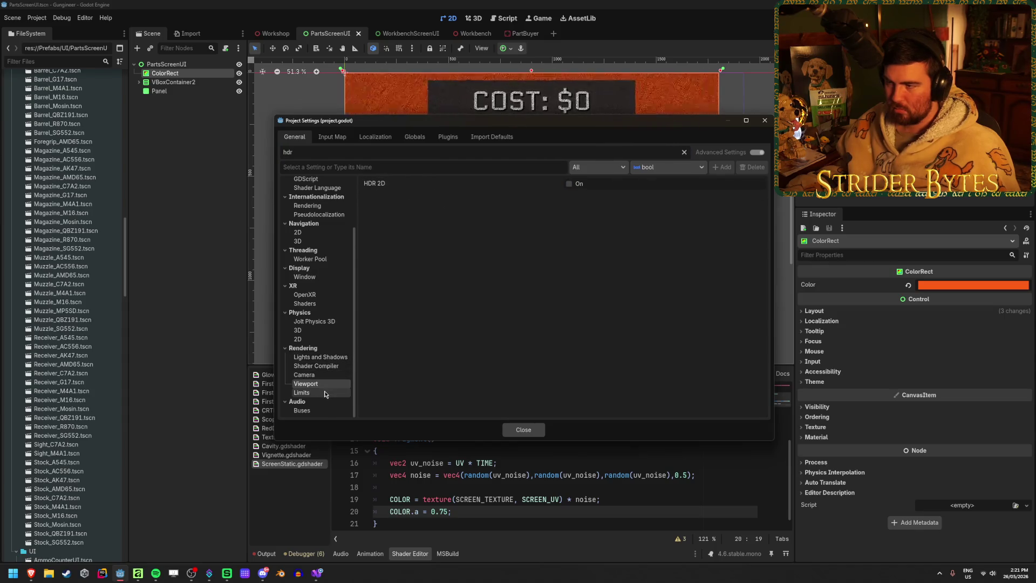
click(570, 185)
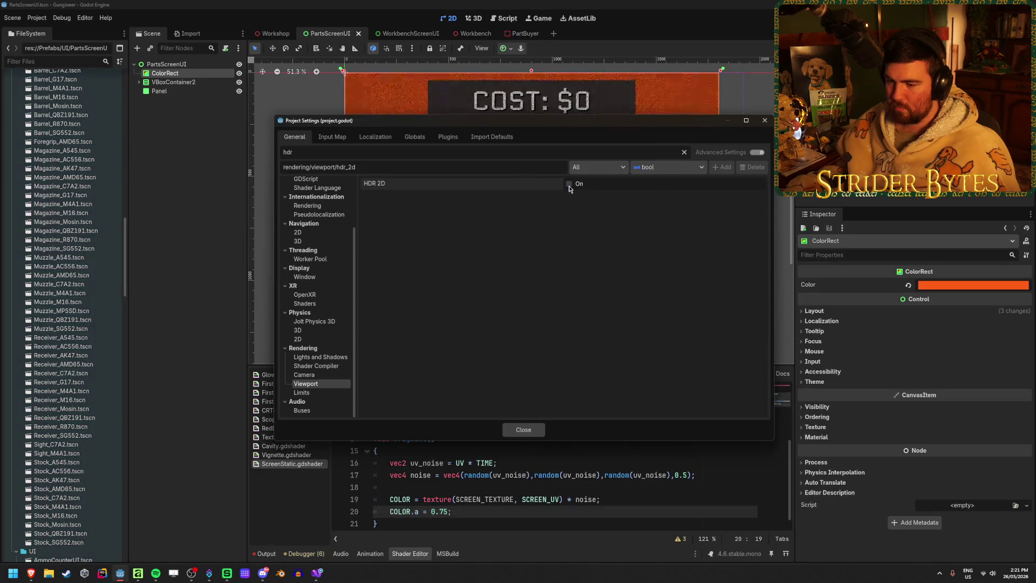
click(524, 429)
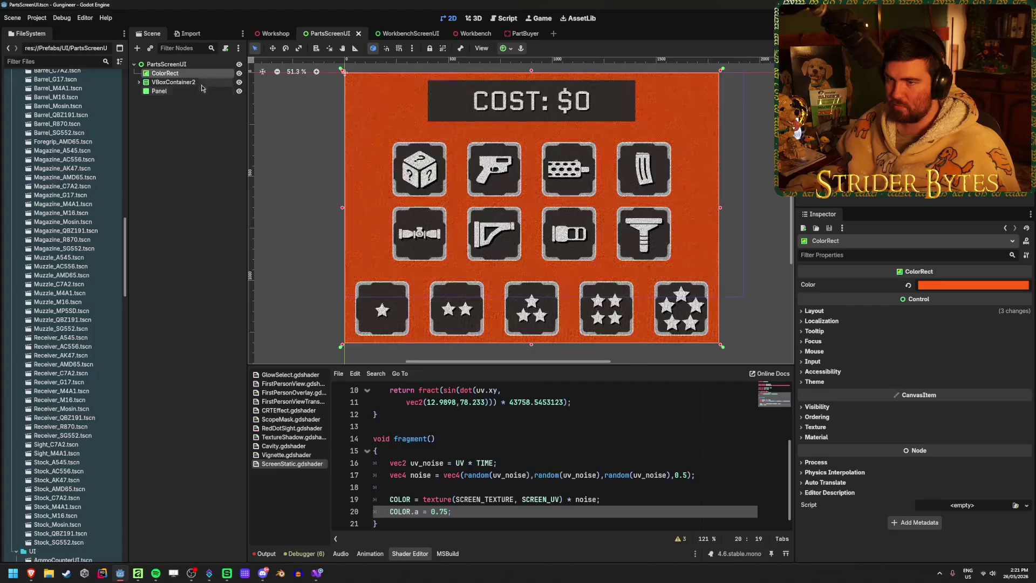
- Paste a brighter glowing background colour, preview it on the Workshop wall, then undo it
click(971, 285)
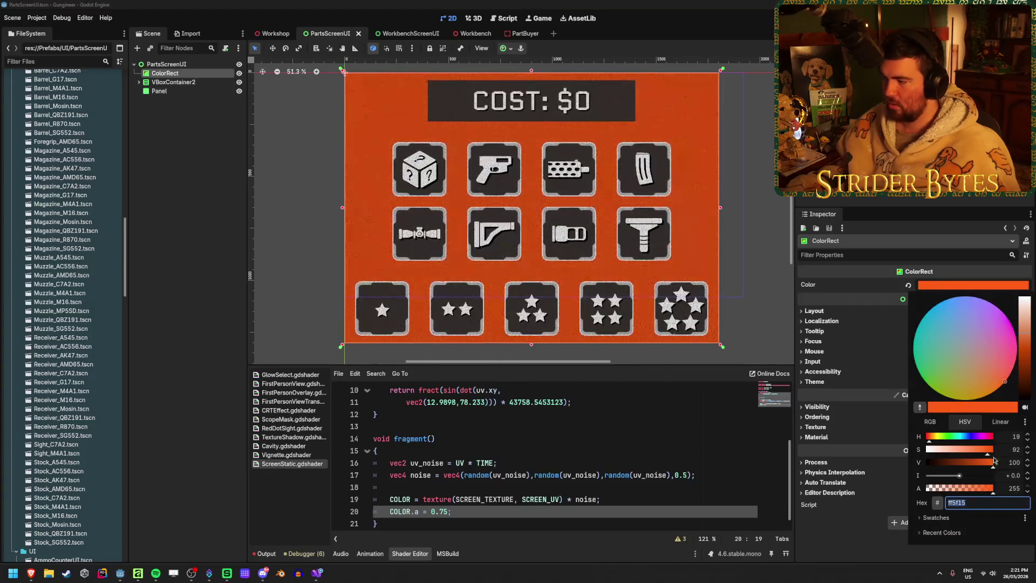
text(Color(3.426, 1.352, 0.39))
key(Return)
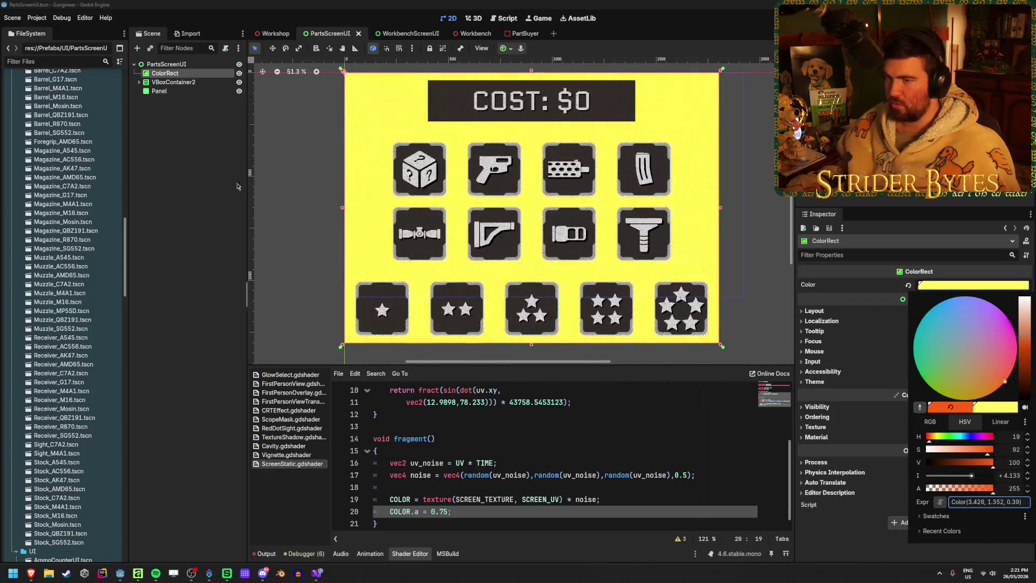
key(Escape)
click(267, 33)
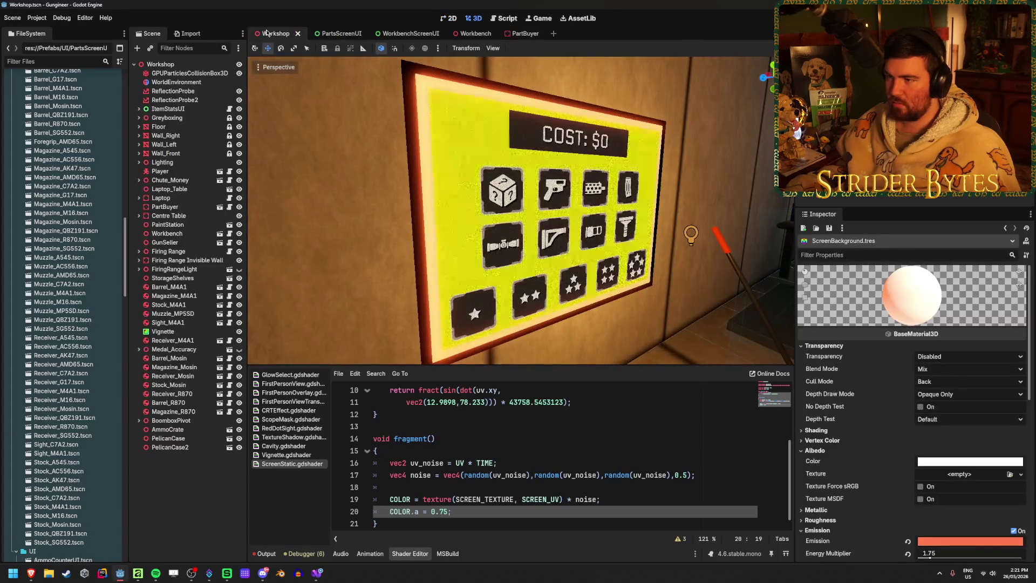
click(348, 38)
key(ctrl+z)
click(38, 18)
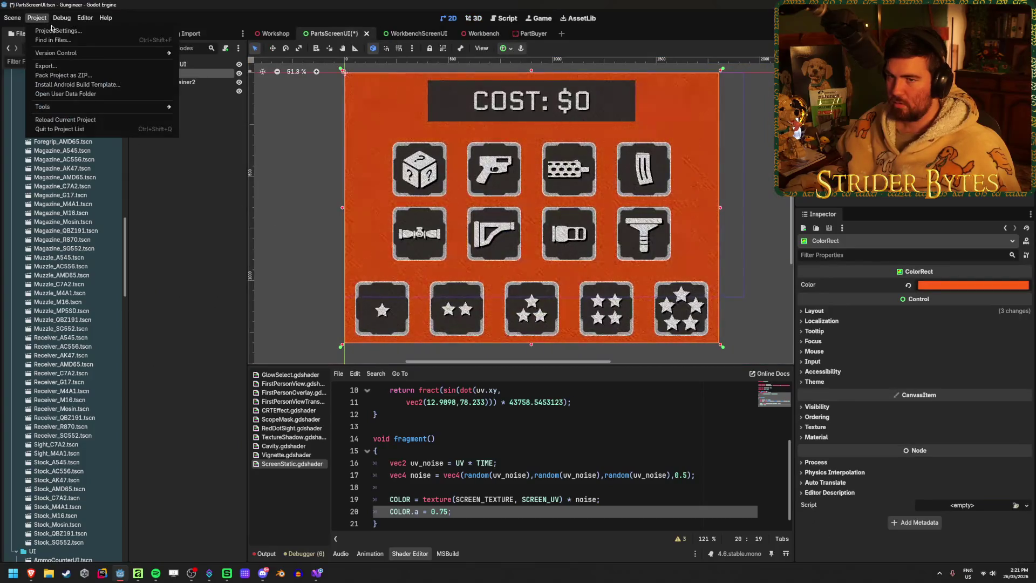
- Untick HDR 2D in Project Settings and save the PartsScreenUI scene
click(51, 27)
click(568, 184)
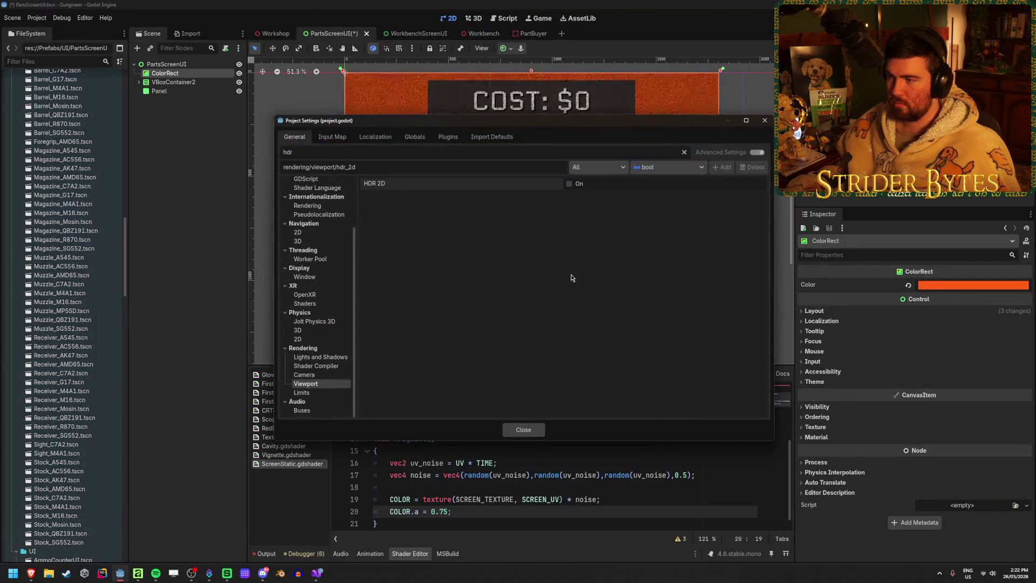
click(508, 432)
key(ctrl+s)
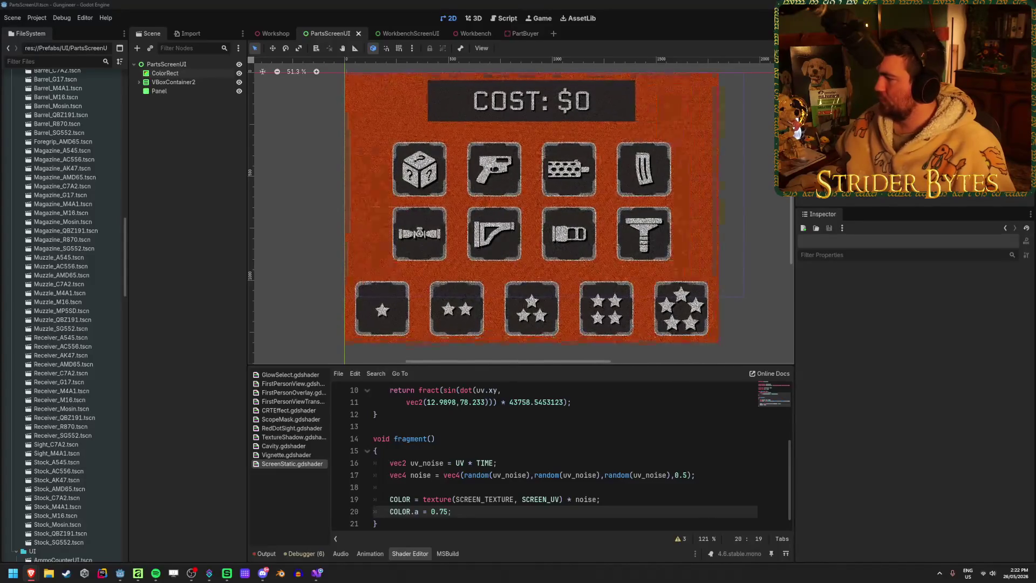
- In the Workshop scene, zoom and orbit to face the orange shop board squarely
click(173, 181)
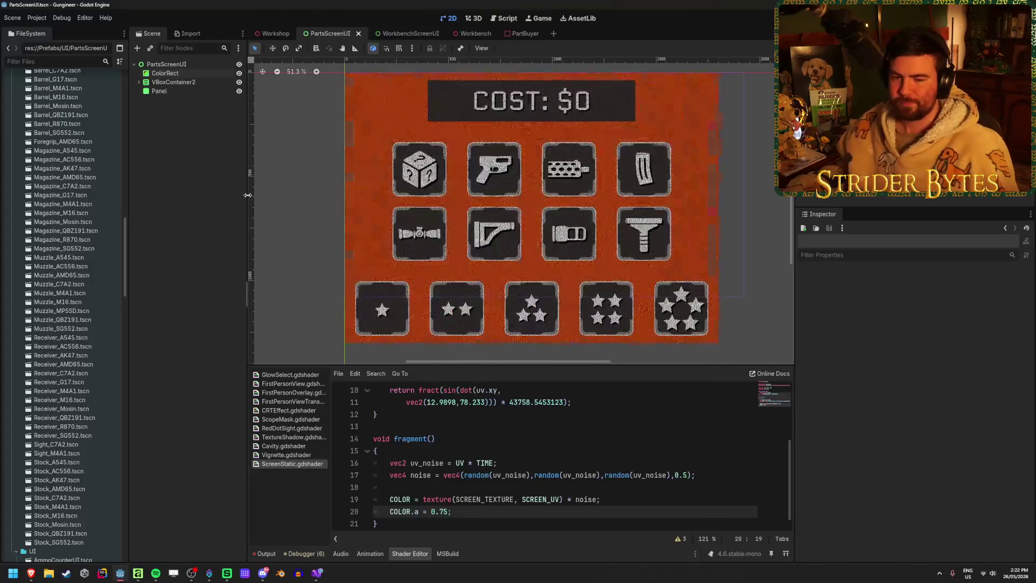
click(265, 35)
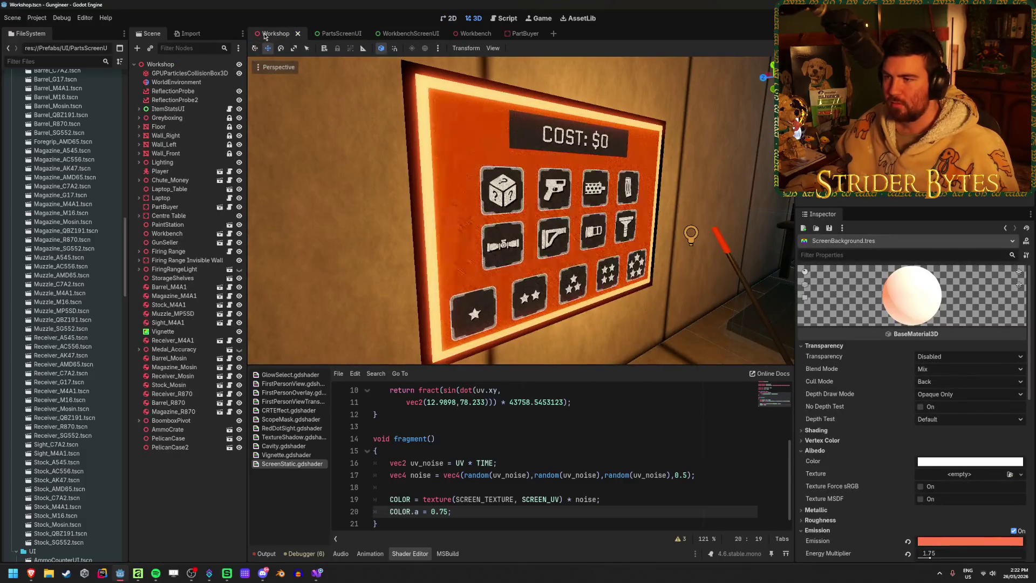
scroll(386, 188, up, 3)
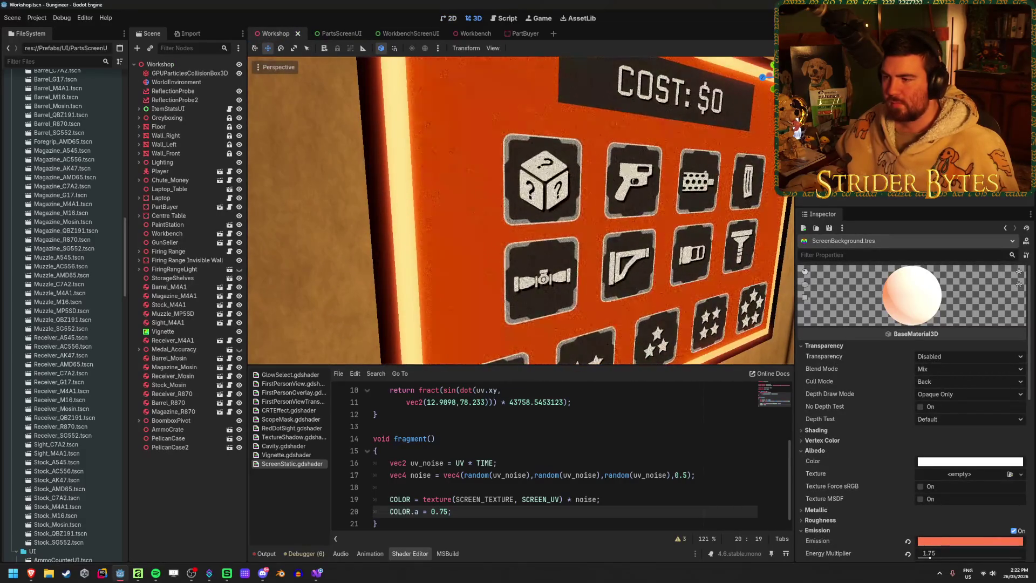
scroll(387, 187, down, 5)
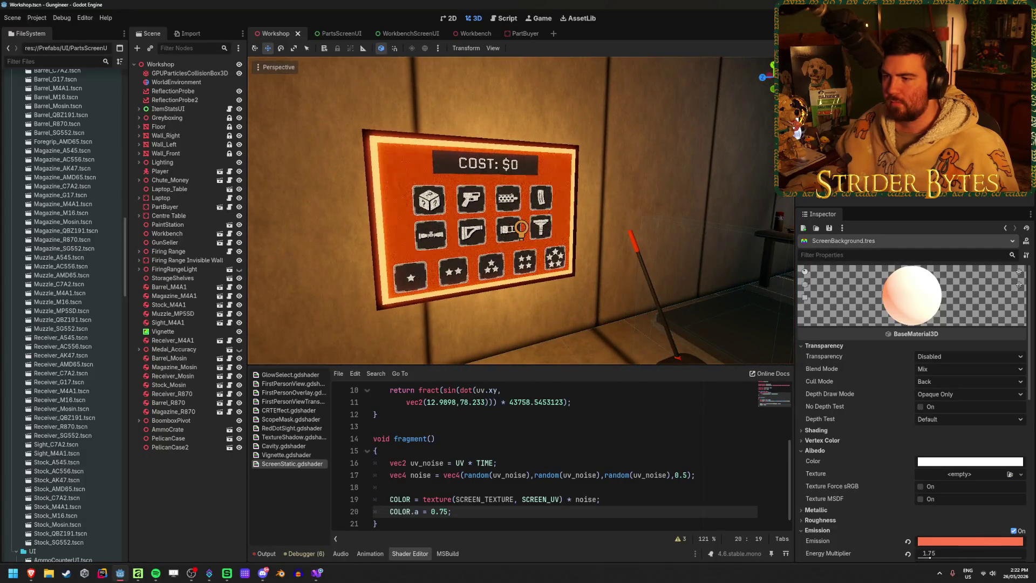
drag(387, 188, 426, 190)
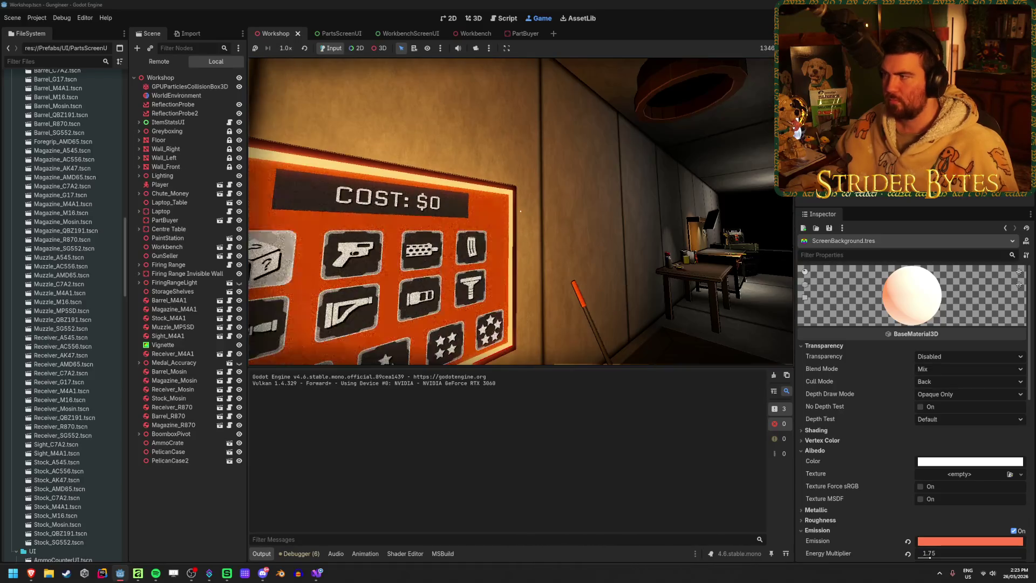
- Stop the running game, glance at Interactable.cs in Visual Studio, and return to Godot
key(F8)
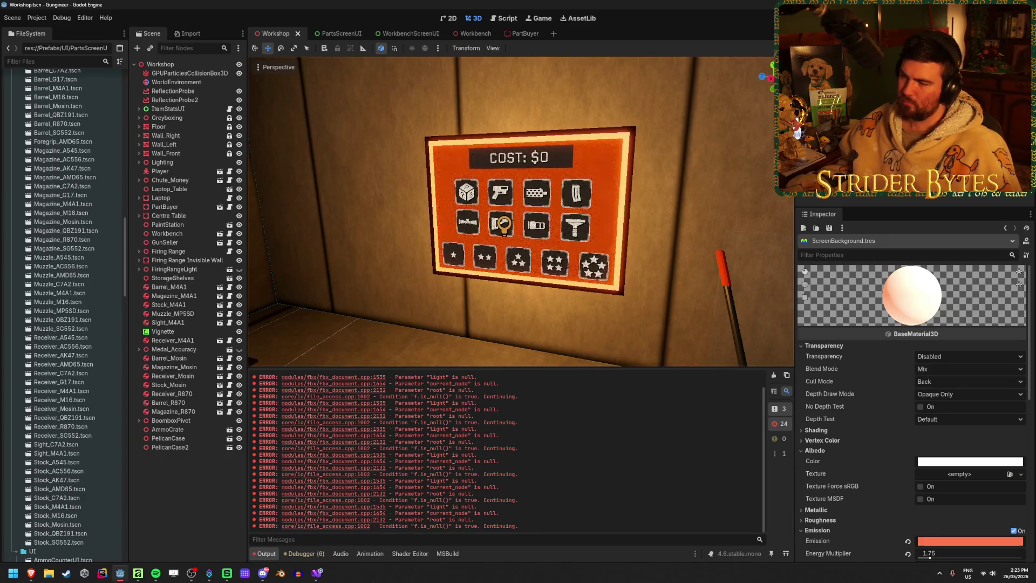
mouse_move(319, 579)
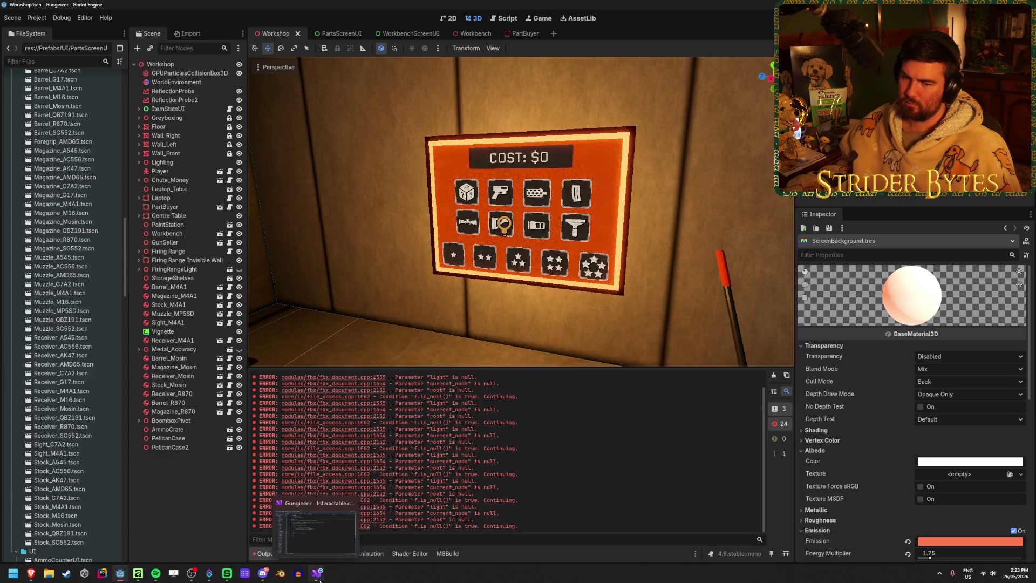
click(319, 580)
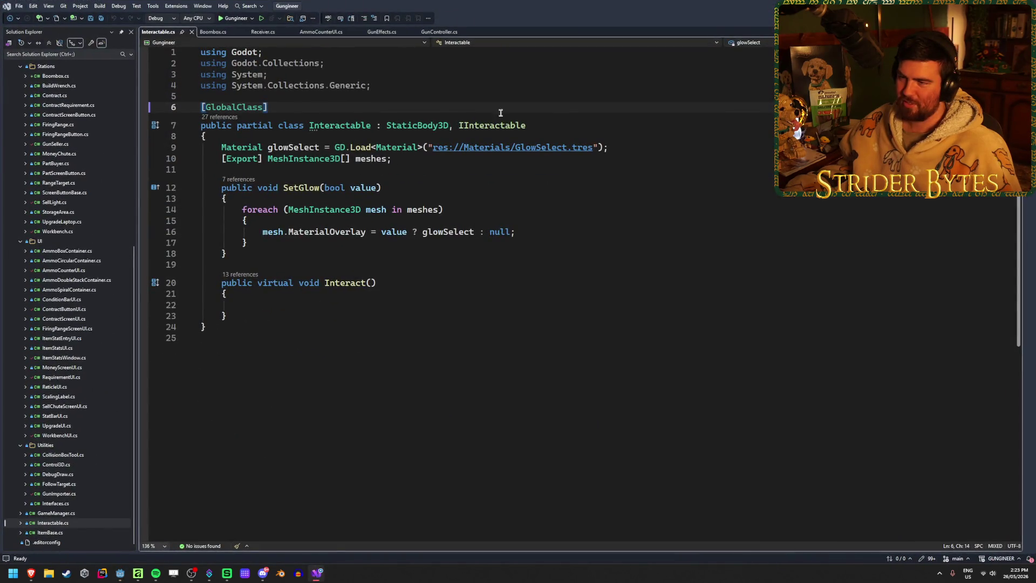
key(alt+Tab)
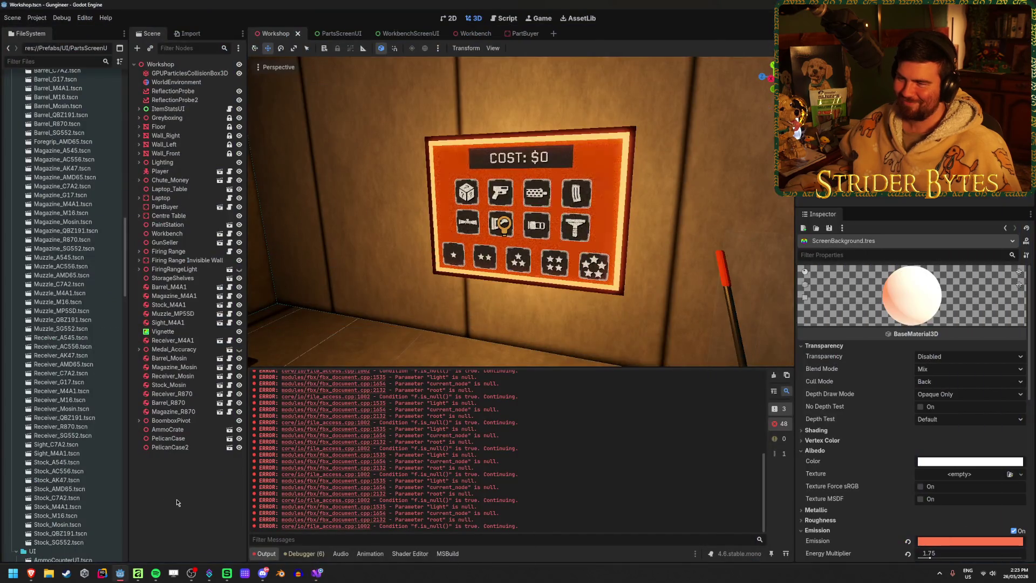
- In PartBuyer, try widening the screen mesh, undo it, and save the scene
click(465, 34)
click(513, 34)
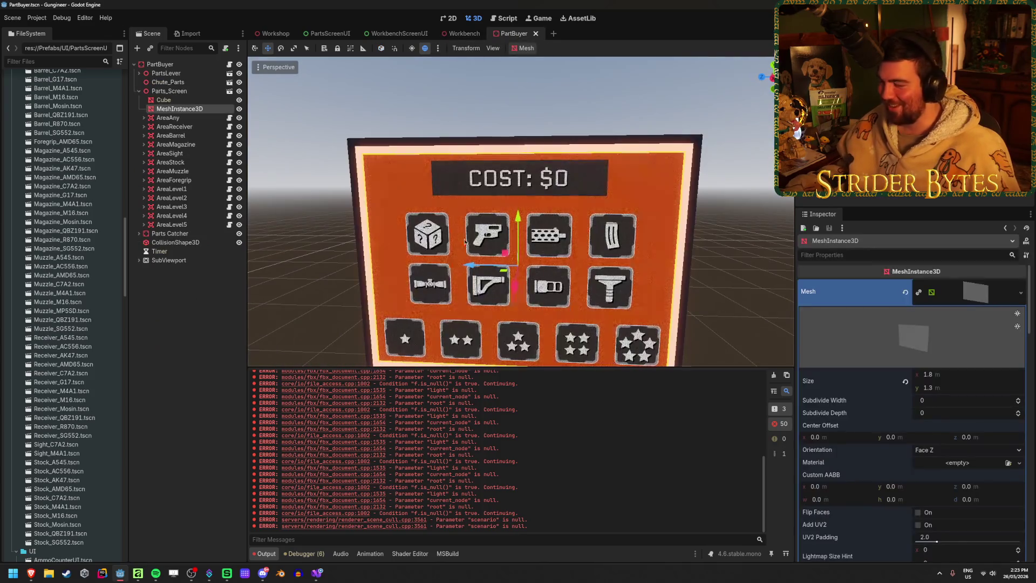
drag(518, 243, 550, 232)
drag(947, 378, 1003, 377)
key(ctrl+z)
key(ctrl+z)
key(ctrl+z)
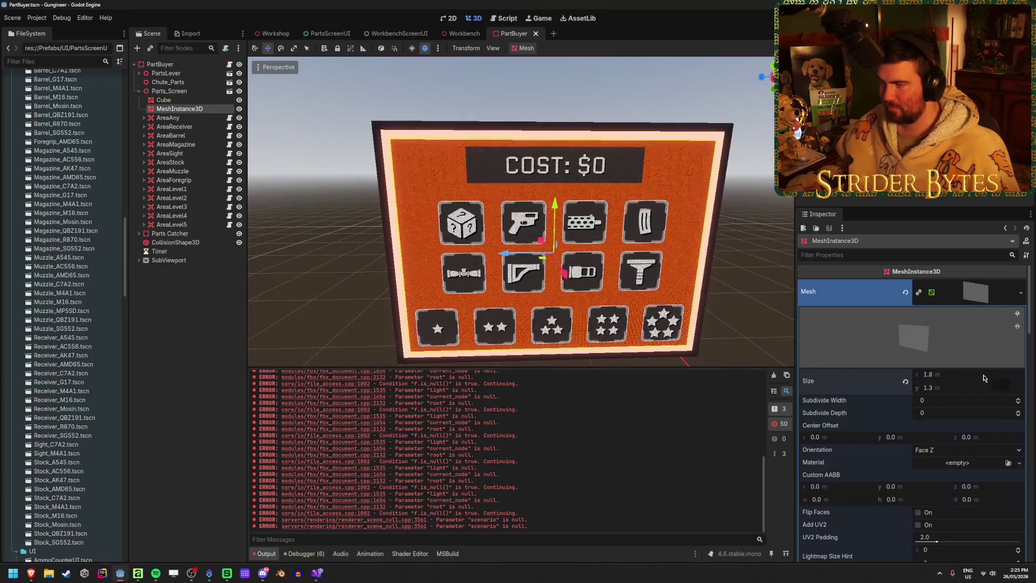
click(223, 379)
key(ctrl+s)
- Back in Workshop, clear the Output log and move the view to face the COST sign
click(274, 33)
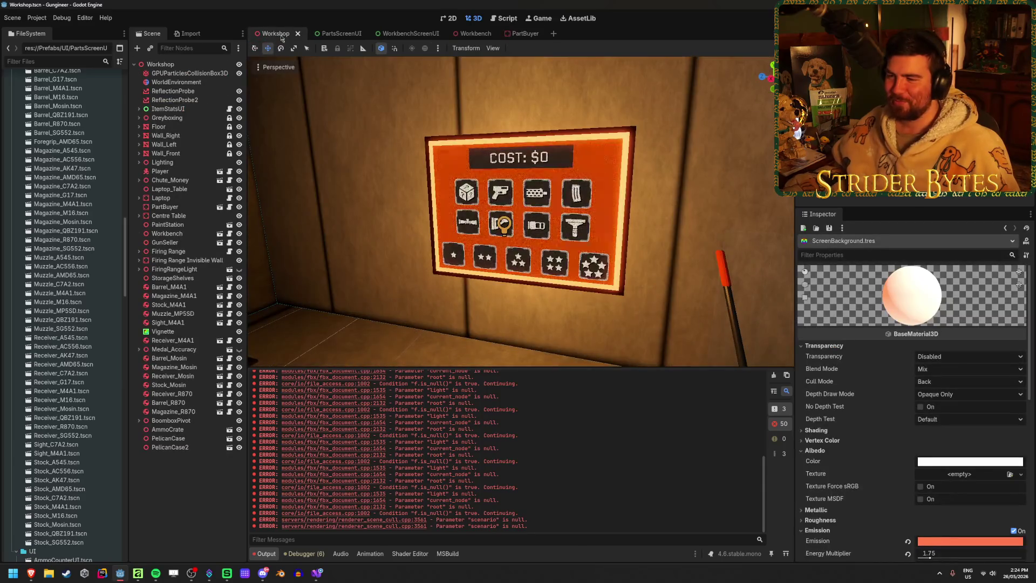
mouse_move(319, 197)
mouse_down()
mouse_move(253, 200)
mouse_move(538, 386)
mouse_up()
click(774, 375)
drag(593, 216, 752, 146)
drag(645, 112, 674, 111)
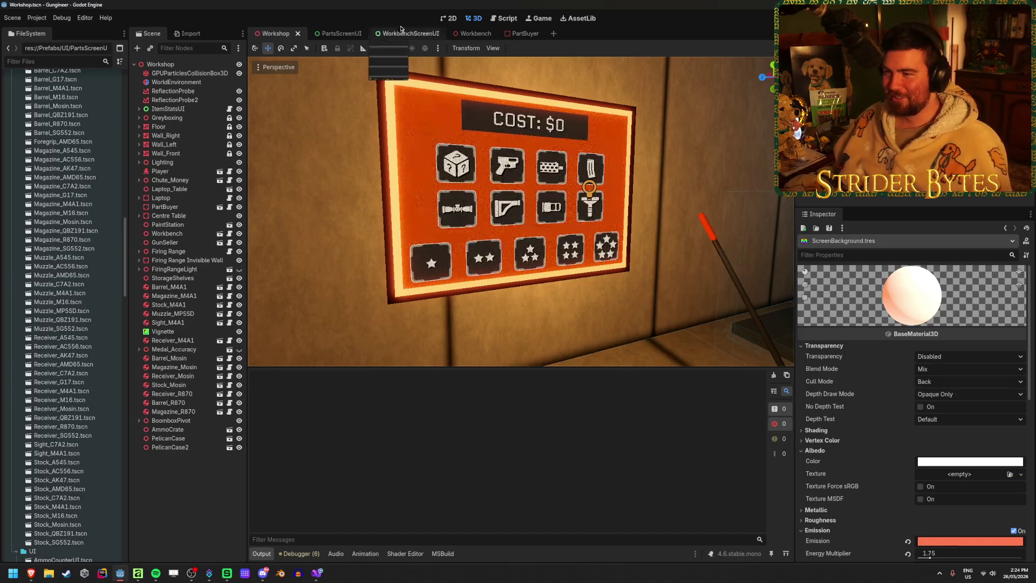
click(354, 33)
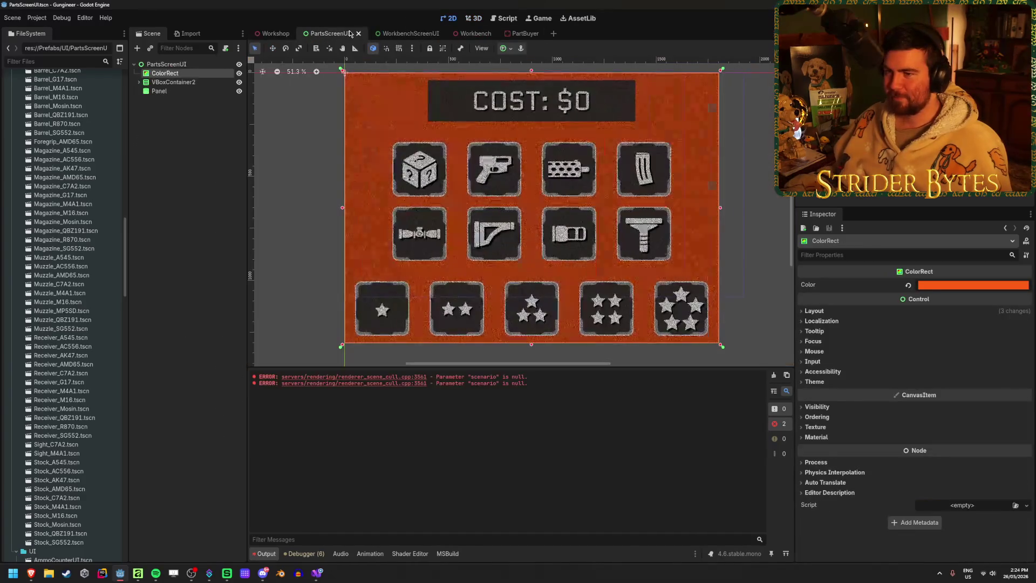
- Recolour the background to hue 15 with tweaked saturation and brightness, then preview in Workshop
click(971, 285)
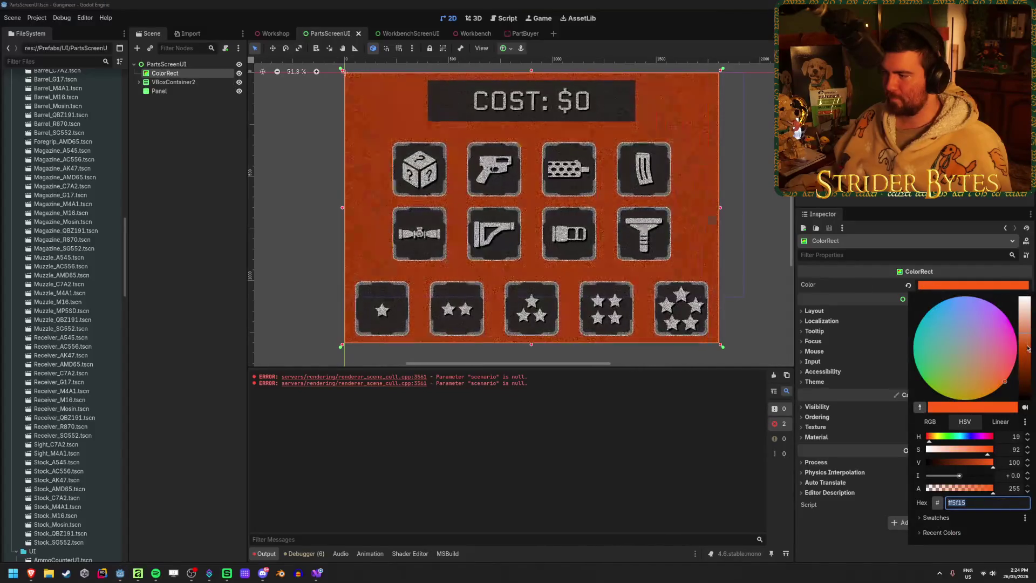
drag(1026, 336, 1026, 329)
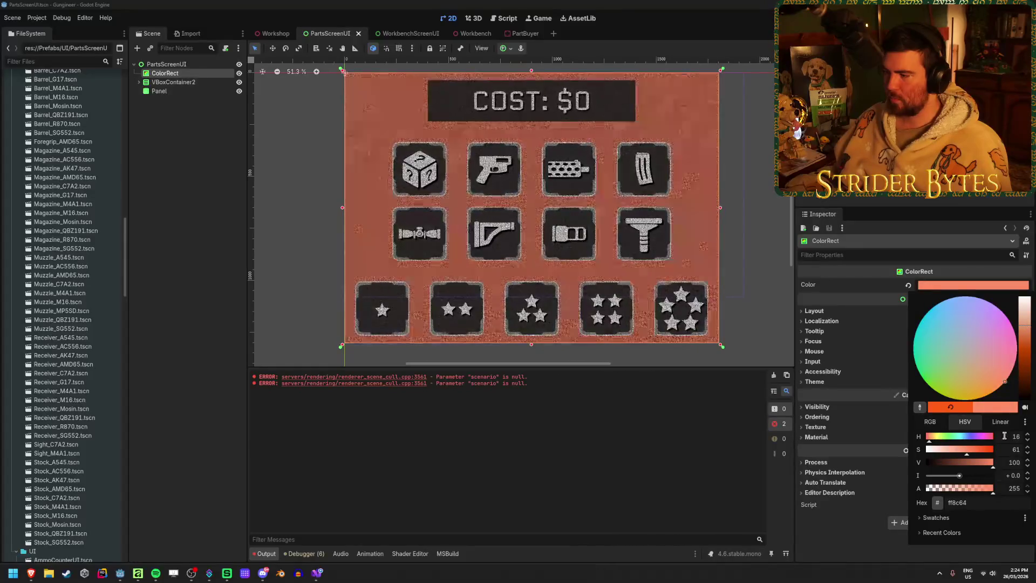
text(15)
key(Tab)
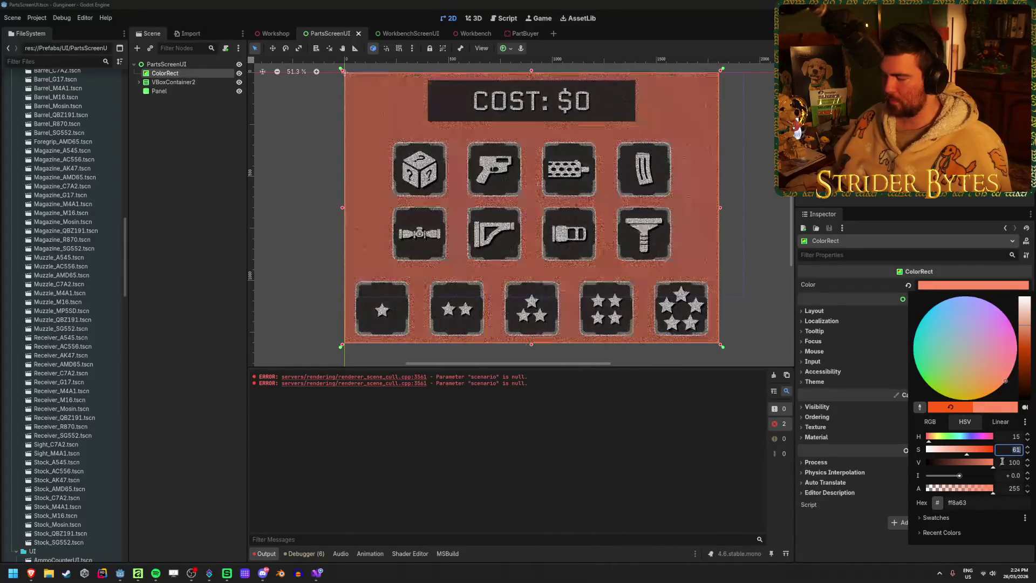
drag(987, 463, 978, 462)
click(975, 450)
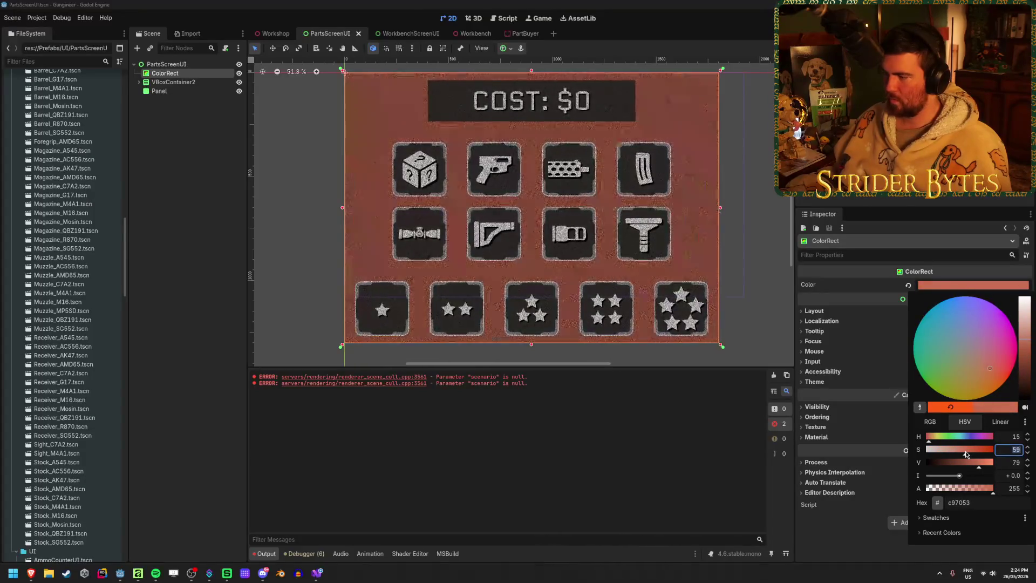
click(957, 451)
click(960, 450)
drag(978, 462, 990, 467)
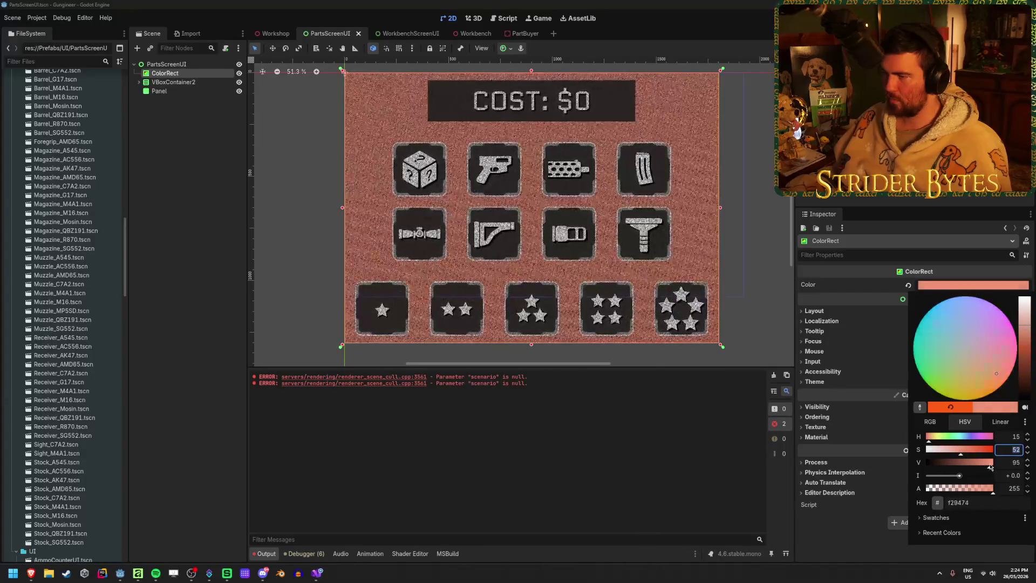
click(201, 217)
click(274, 34)
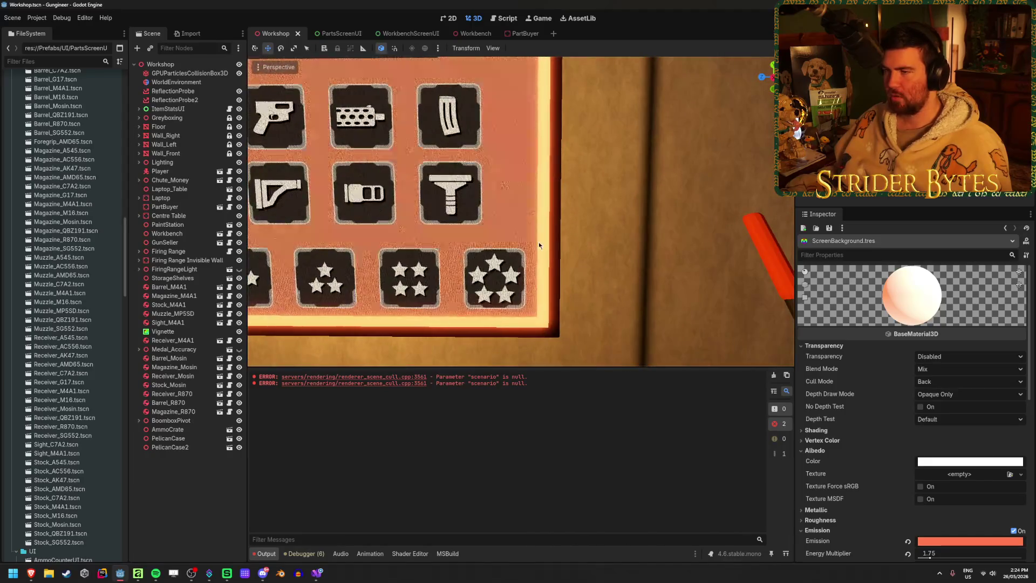
- Set the background hue to 20 (ed7a55) and check it on the Workshop wall
click(336, 33)
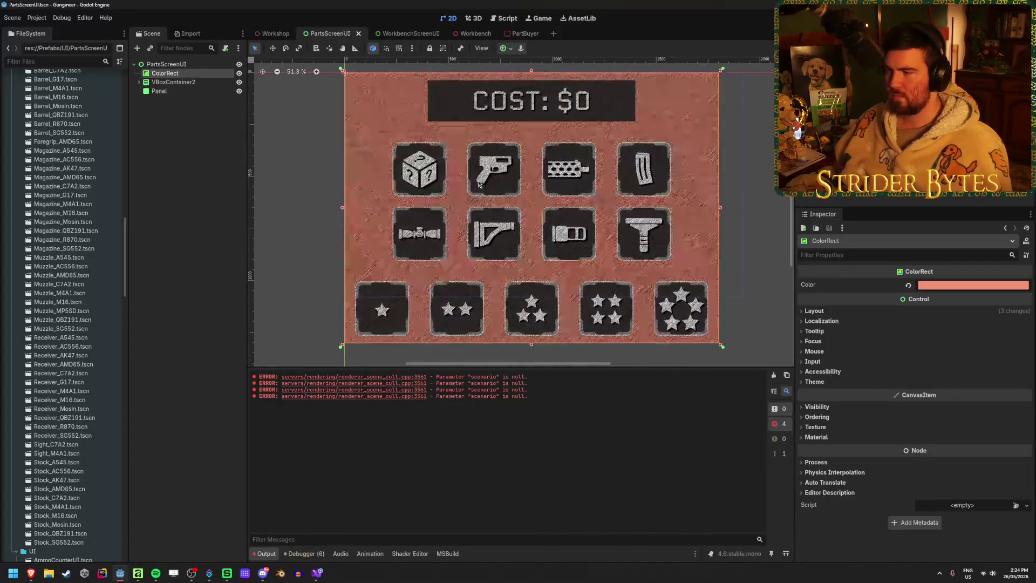
click(930, 285)
drag(1027, 327, 1027, 333)
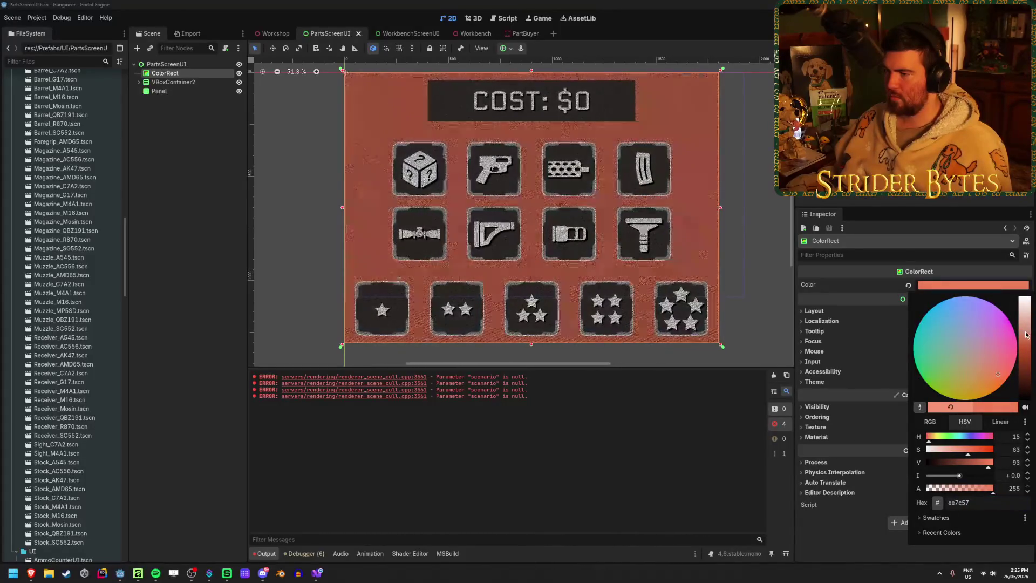
double_click(1010, 436)
text(20)
key(Tab)
click(276, 33)
scroll(323, 162, down, 5)
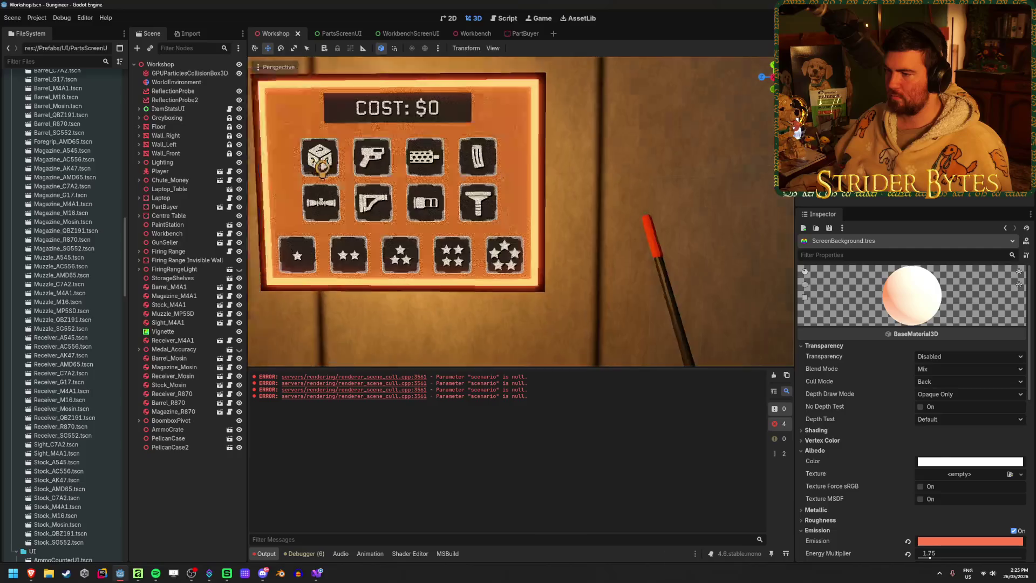
scroll(323, 162, up, 5)
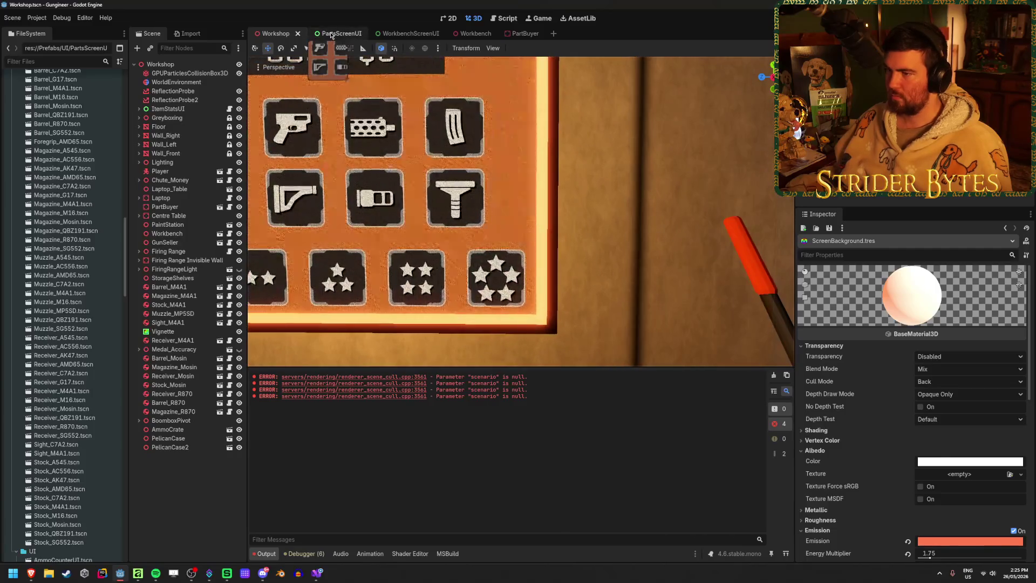
scroll(324, 162, down, 5)
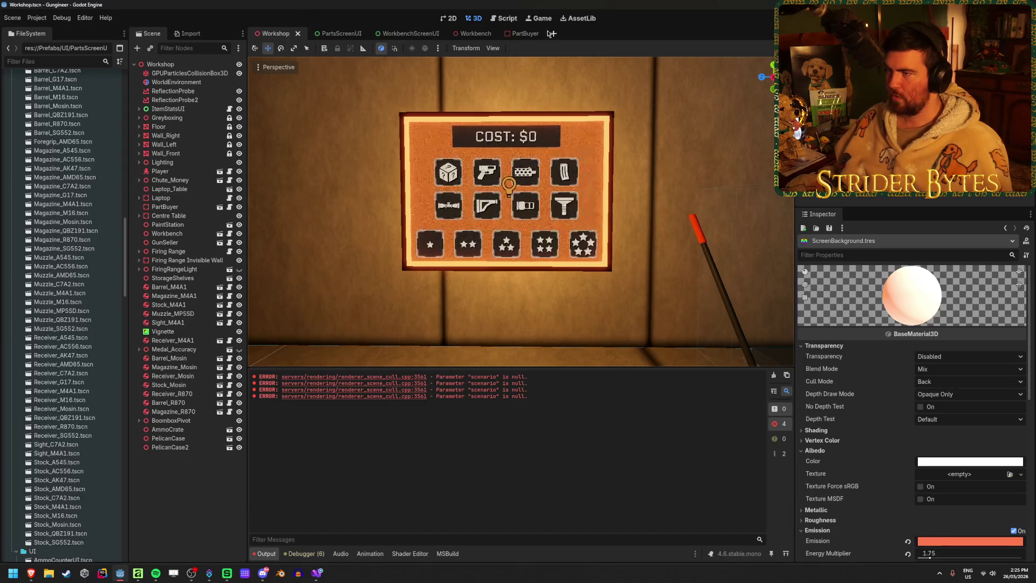
- Close the Workbench tab and set the PartBuyer screen mesh Size x to 1.9 m
click(470, 34)
click(513, 34)
middle_click(469, 33)
click(183, 109)
click(956, 374)
text(1)
key(Tab)
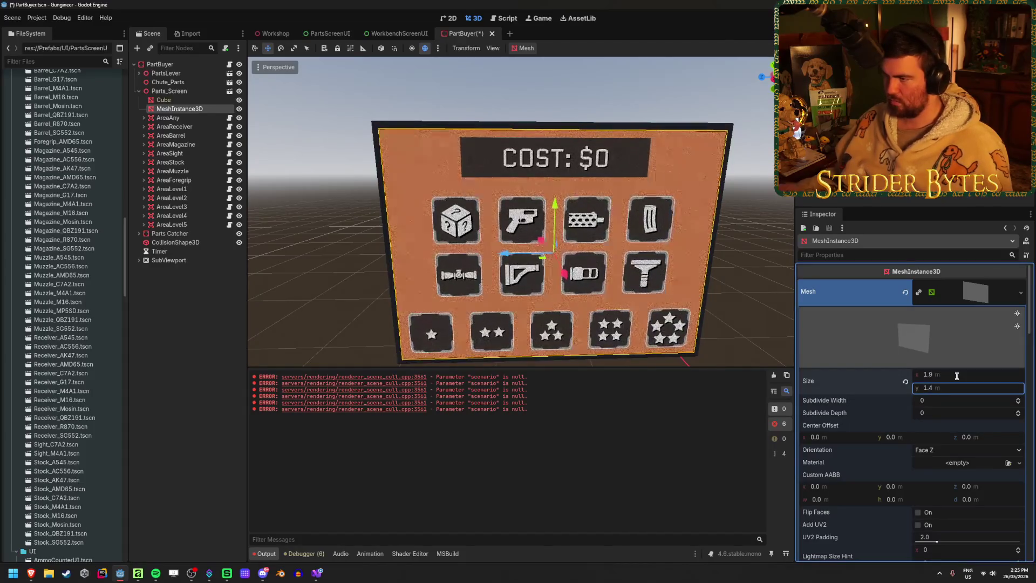
- Inspect the resized panel, save, and survey the Workshop room toward the CONTRACTS board
drag(485, 243, 377, 216)
drag(517, 216, 442, 227)
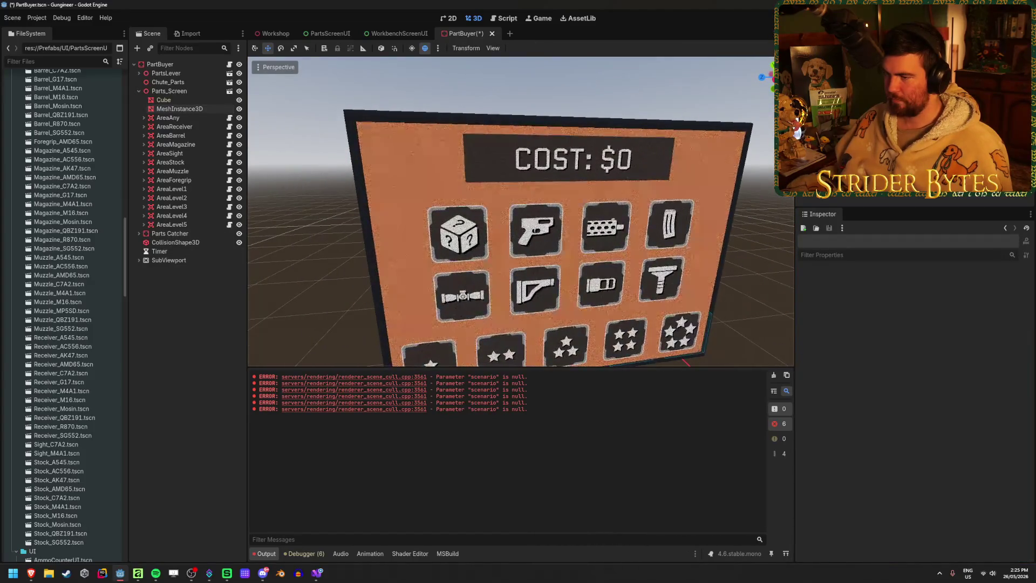
click(268, 37)
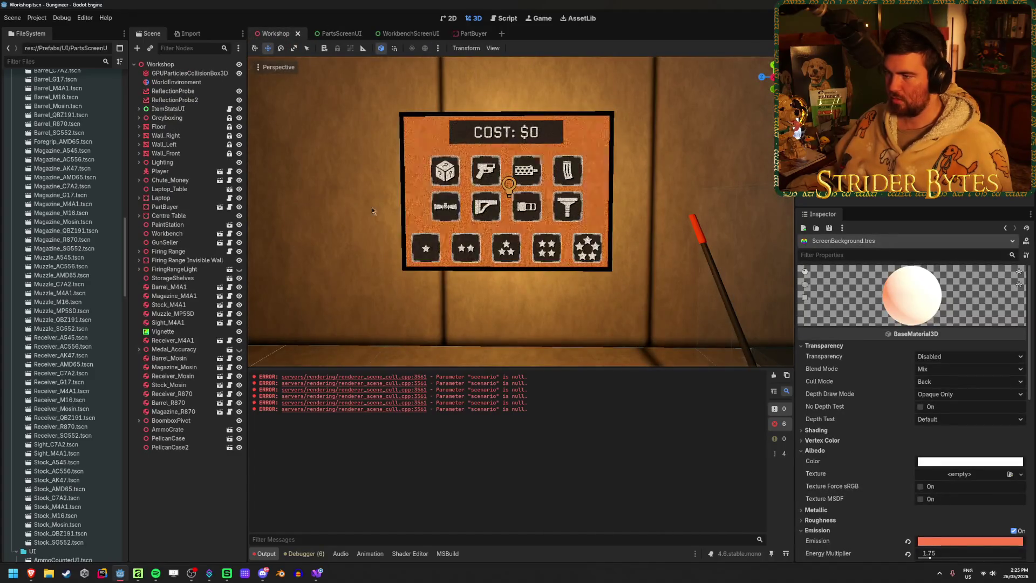
drag(518, 216, 443, 215)
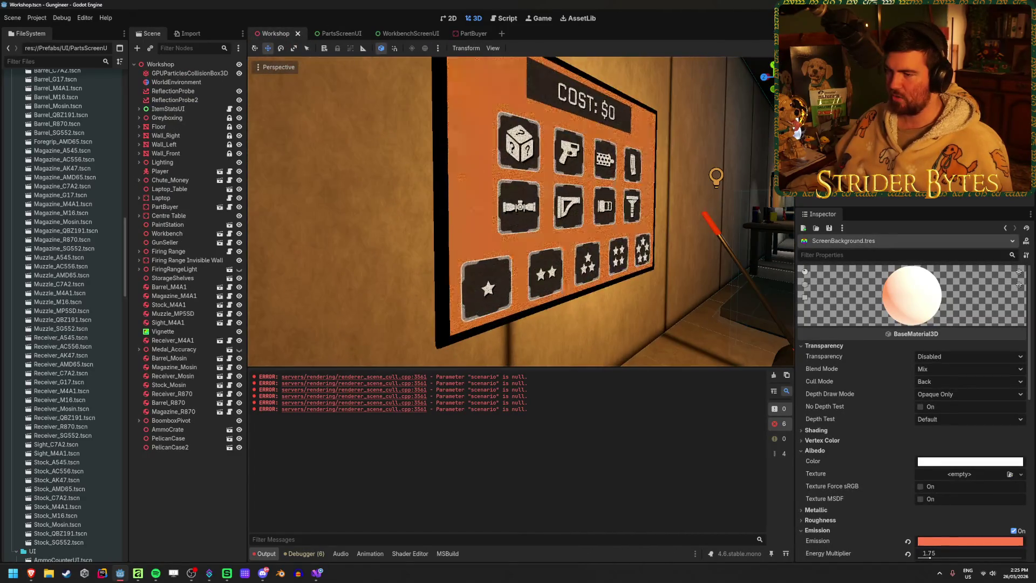
drag(518, 216, 453, 222)
drag(303, 218, 303, 218)
- Run the game with F5 and inspect the Contracts poster up close
key(F5)
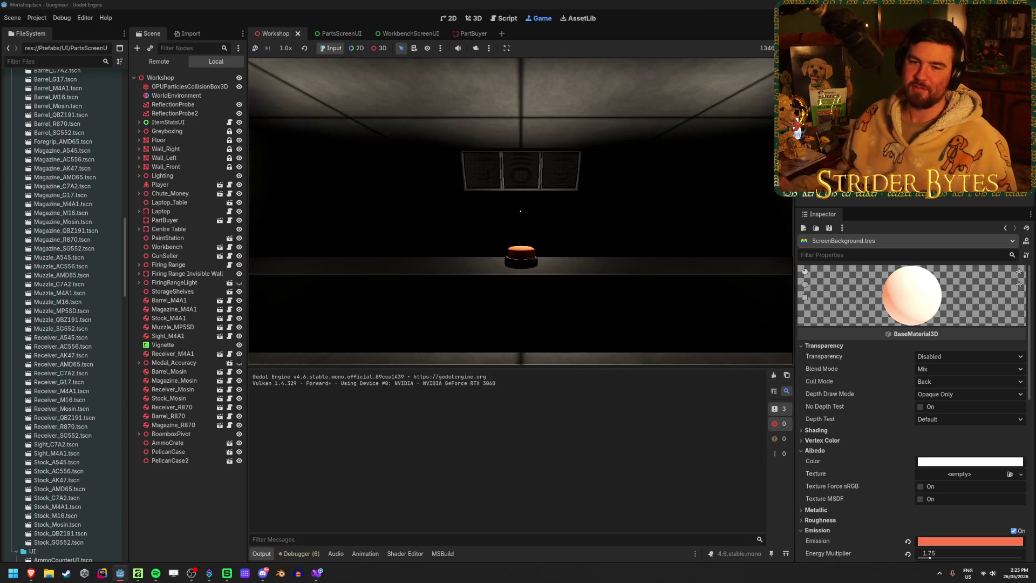
click(521, 211)
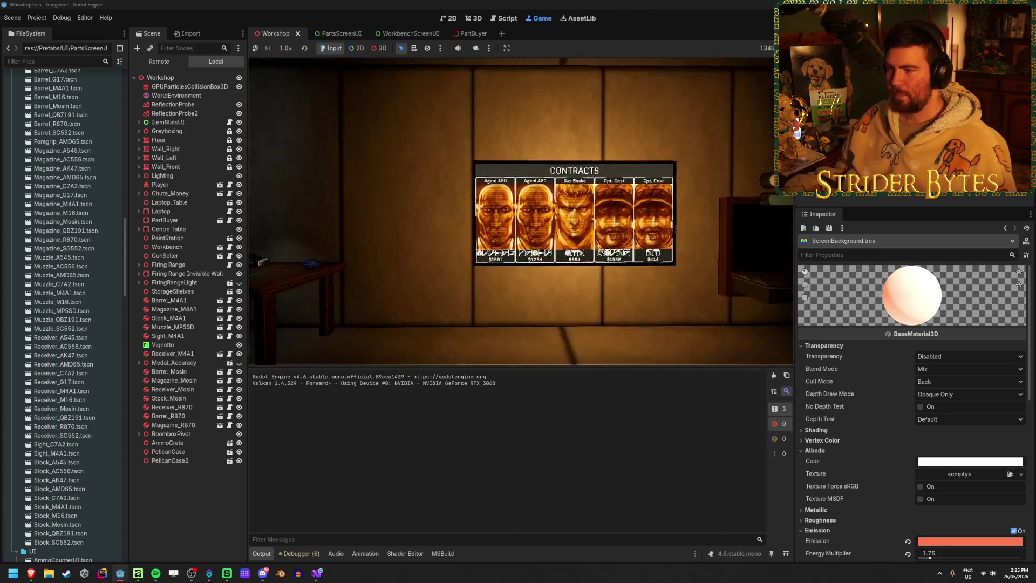
key(Escape)
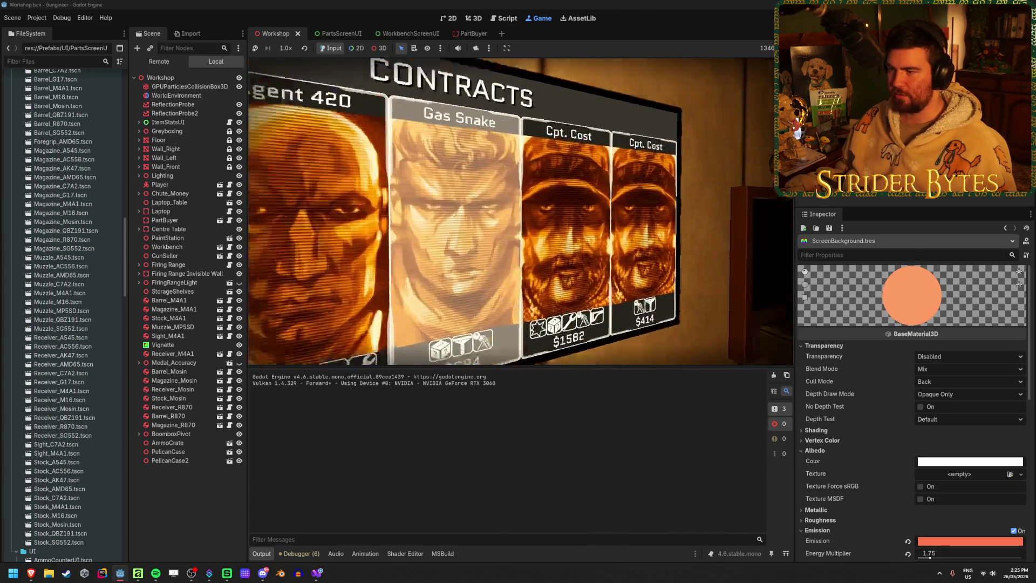
click(520, 210)
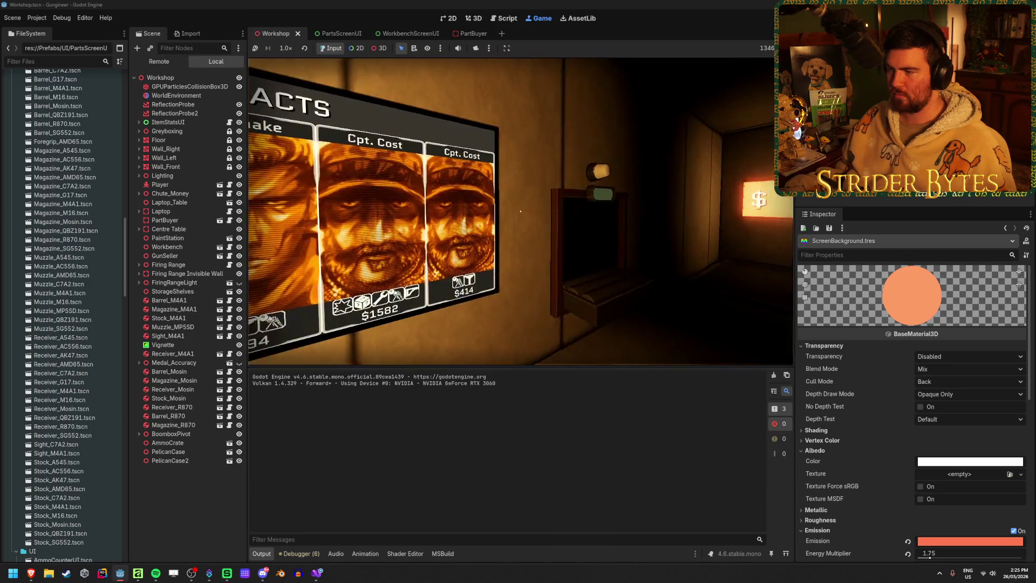
key(Escape)
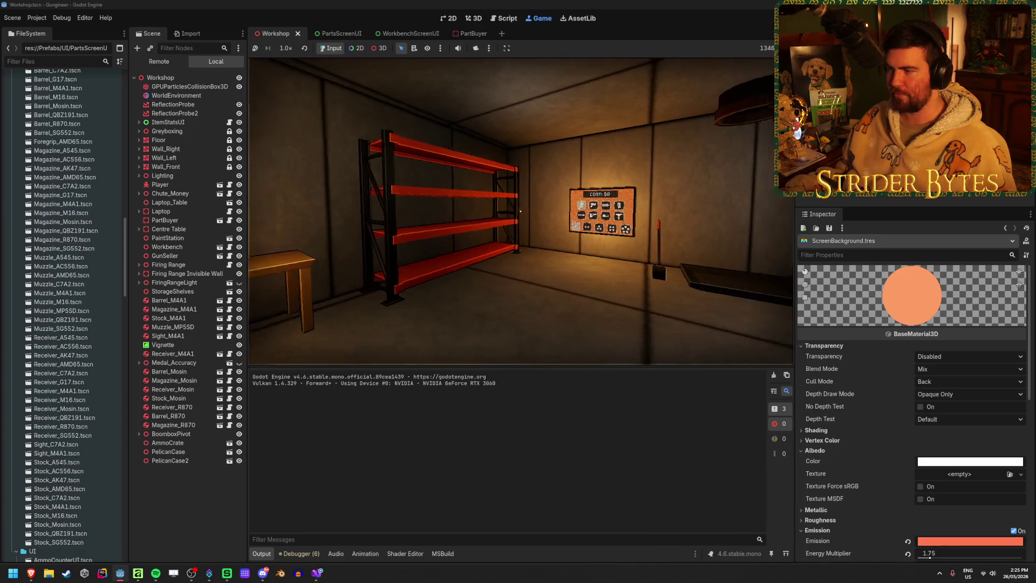
- Walk back and forth in front of the orange parts board to view it closely
key(w)
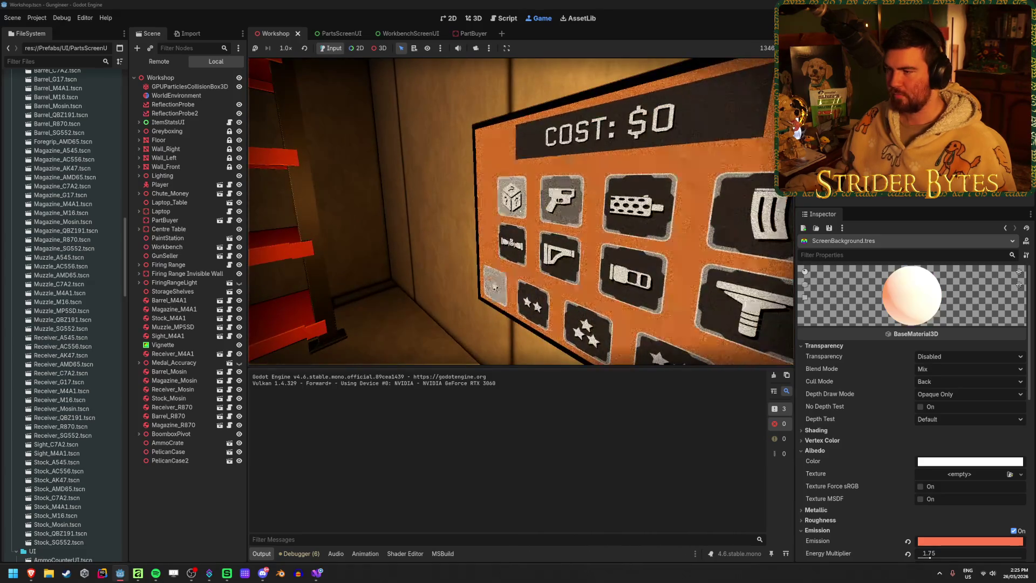
key(s)
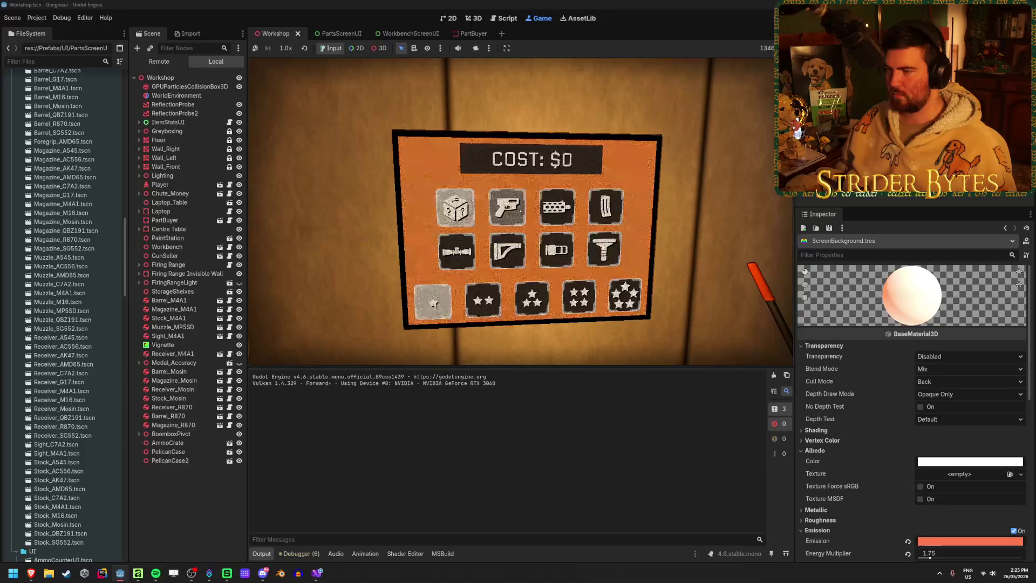
key(w)
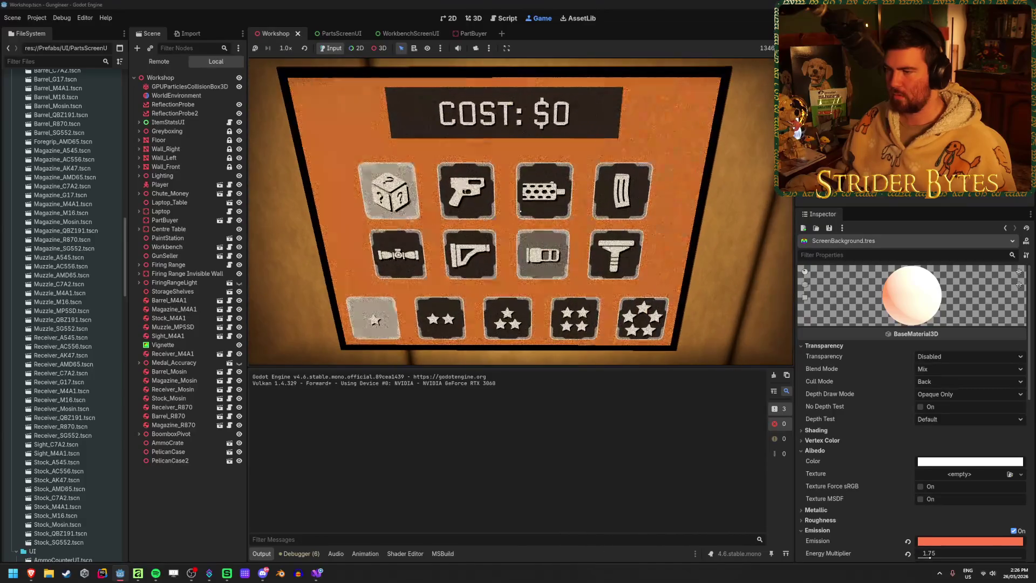
key(s)
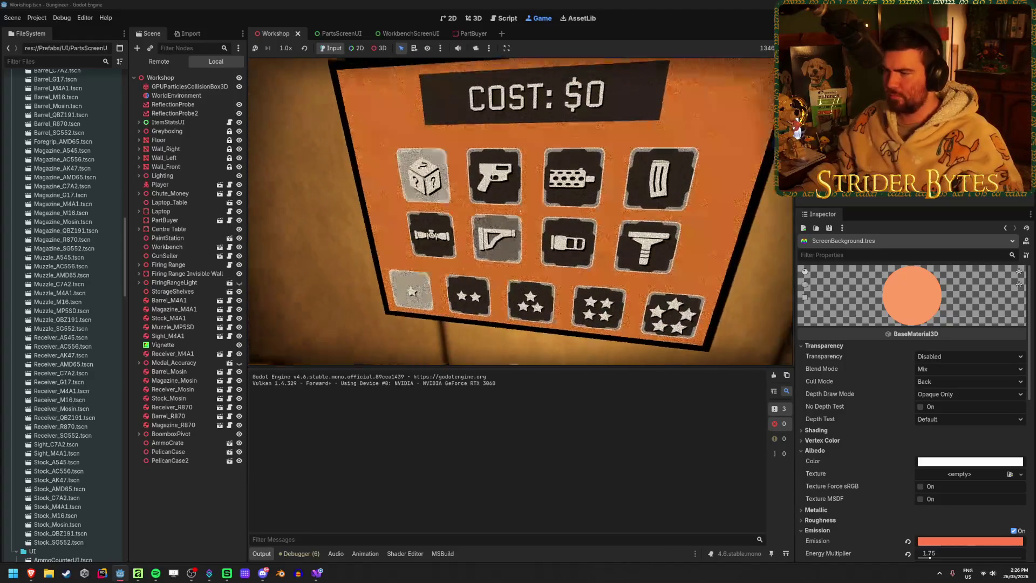
- Lower the PartsScreenUI background's saturation and lighten it slightly
click(474, 18)
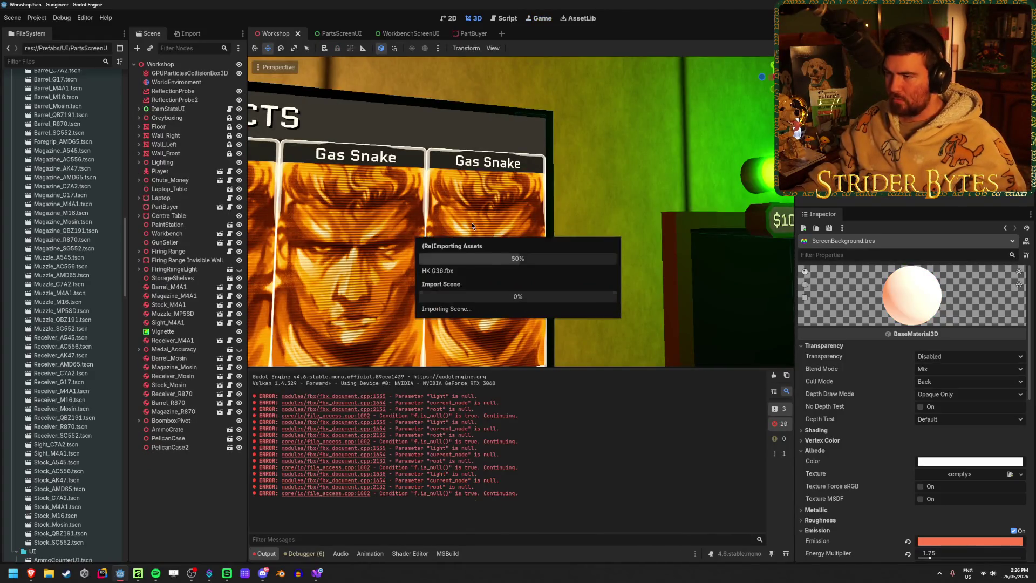
click(333, 33)
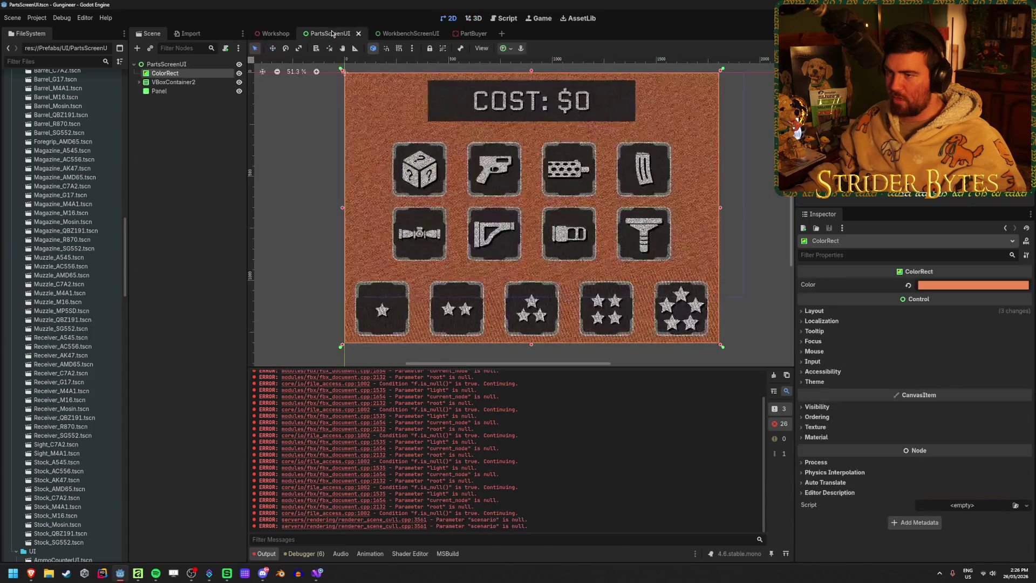
click(960, 285)
click(957, 450)
drag(954, 455, 957, 456)
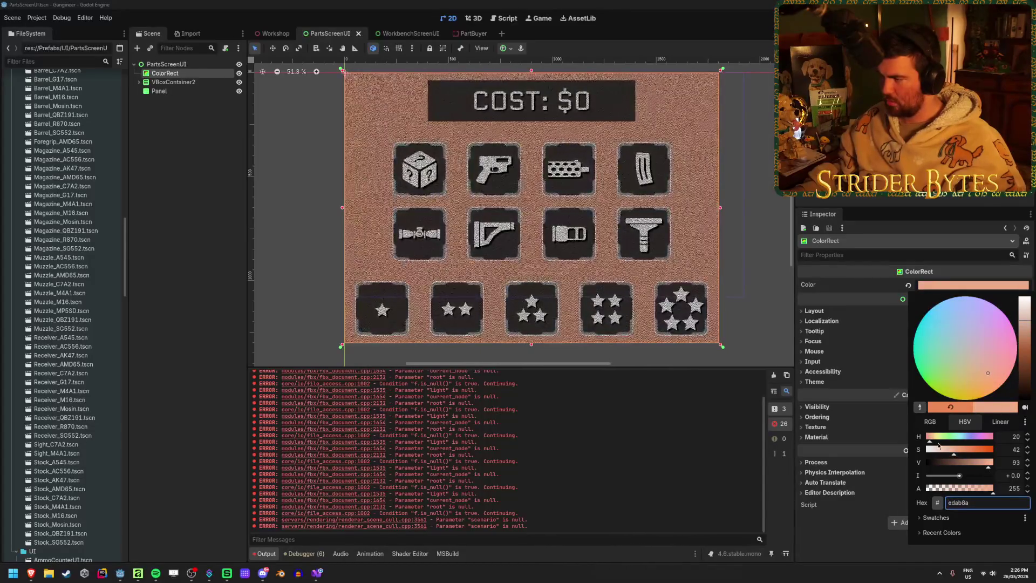
click(190, 227)
- Compare the lighter background on the Workshop wall panel and clear the ColorRect selection
click(271, 34)
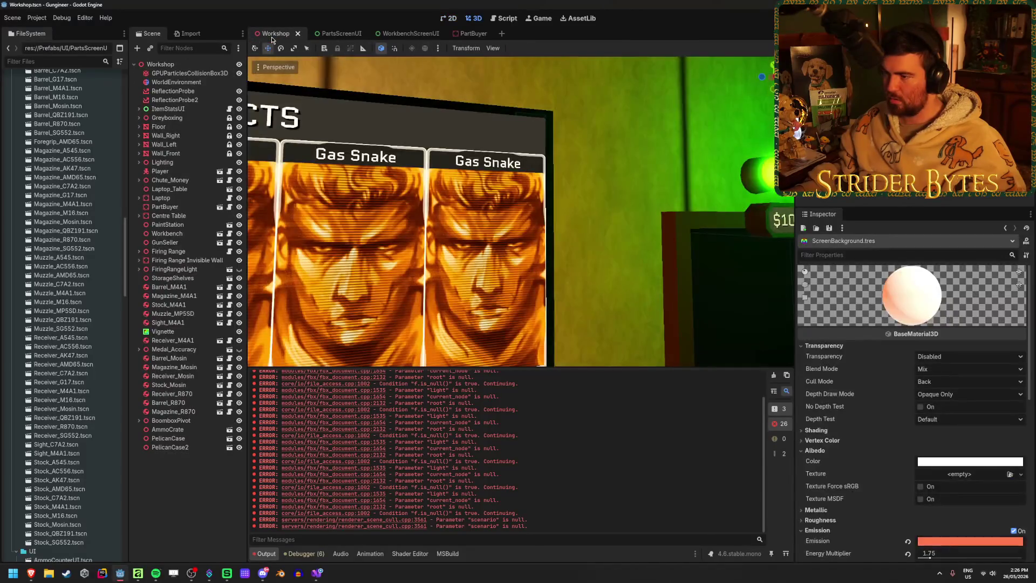
key(w)
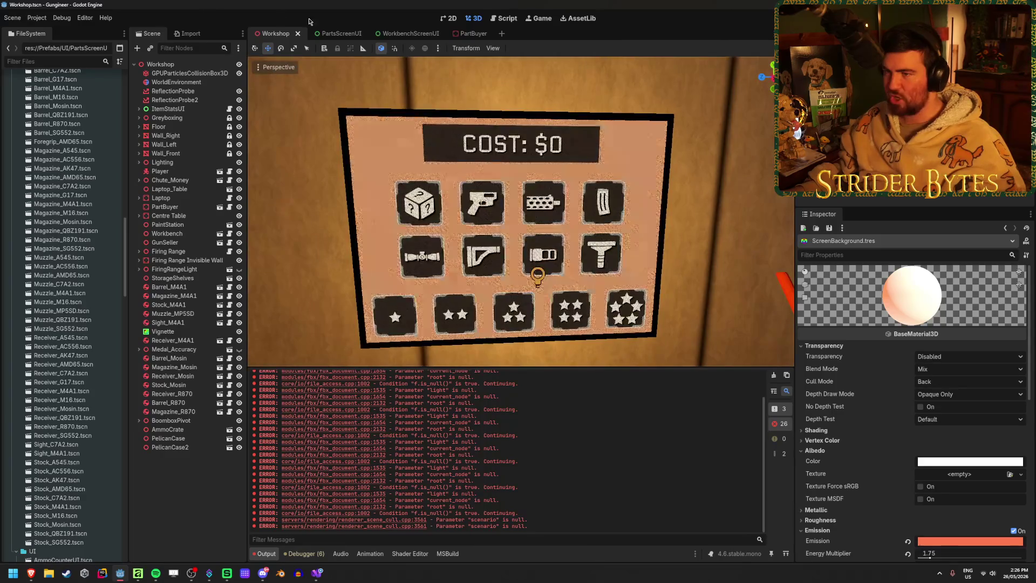
click(343, 34)
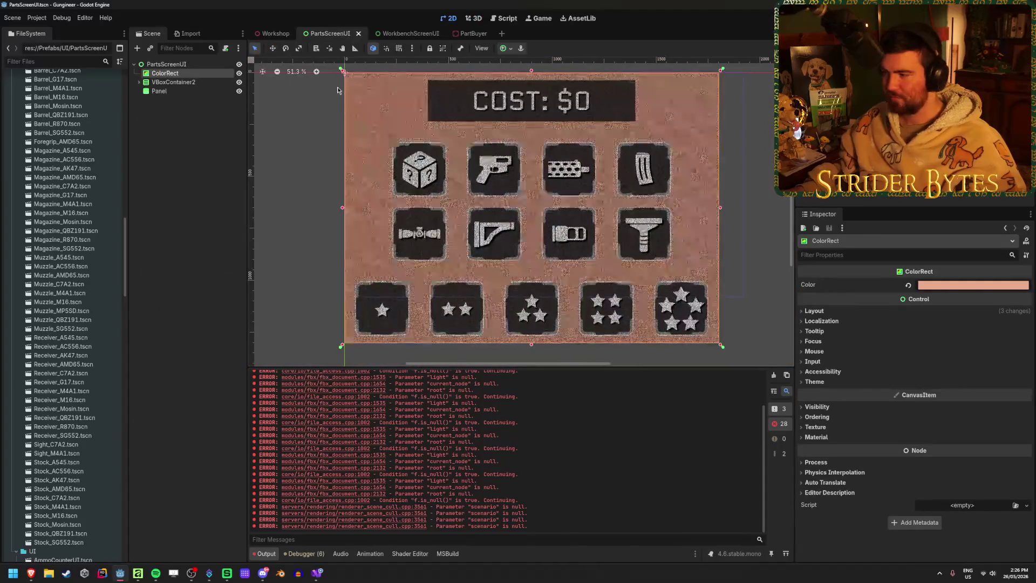
click(182, 160)
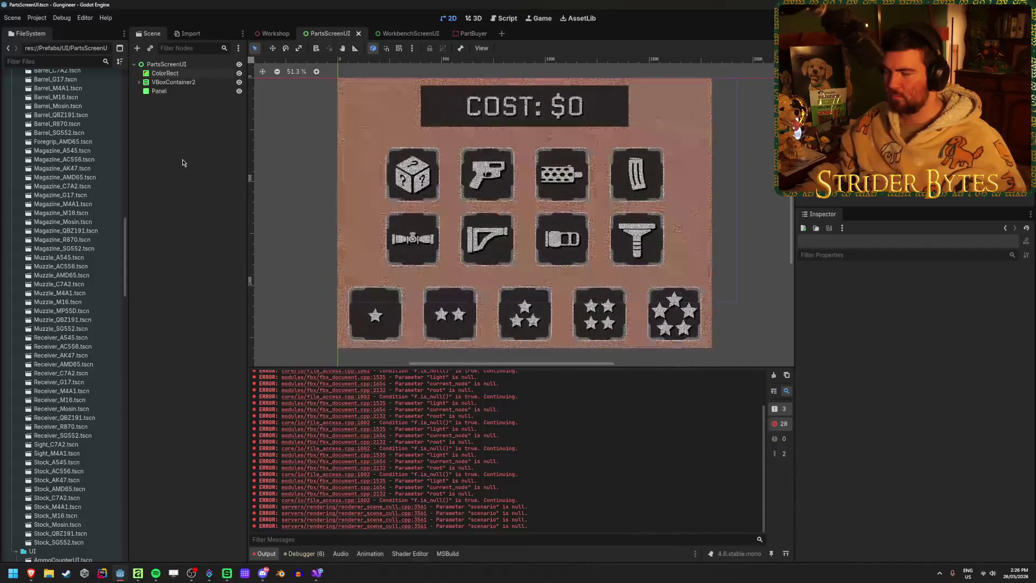
click(268, 34)
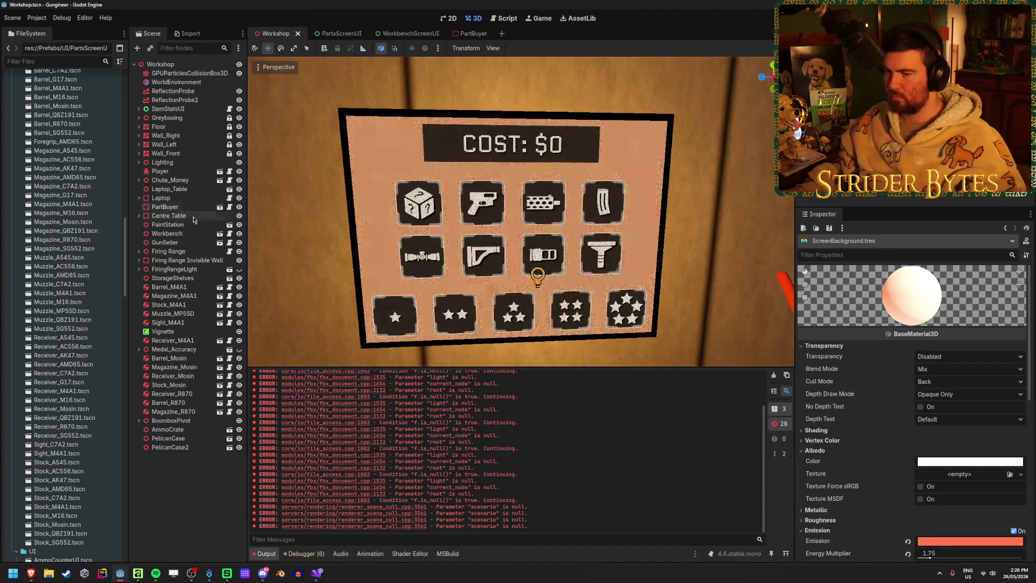
click(340, 33)
- Open PartBuyer and select the screen MeshInstance3D to reach its material override
click(421, 32)
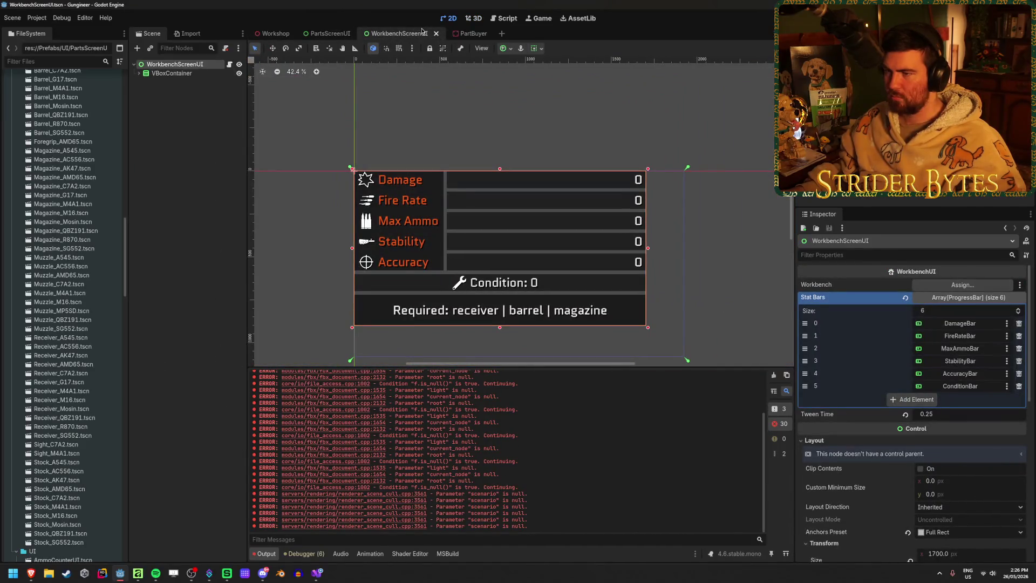
click(465, 33)
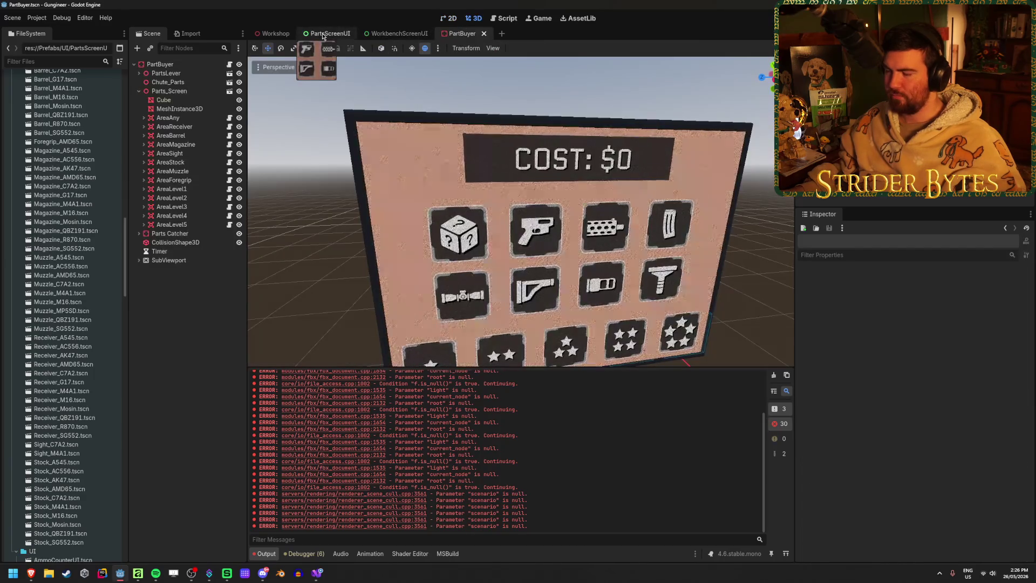
click(397, 33)
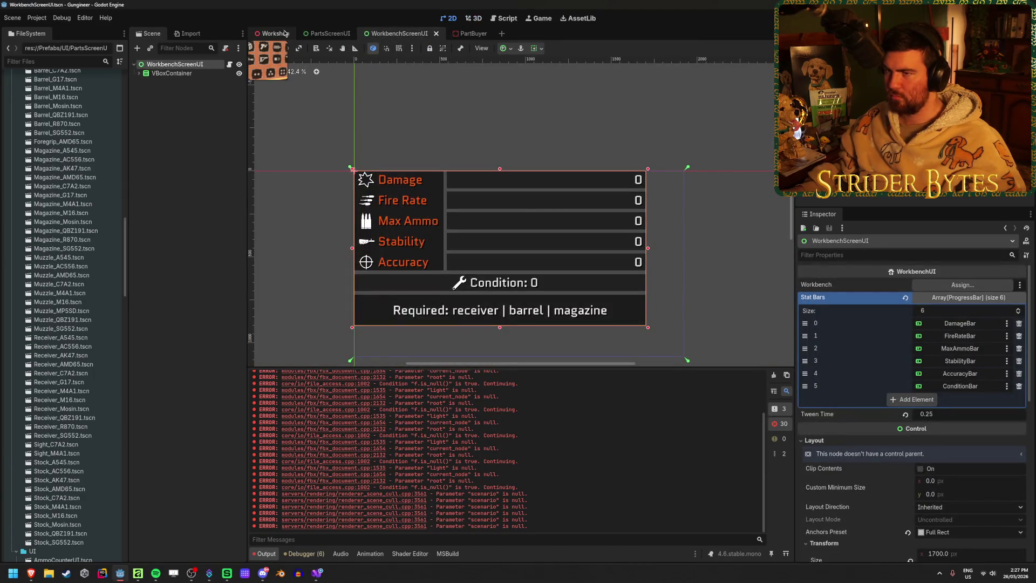
click(272, 33)
click(341, 33)
click(463, 33)
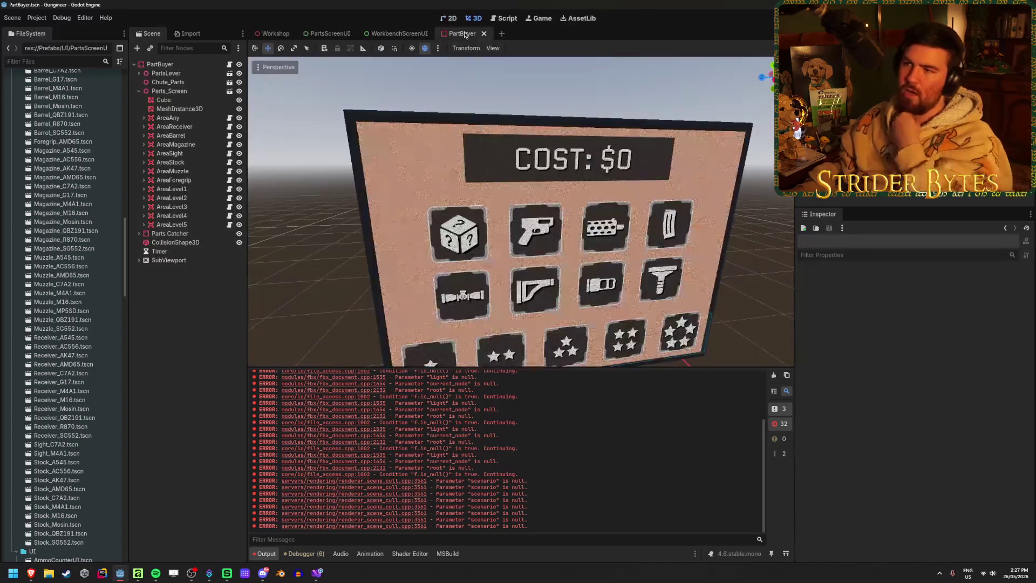
click(179, 109)
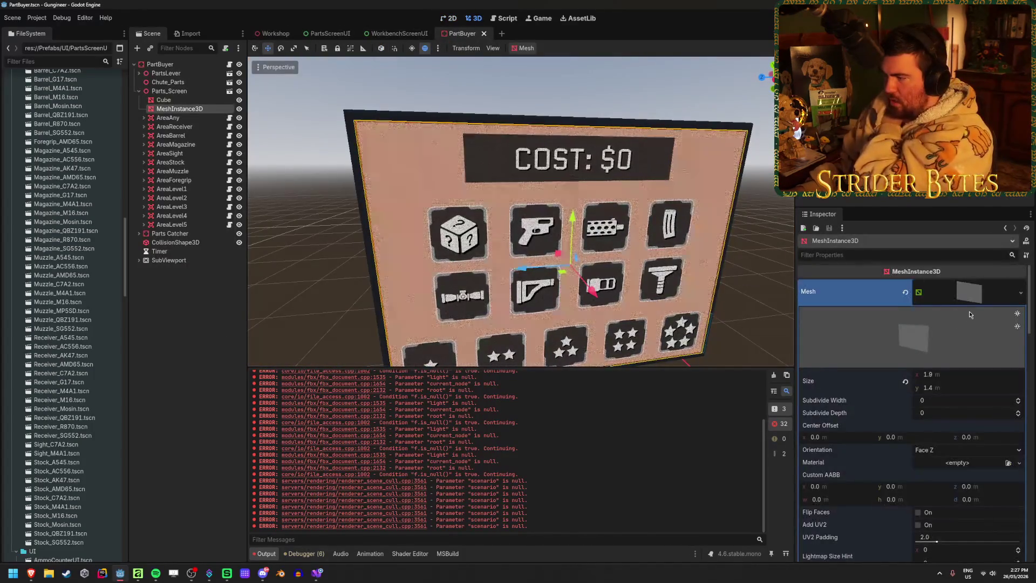
scroll(969, 314, down, 5)
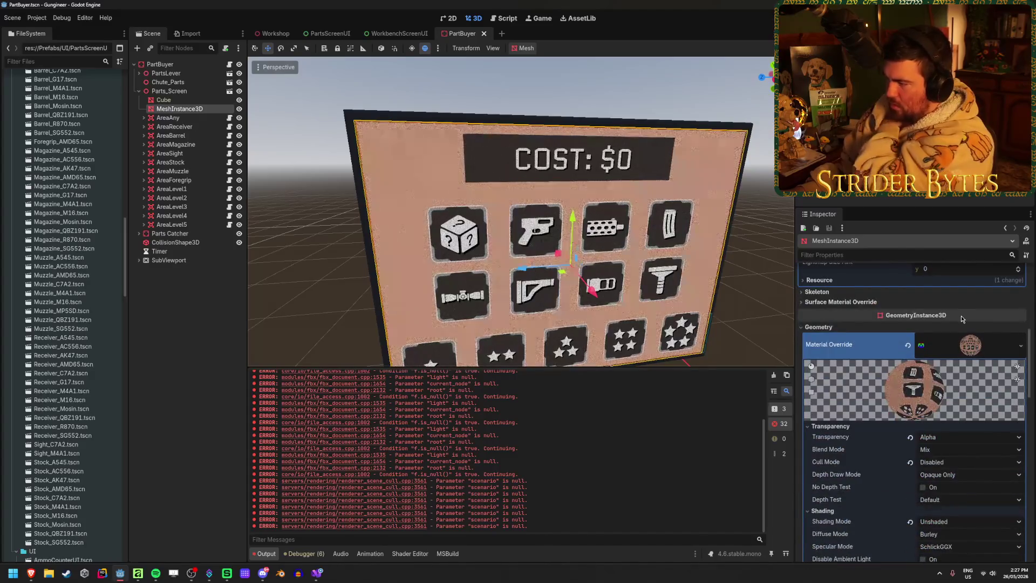
scroll(962, 318, down, 1)
- Set the material override Transparency to Disabled and Shading Mode to Per-Pixel, then view Workshop
click(966, 401)
click(953, 417)
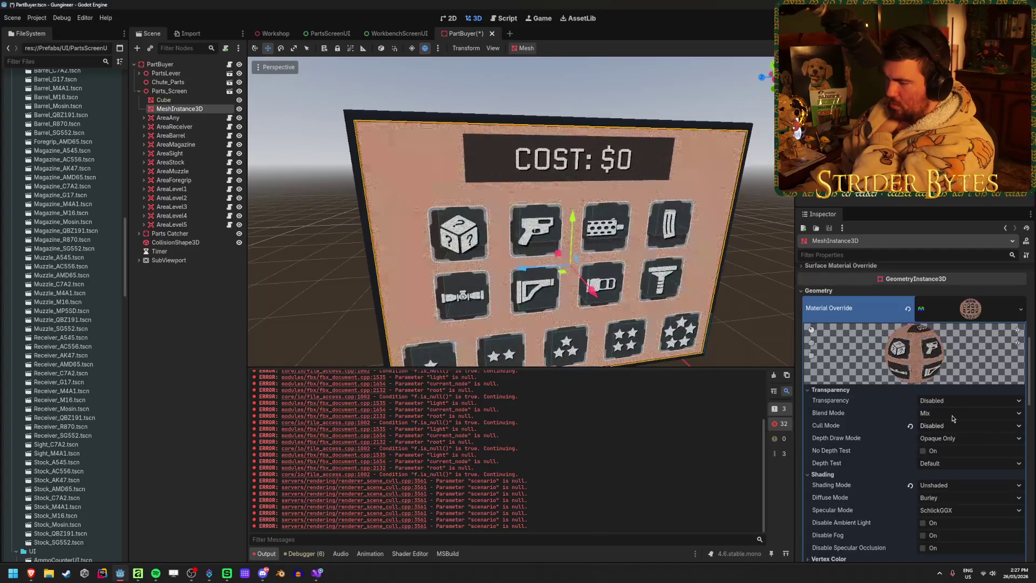
scroll(954, 392, down, 1)
click(966, 448)
click(961, 473)
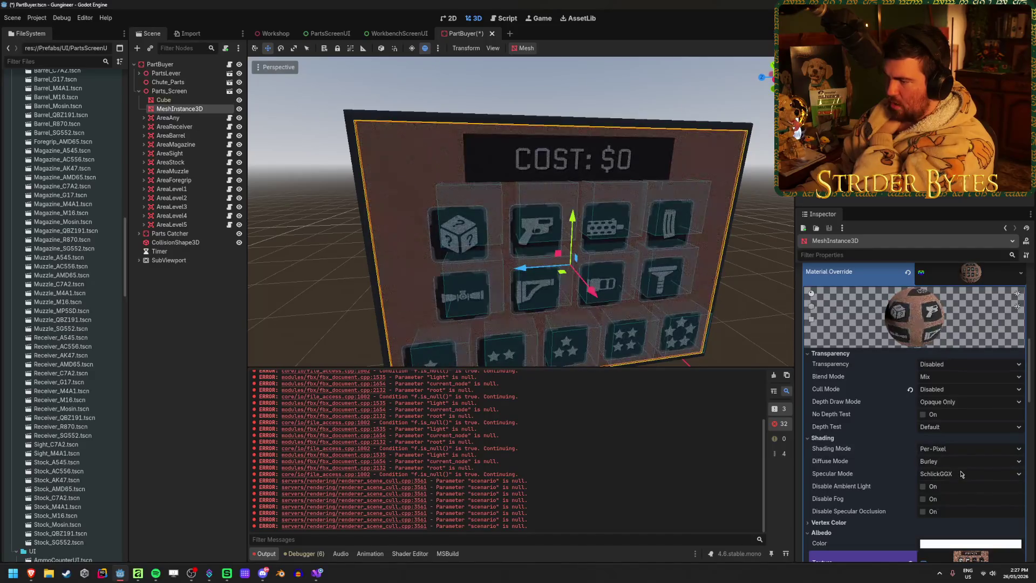
click(214, 335)
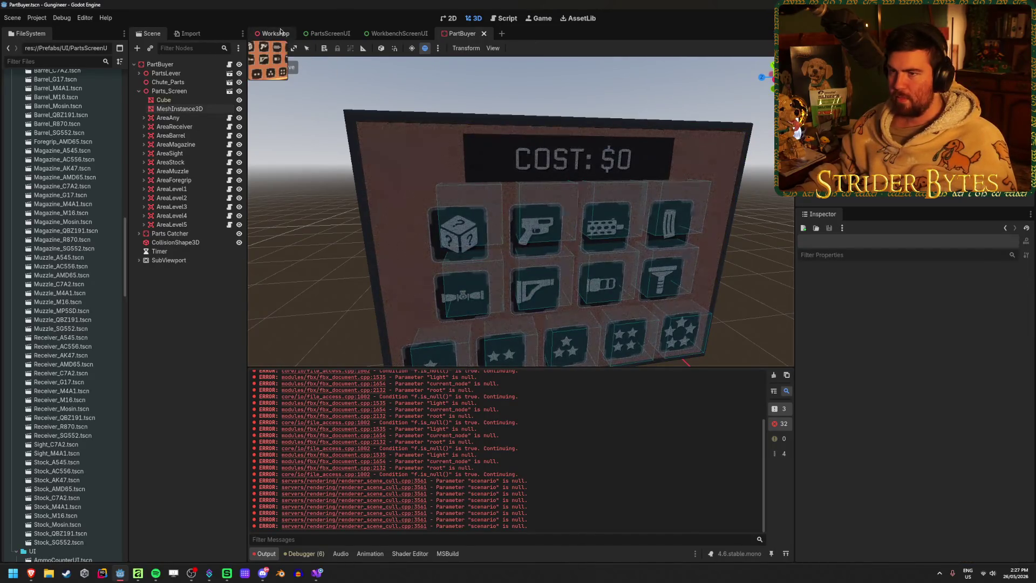
click(276, 33)
mouse_move(521, 212)
mouse_down()
mouse_move(453, 215)
mouse_move(518, 216)
mouse_move(458, 181)
mouse_move(485, 179)
mouse_move(469, 178)
mouse_up()
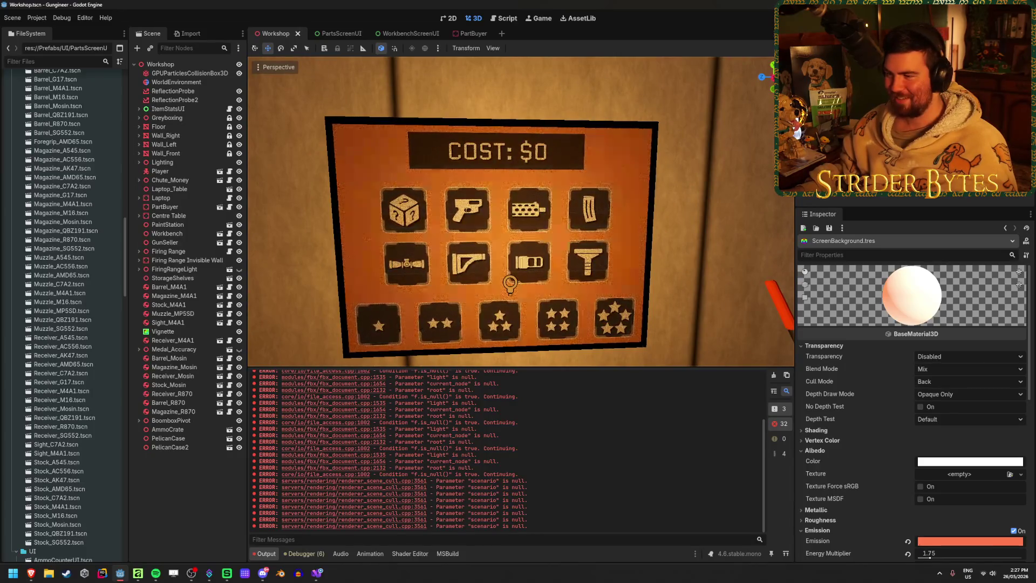
- Run and stop the game to preview the wall screen, clear the Output log, and reopen PartsScreenUI
key(F5)
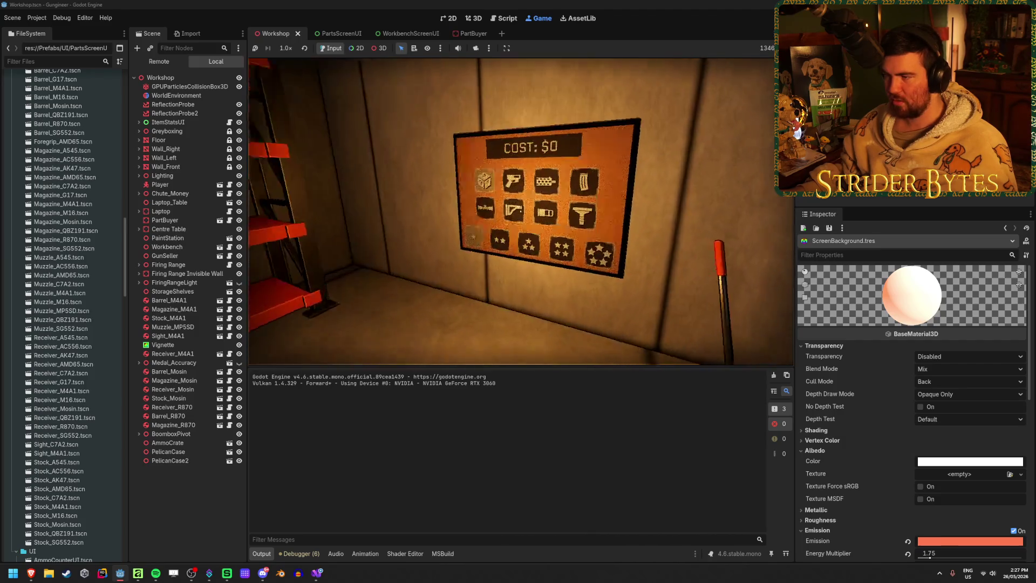
key(F8)
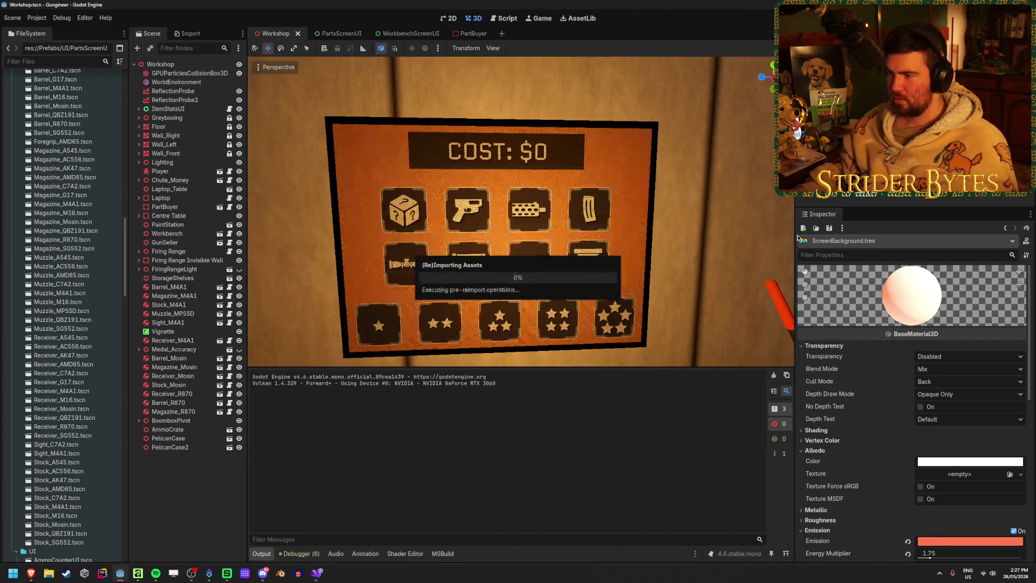
click(773, 375)
scroll(937, 423, down, 4)
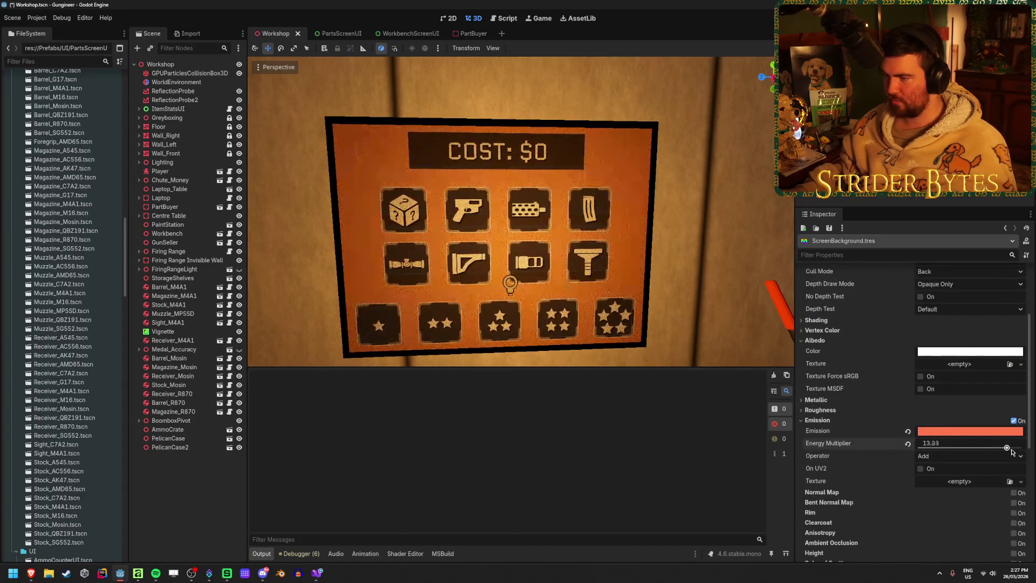
scroll(936, 458, up, 3)
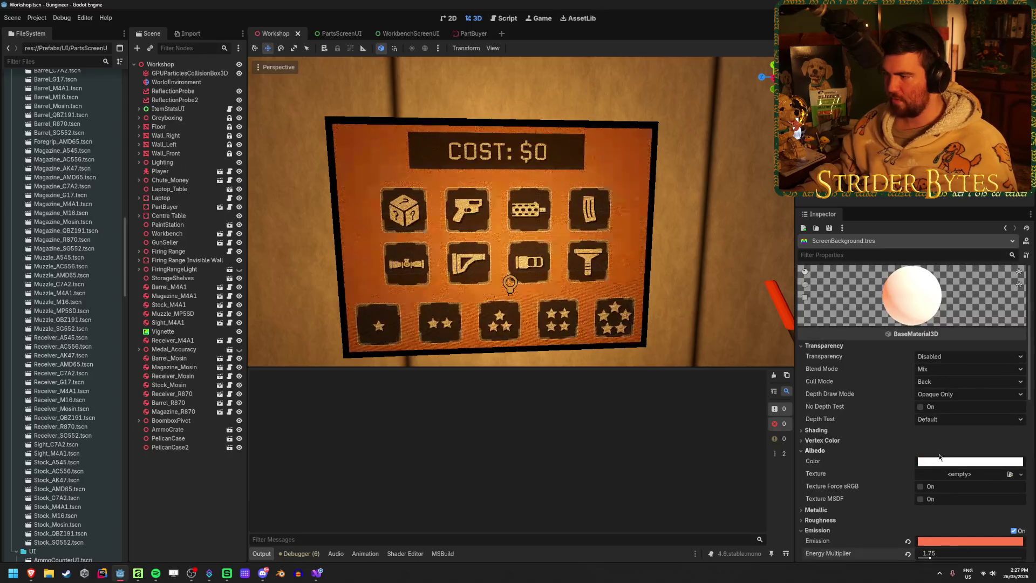
scroll(939, 457, down, 10)
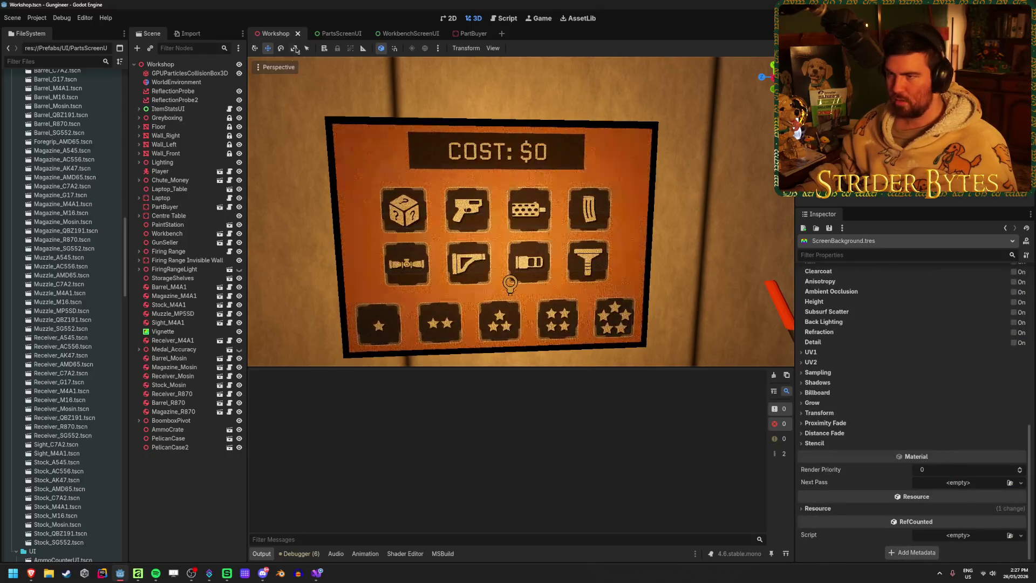
click(326, 33)
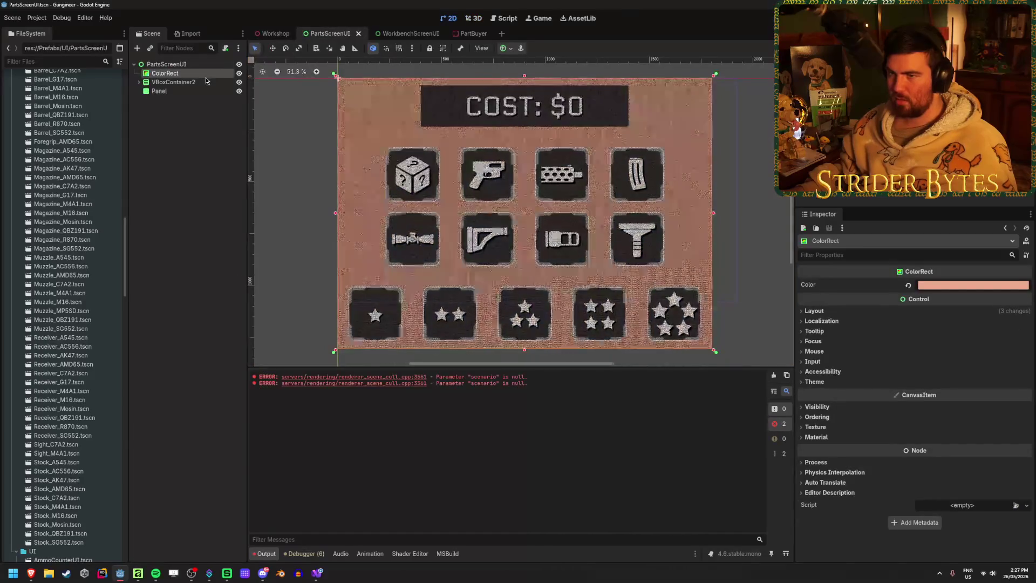
- Raise the ColorRect background's saturation to 59 (ed9061), save, and check it in the Workshop scene
click(927, 287)
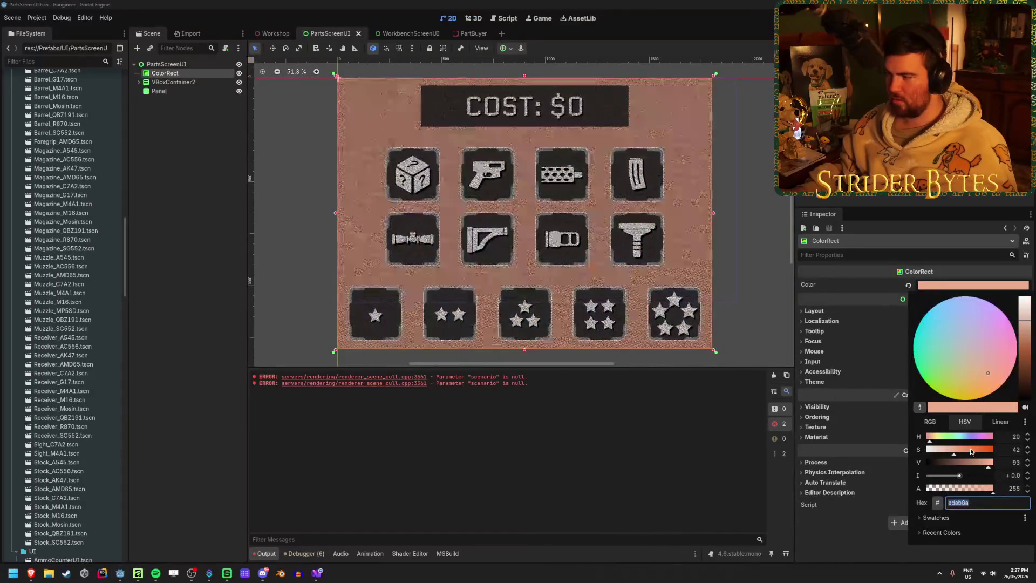
drag(971, 452, 966, 456)
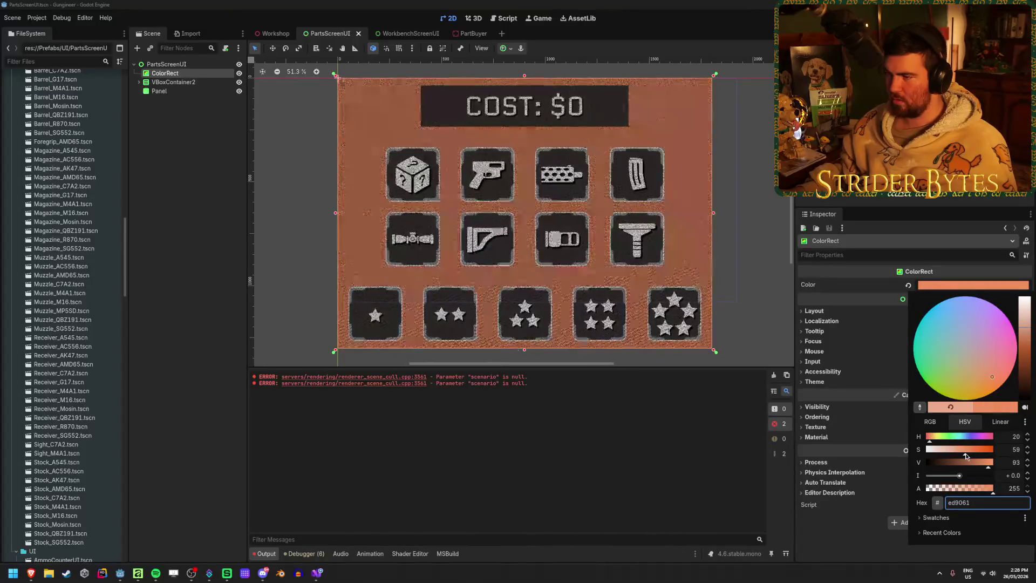
click(492, 451)
key(ctrl+s)
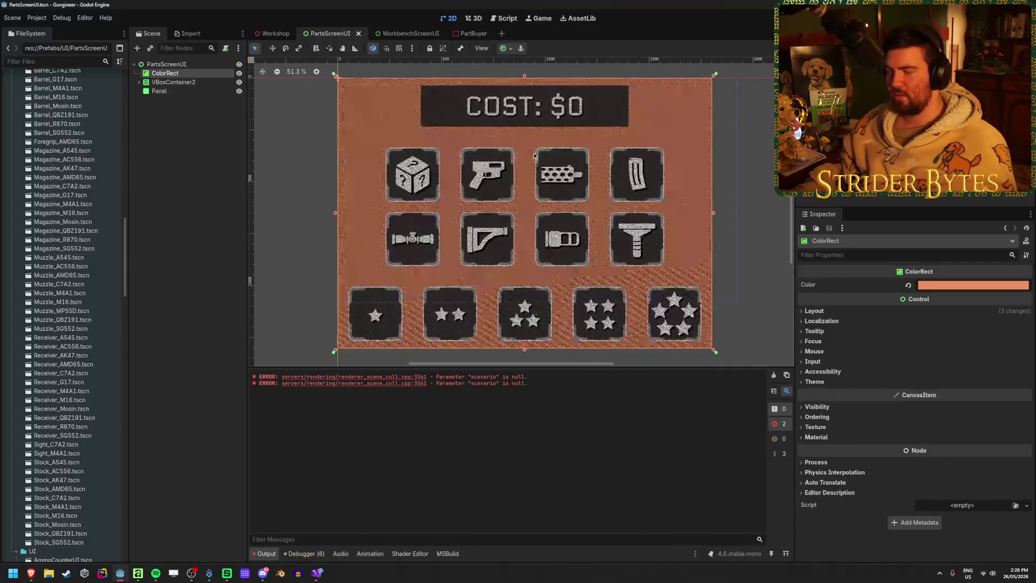
click(218, 256)
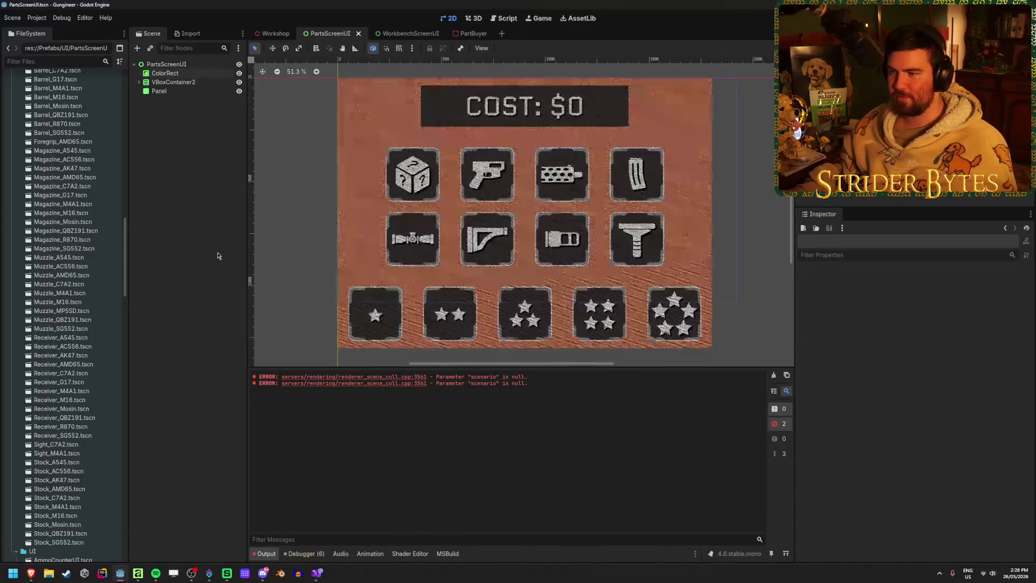
click(274, 33)
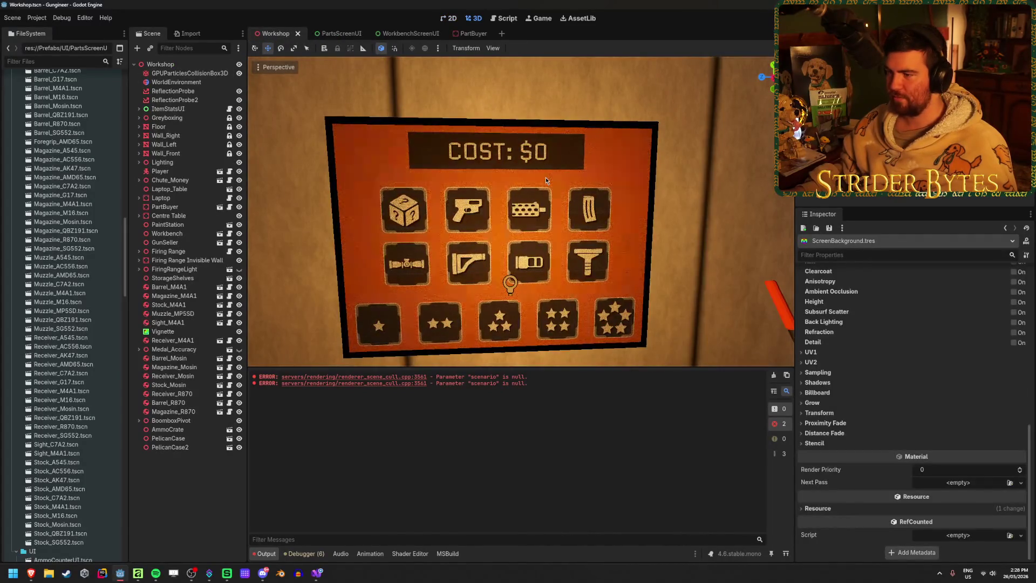
- Switch back to the PartsScreenUI scene with its orange COST: $0 board
click(340, 33)
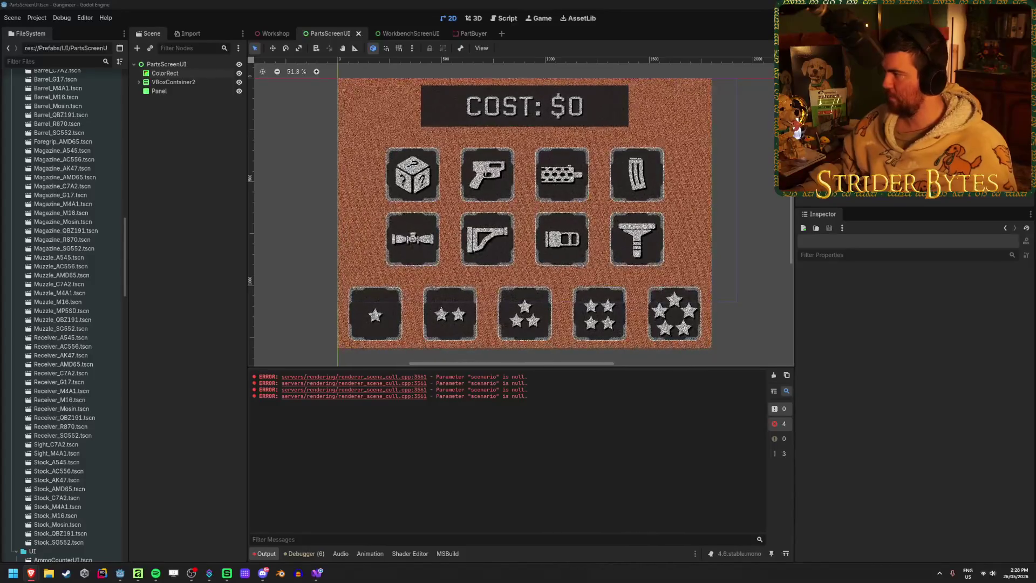
- Clear the Output log and expand VBoxContainer2 and PartTypeContainer in the Scene dock
click(453, 4)
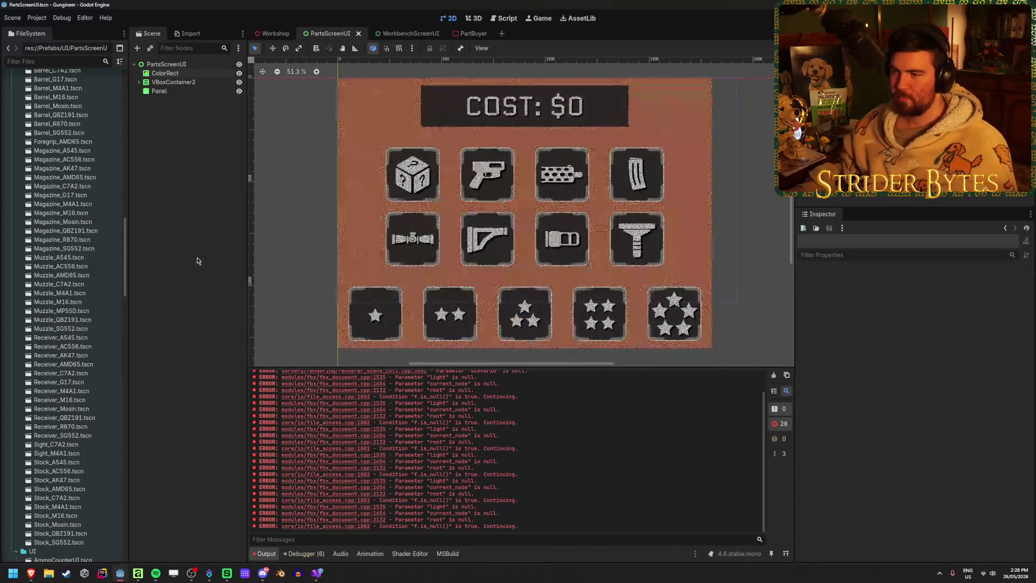
click(774, 376)
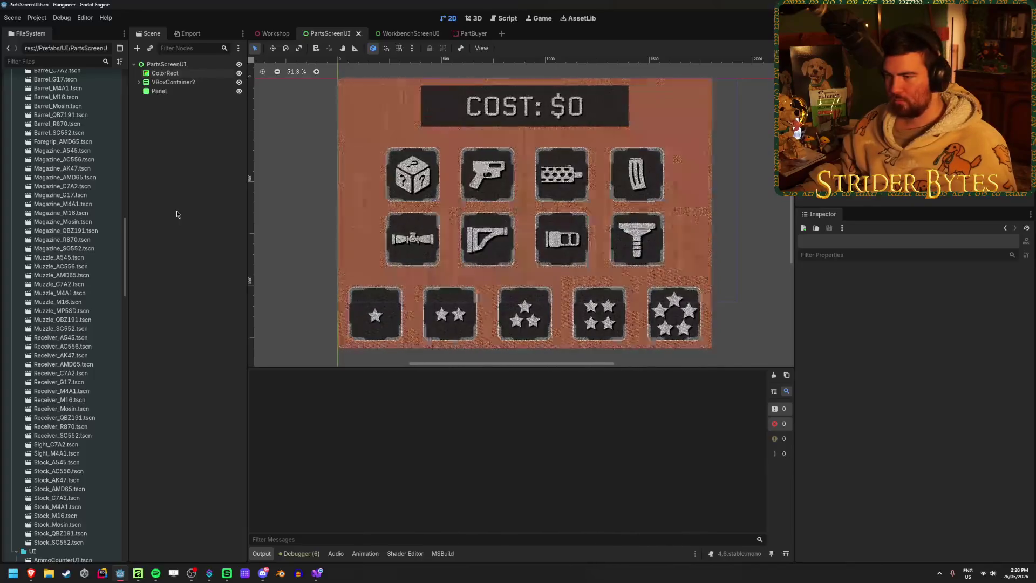
click(178, 82)
click(181, 100)
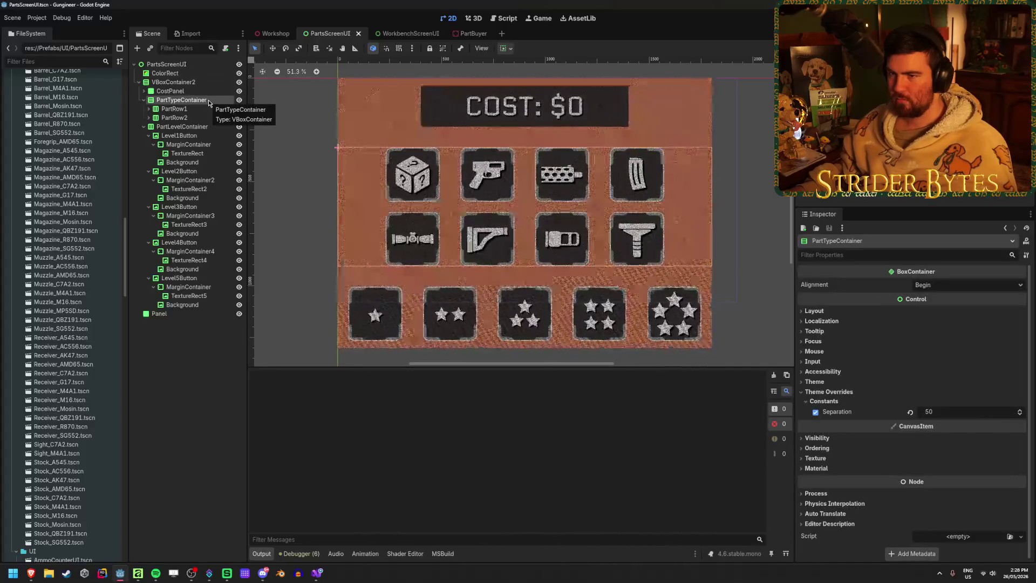
click(144, 100)
click(145, 100)
- Check PartTypeContainer's separation of 50 and PartRow1's separation of 100 with centred alignment
click(149, 109)
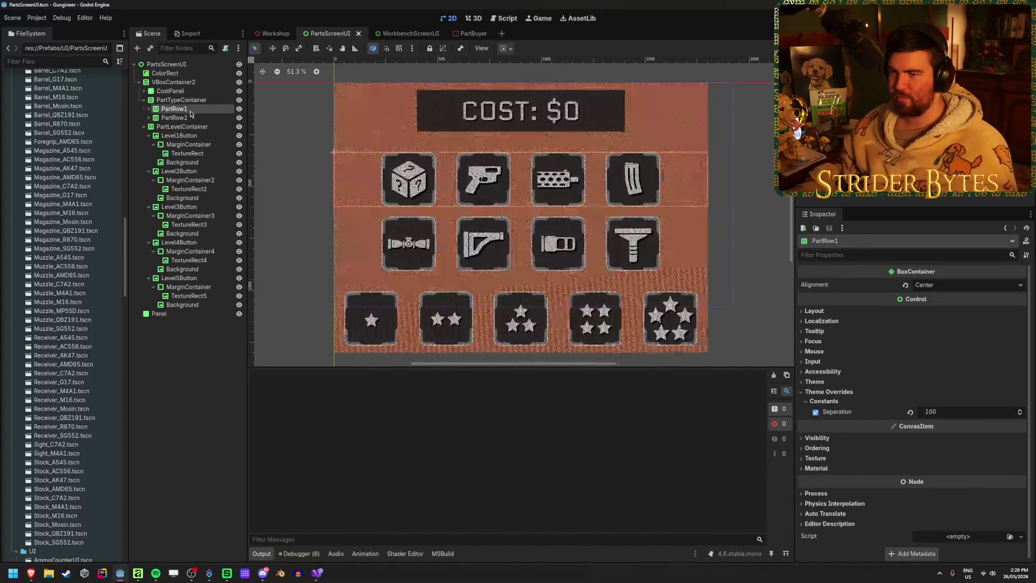
click(149, 112)
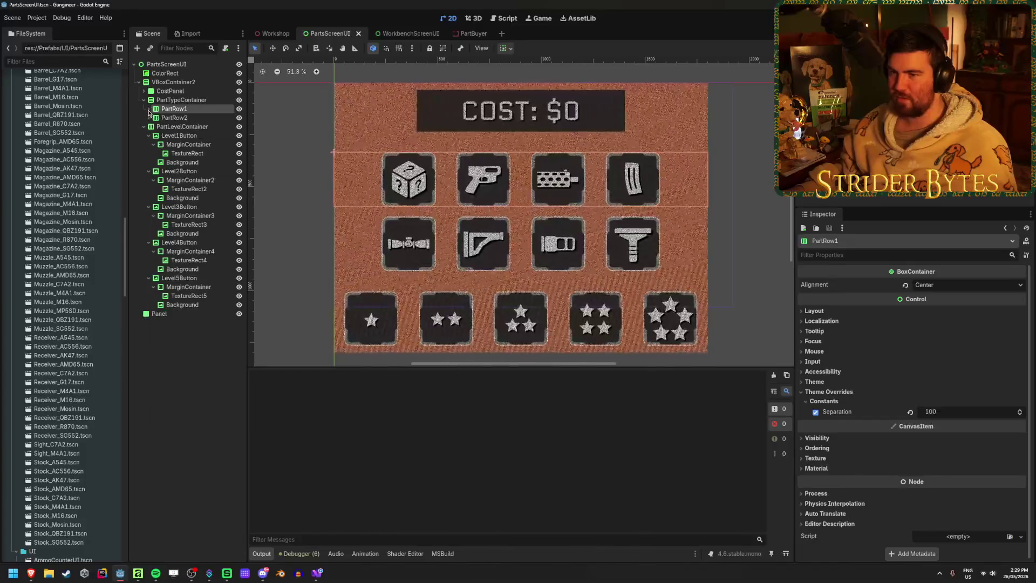
click(208, 395)
click(182, 100)
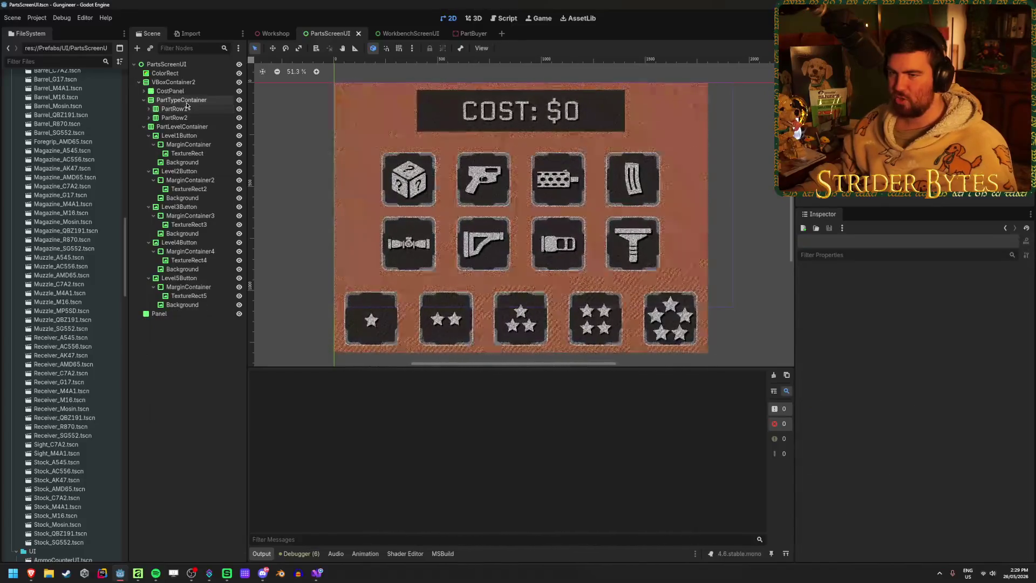
click(370, 181)
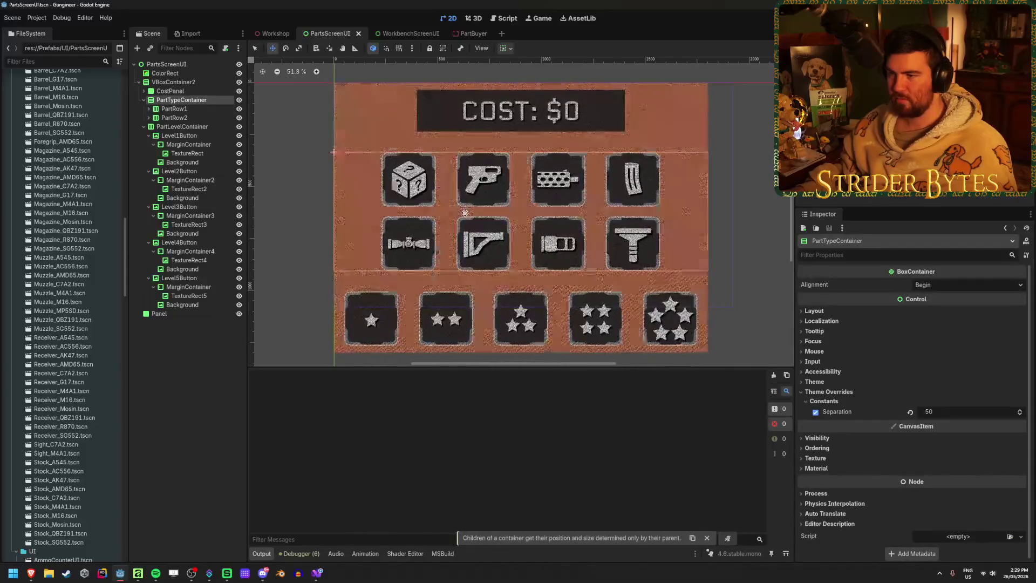